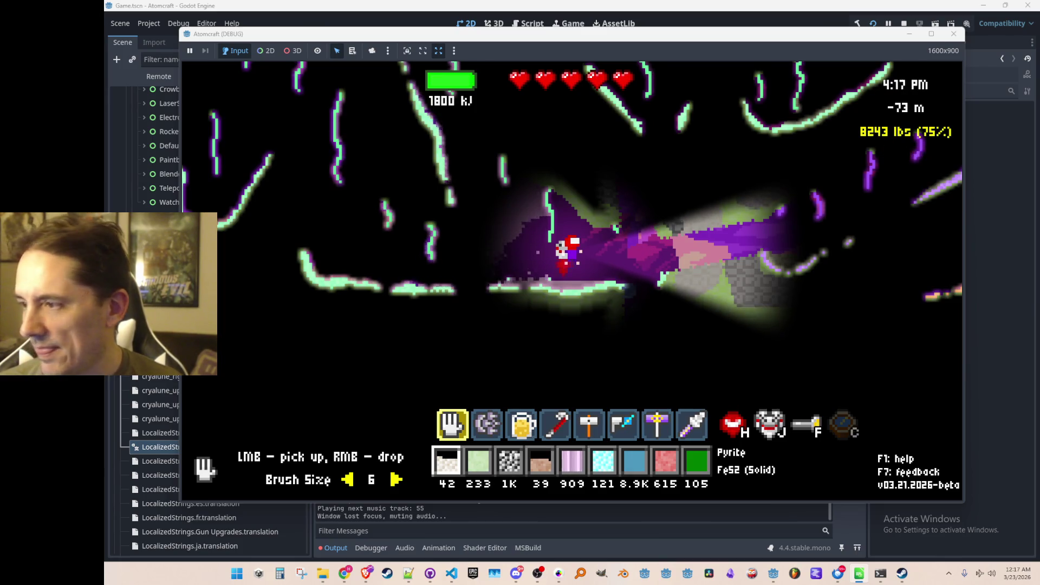
# - Refocus the running game and walk the avatar right along the cave ledge
pyautogui.click(497, 228)
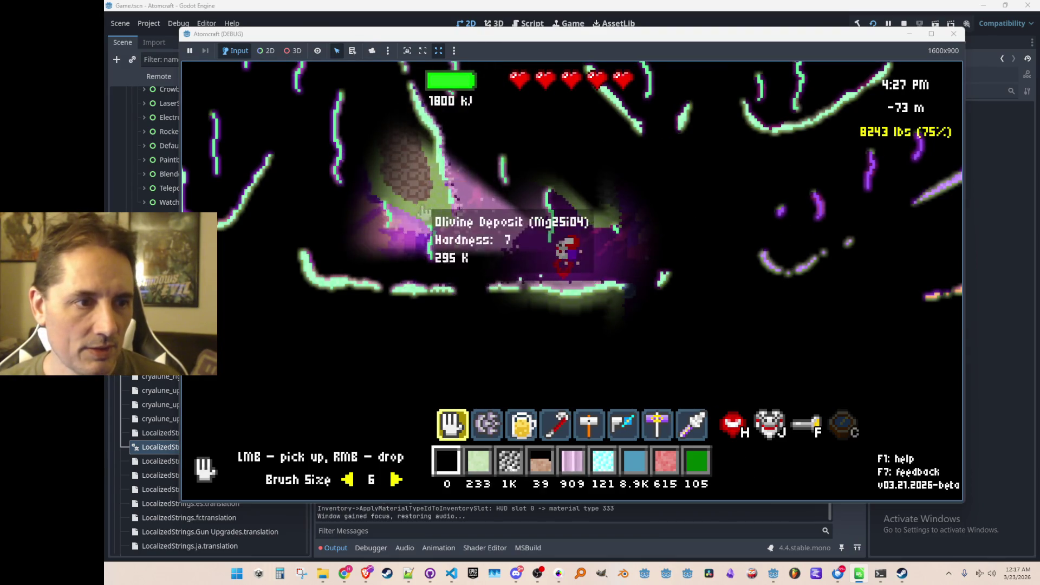
pyautogui.press('d')
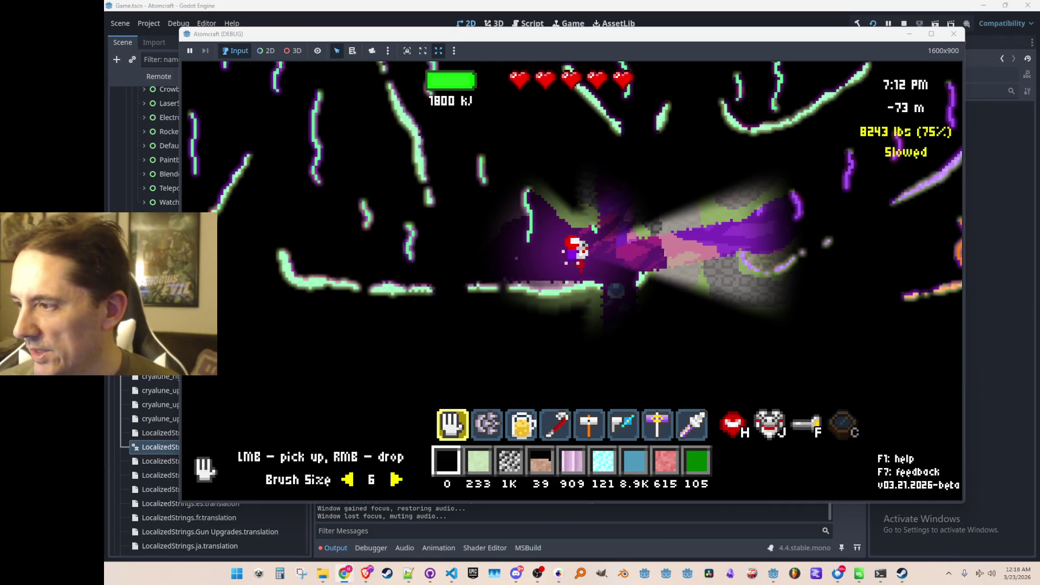
# - Open the in-game panel and bring up the Crafting page listing the Conveyor Left recipe
pyautogui.press('Tab')
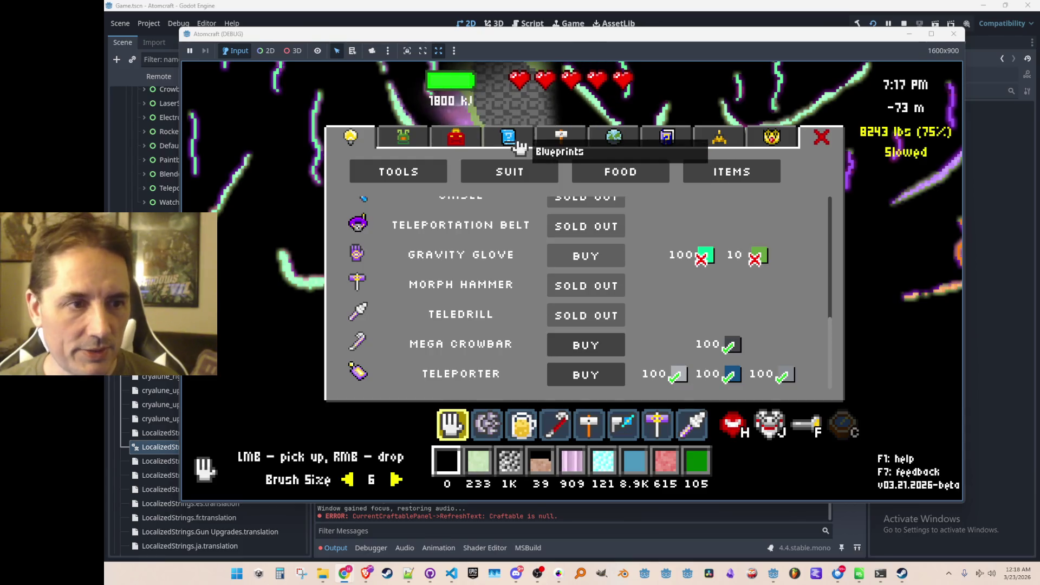
pyautogui.click(512, 138)
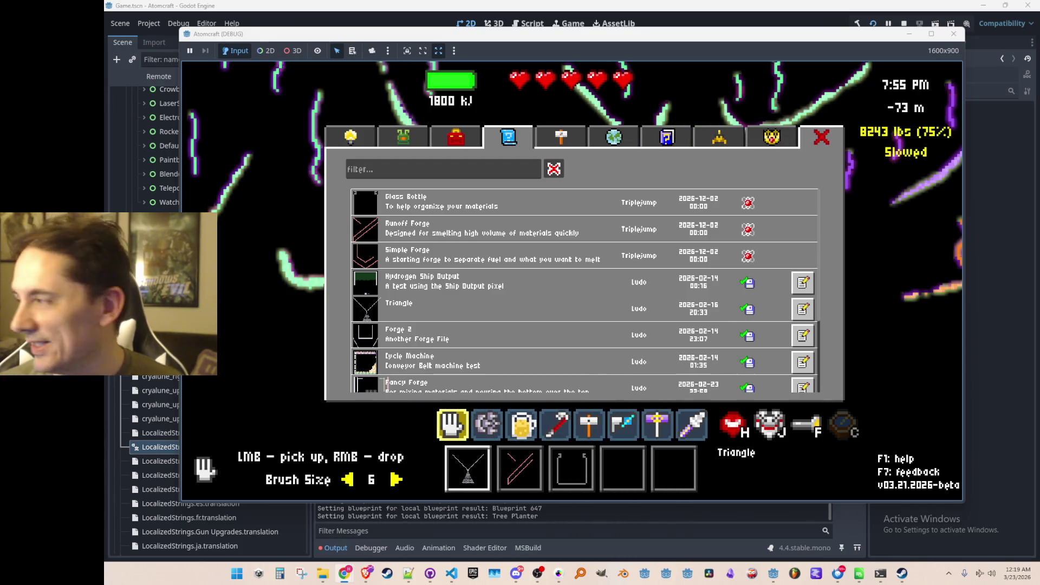
pyautogui.hotkey('alt', 'Tab')
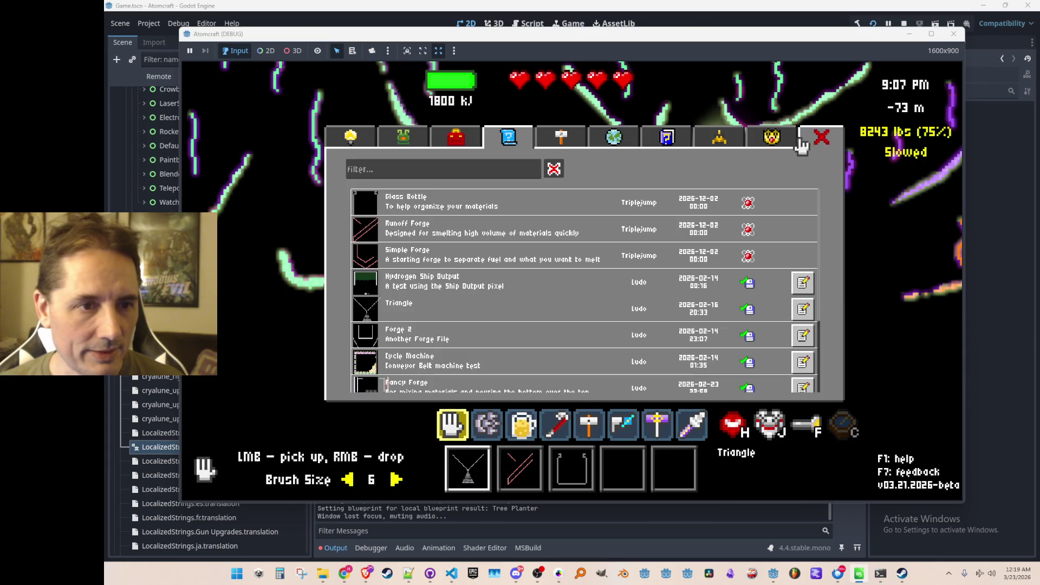
pyautogui.click(549, 146)
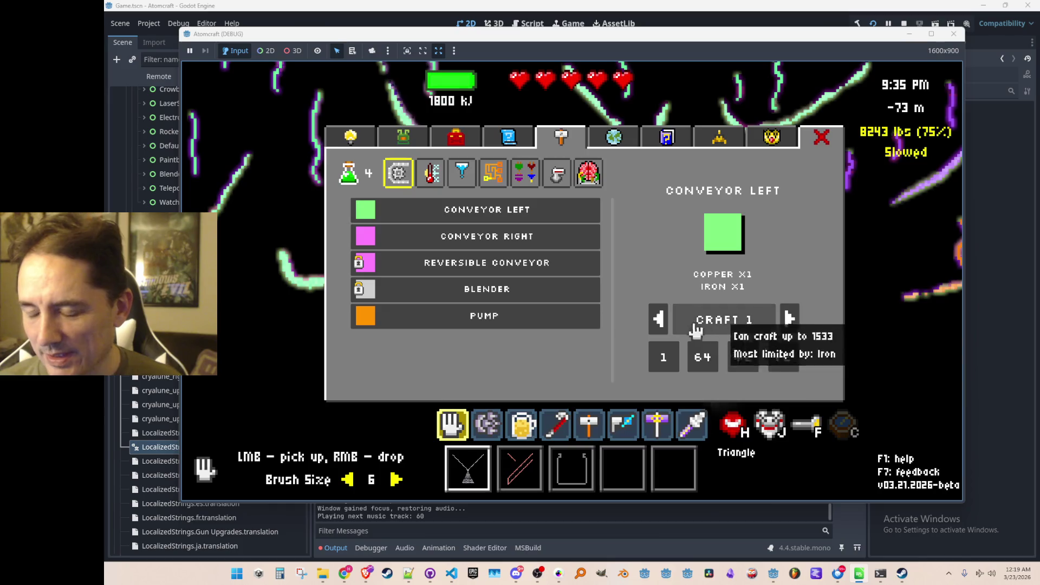
# - Flip through the Inventory, Blueprints and Crafting tabs, then open the Upgrades shop listing Mega Crowbar and Teleporter
pyautogui.click(369, 142)
pyautogui.click(395, 139)
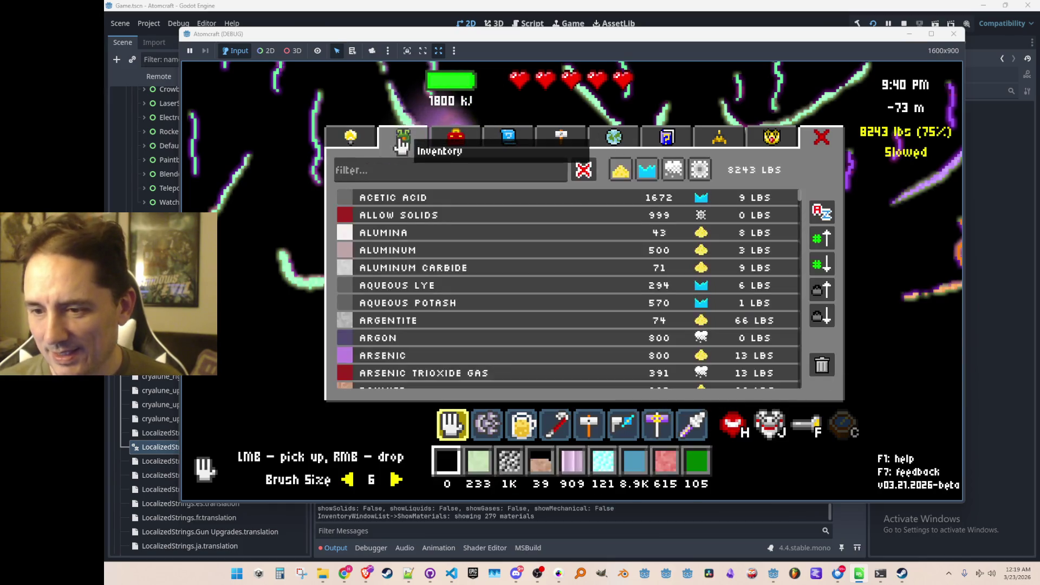
pyautogui.click(519, 140)
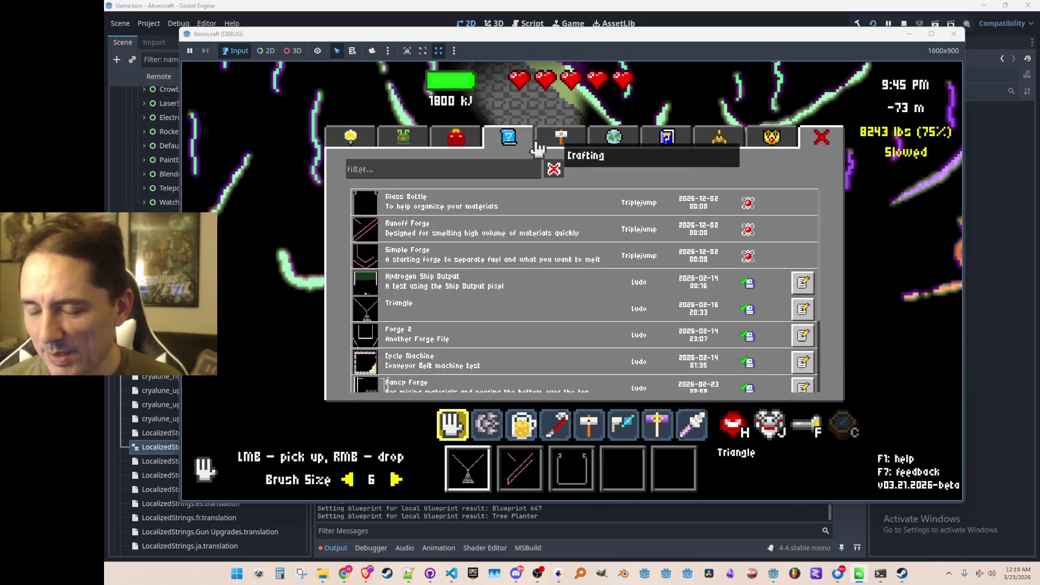
pyautogui.click(390, 140)
pyautogui.click(360, 139)
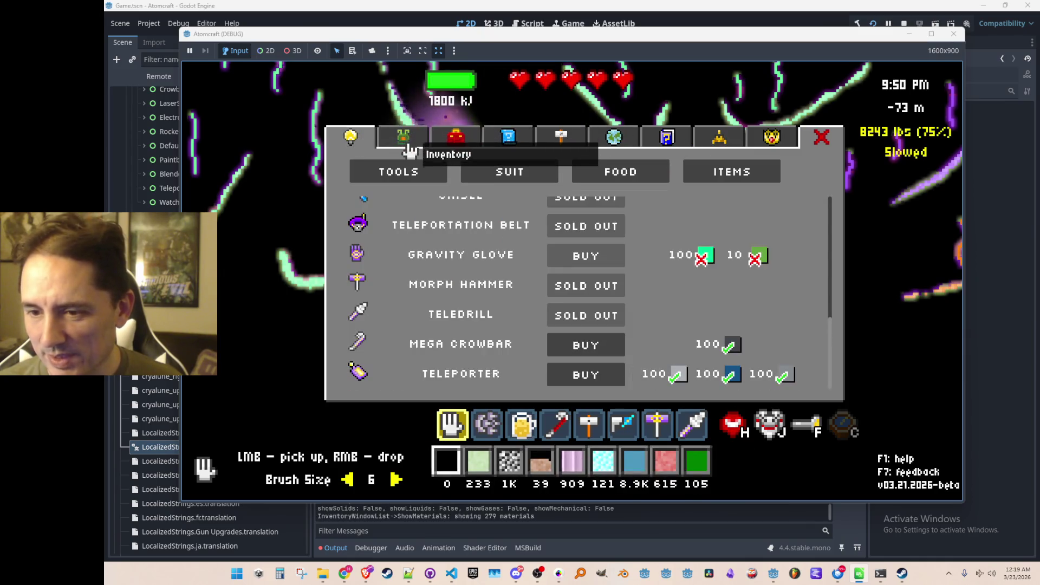
pyautogui.click(398, 140)
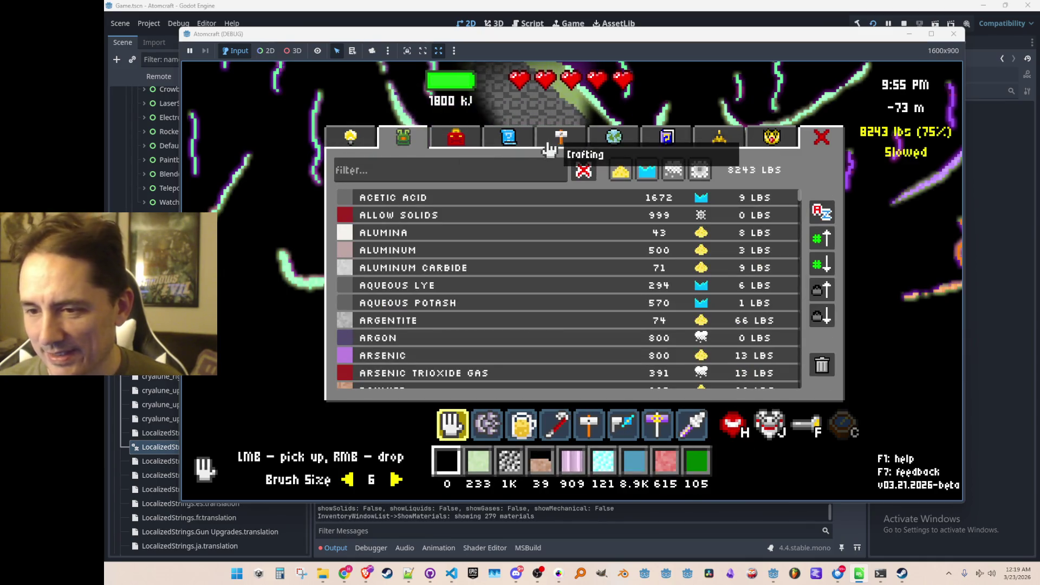
pyautogui.click(544, 141)
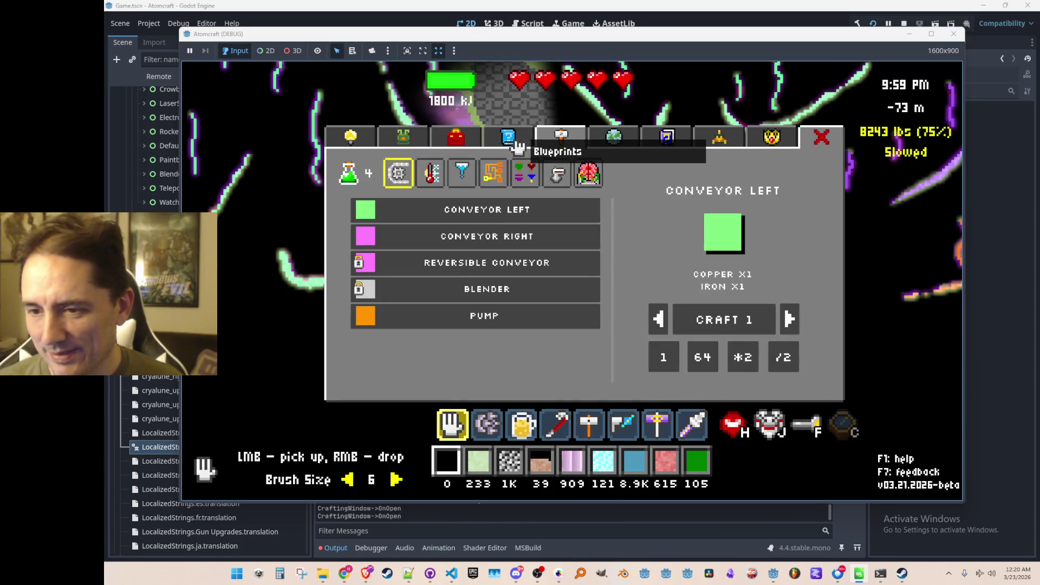
pyautogui.click(512, 142)
pyautogui.click(556, 144)
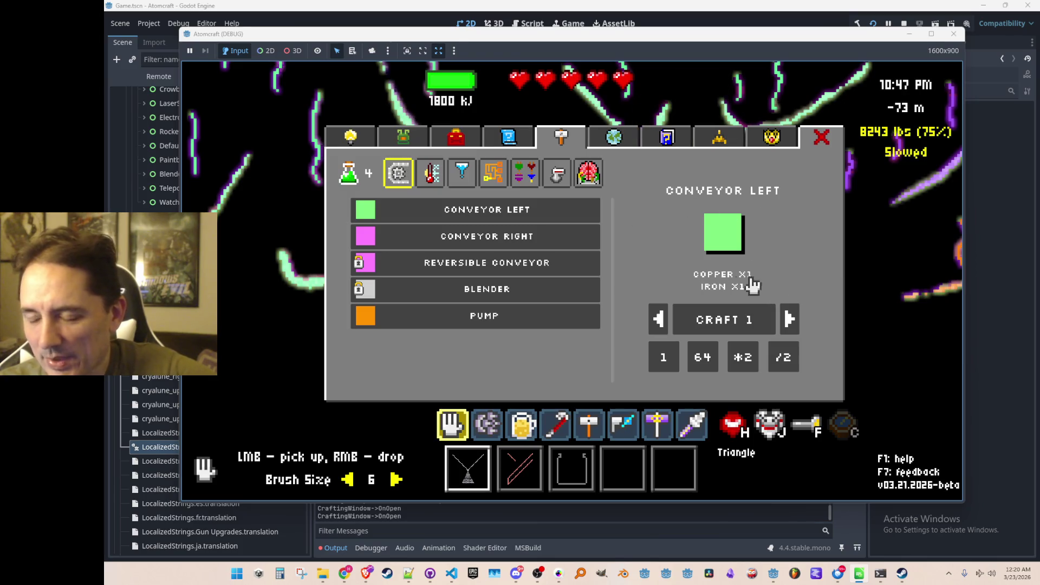
pyautogui.click(386, 140)
pyautogui.click(353, 140)
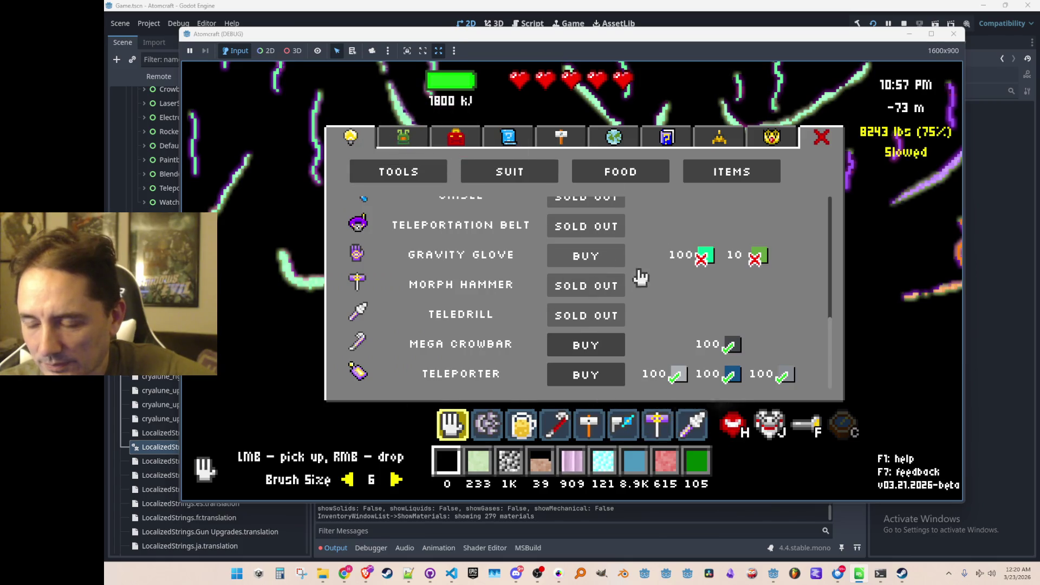
# - Reopen the shop and buy the Mega Crowbar and the Teleporter
pyautogui.click(821, 139)
pyautogui.press('i')
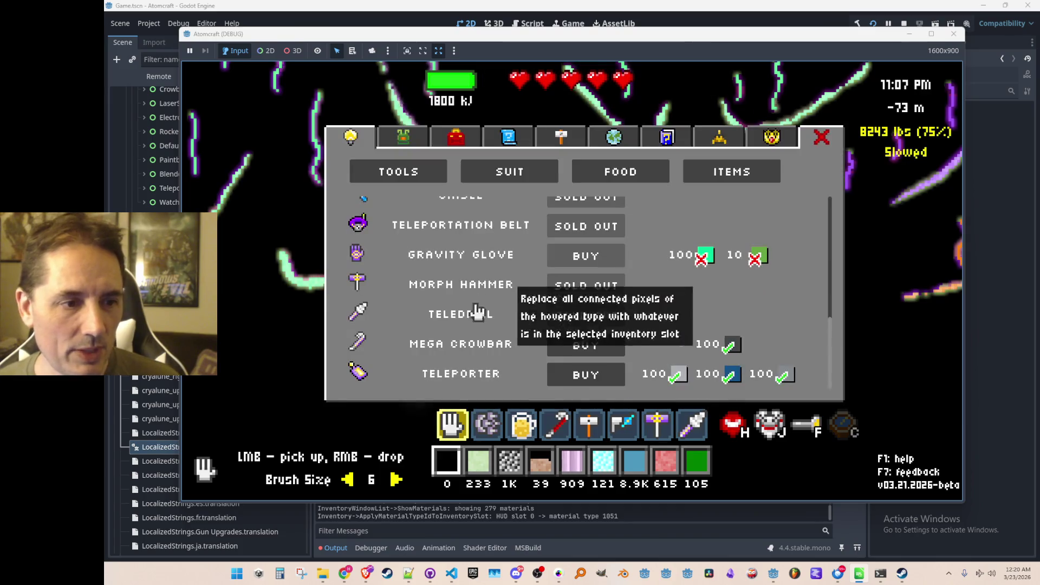
pyautogui.click(590, 349)
pyautogui.click(587, 374)
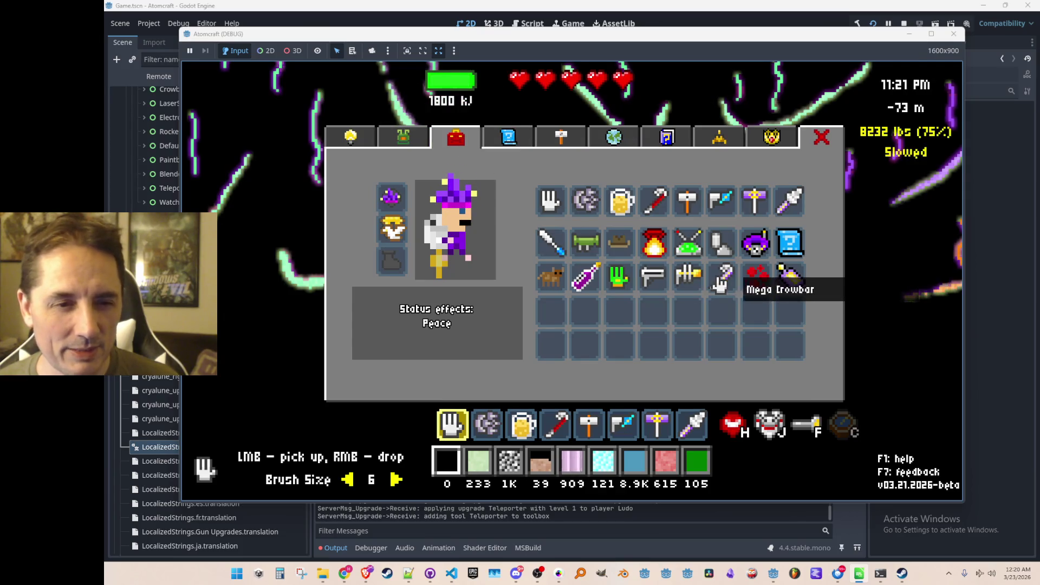
# - Move the Mega Crowbar into the toolbar's sixth slot, equip it, and stop the game
pyautogui.click(721, 279)
pyautogui.click(720, 201)
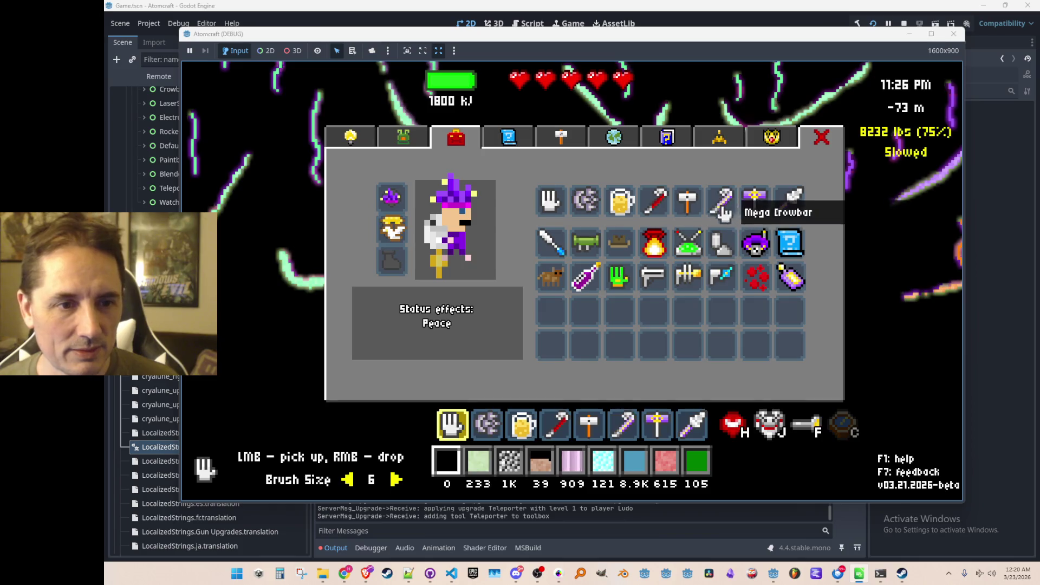
pyautogui.press('Escape')
pyautogui.press('6')
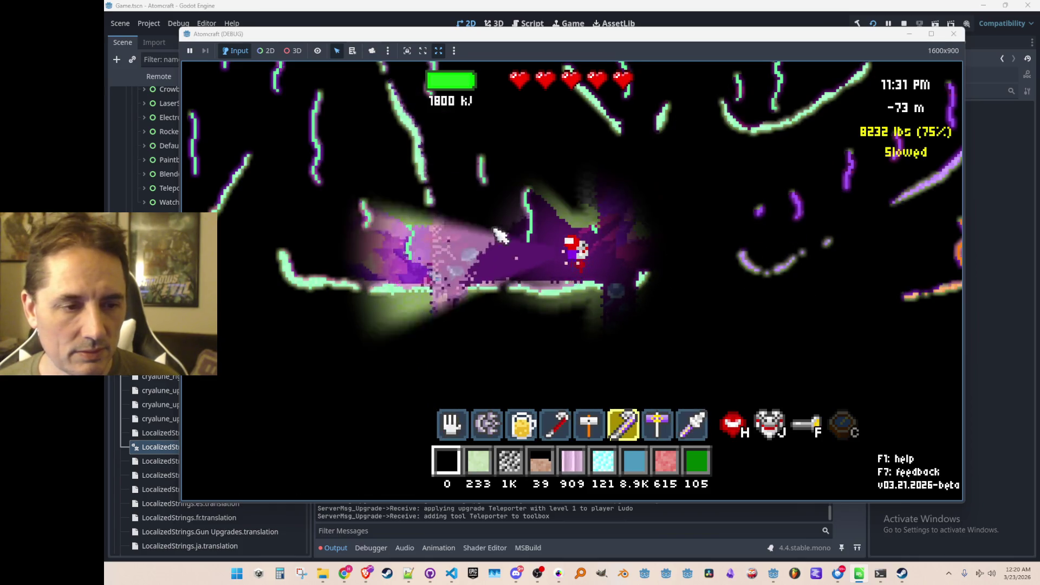
pyautogui.click(903, 23)
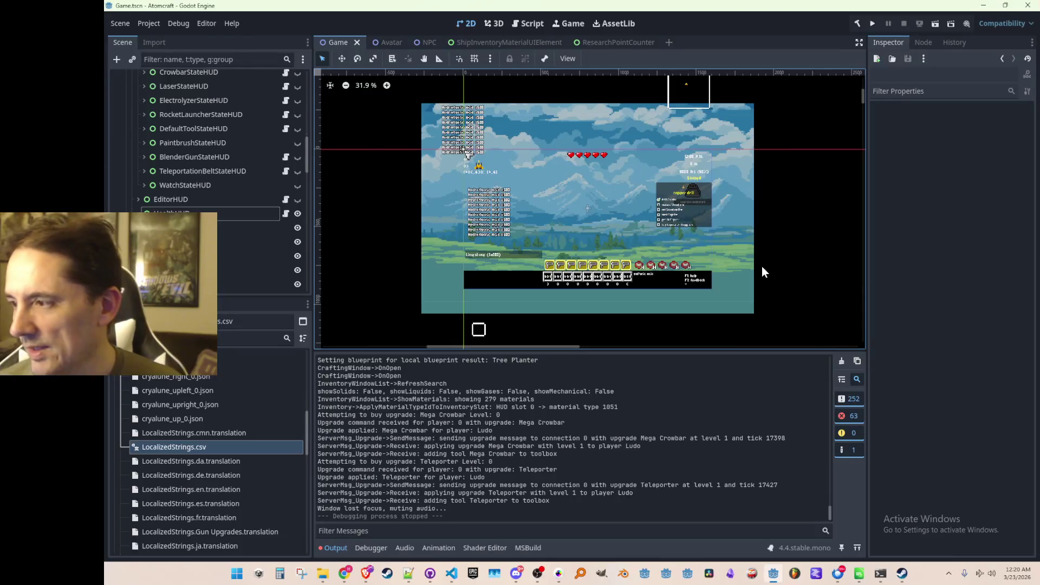
# - In the Avatar scene, duplicate the Crowbar node as MegaCrowbar and remove its script
pyautogui.click(392, 43)
pyautogui.click(204, 133)
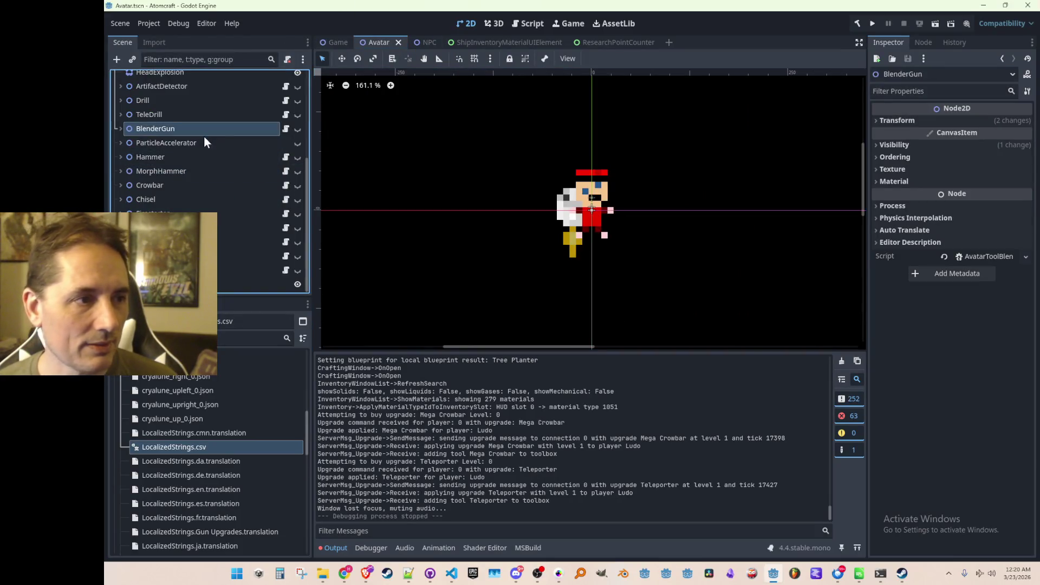
pyautogui.click(205, 186)
pyautogui.hotkey('ctrl', 'd')
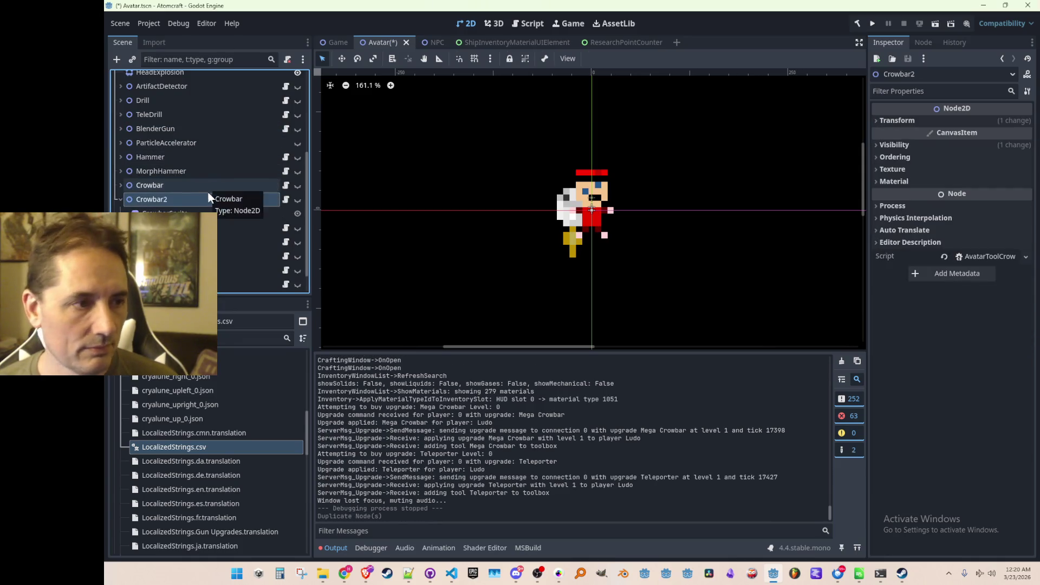
pyautogui.doubleClick(165, 200)
pyautogui.press('Home')
pyautogui.write('Mega')
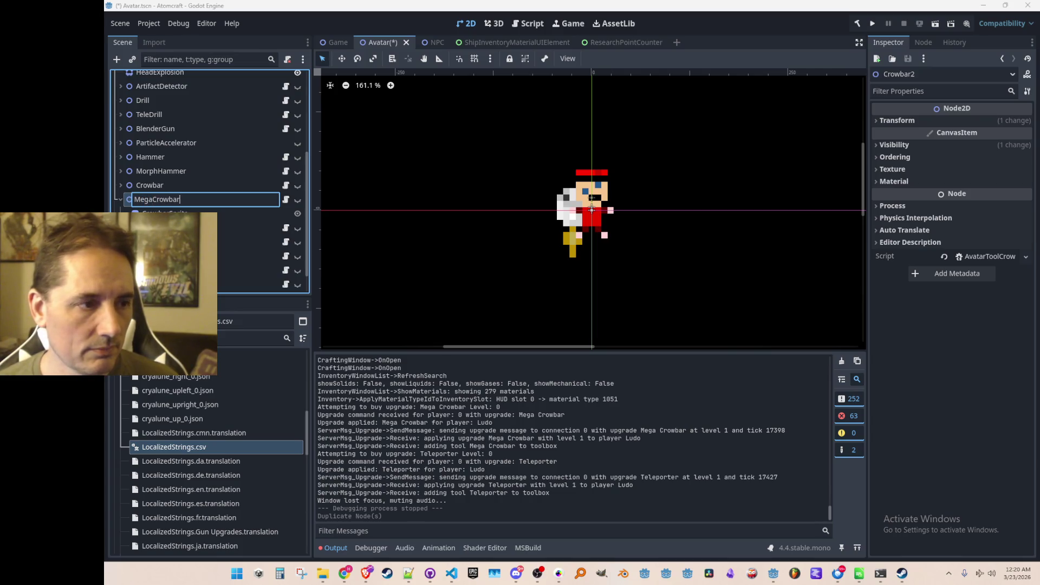
pyautogui.press('Return')
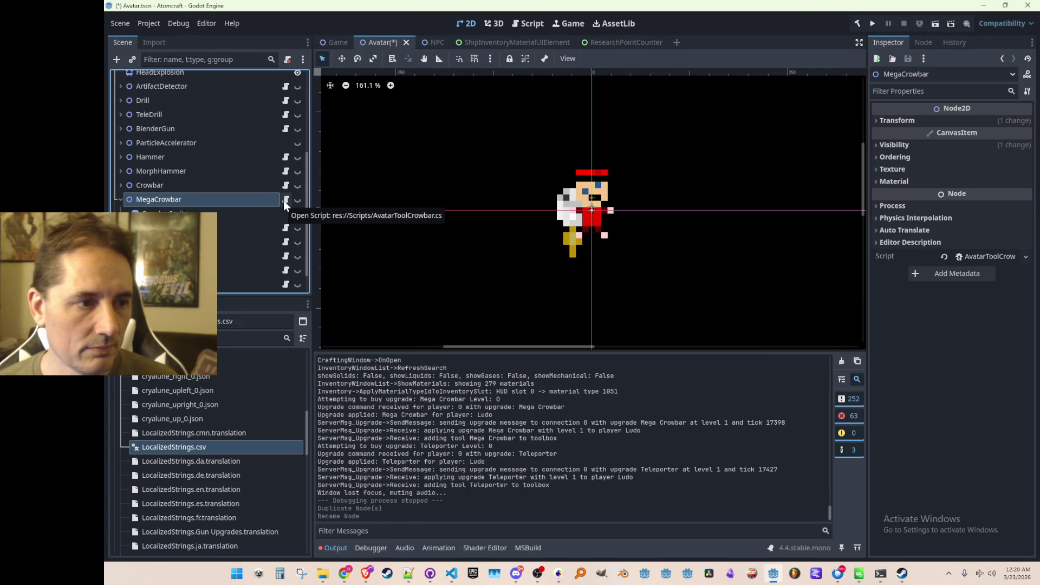
pyautogui.rightClick(251, 198)
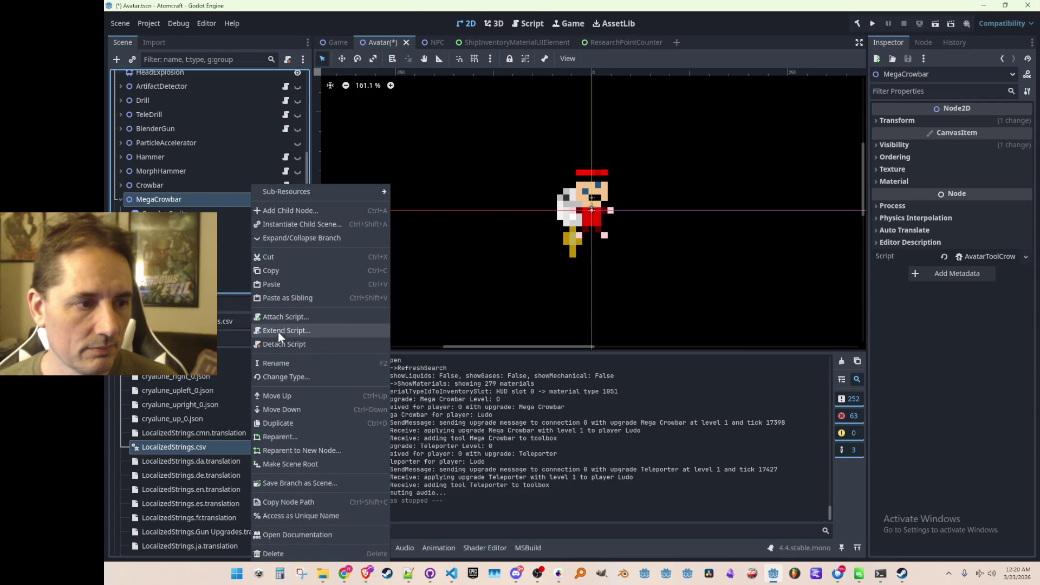
pyautogui.click(278, 344)
# - Expand the Scripts folder in FileSystem and locate the Crowbar's script file
pyautogui.scroll(10, 161, 433)
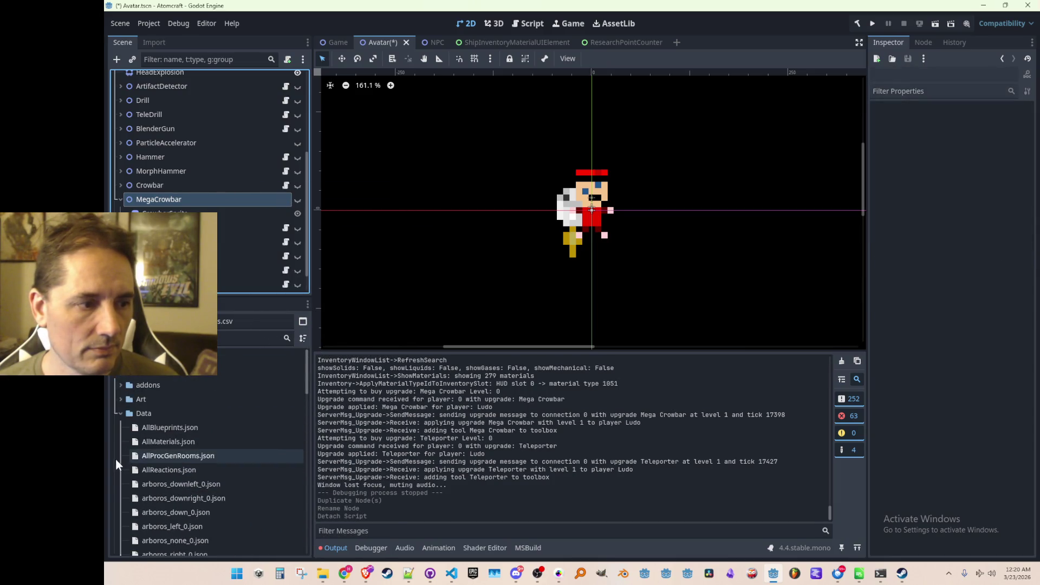
pyautogui.click(120, 414)
pyautogui.click(138, 486)
pyautogui.click(120, 483)
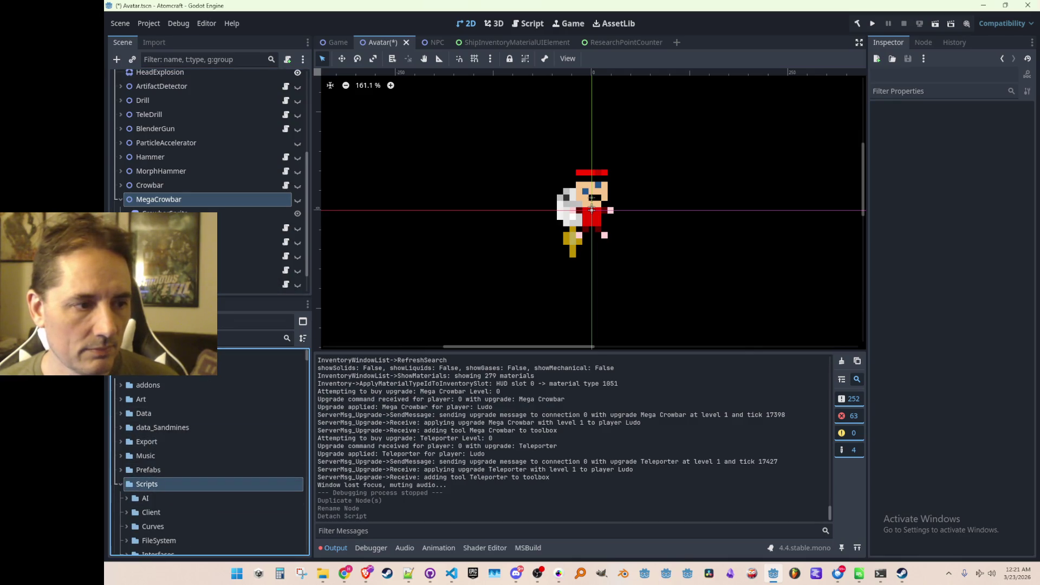
pyautogui.scroll(-2, 230, 417)
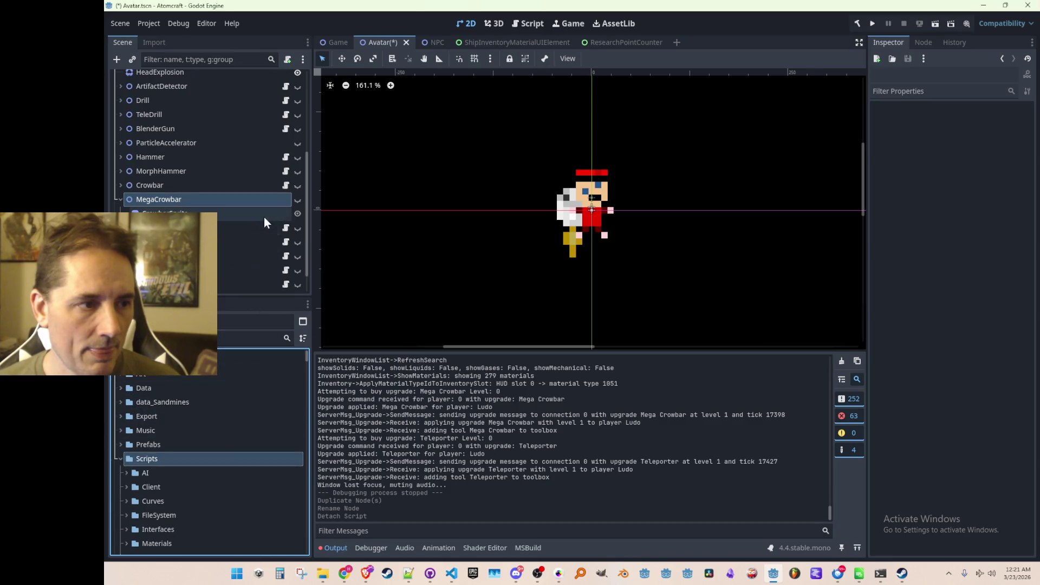
pyautogui.click(284, 185)
pyautogui.click(283, 185)
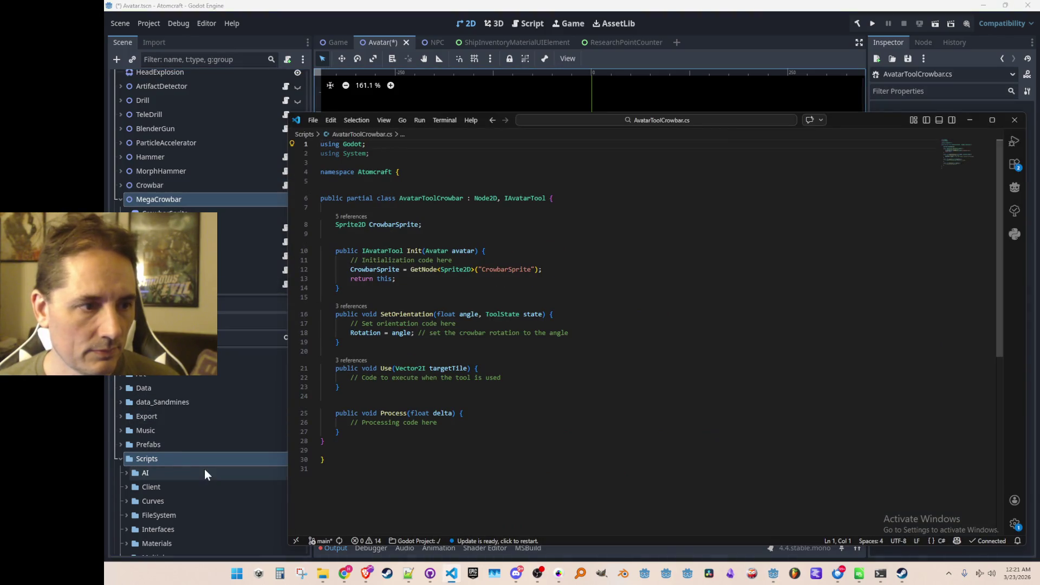
pyautogui.click(202, 457)
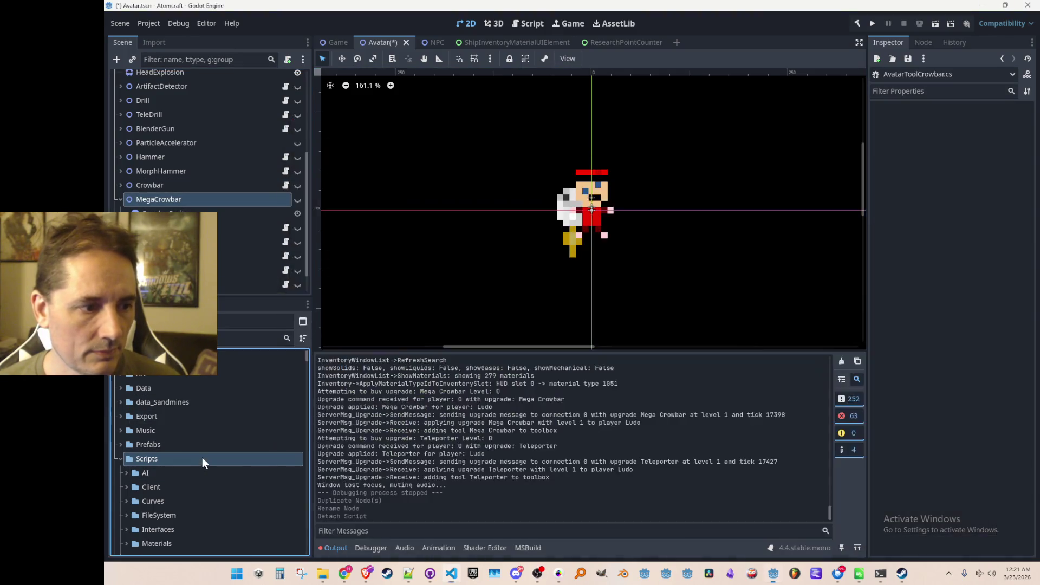
pyautogui.scroll(-1, 209, 454)
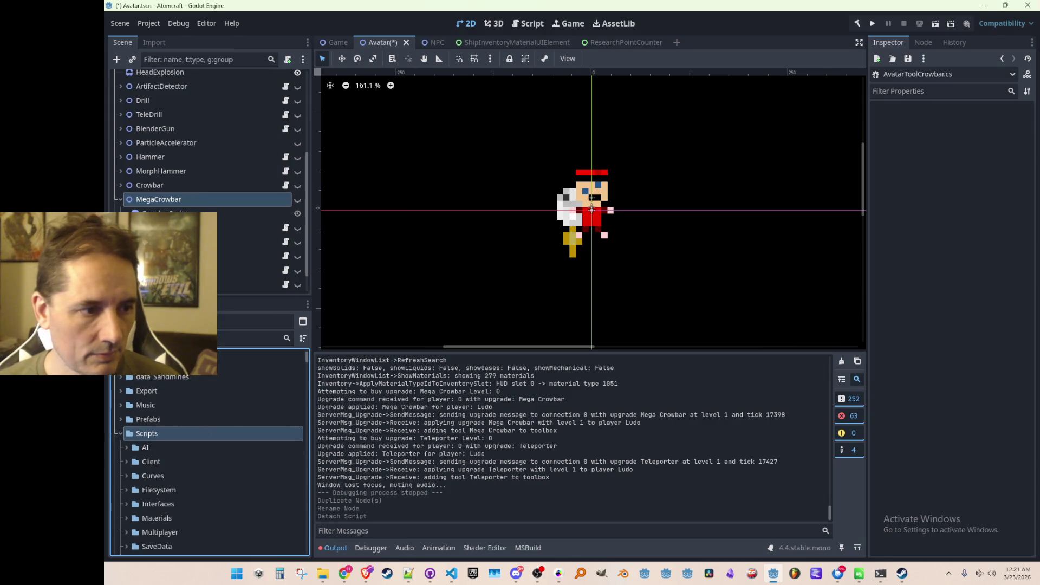
pyautogui.scroll(-10, 240, 448)
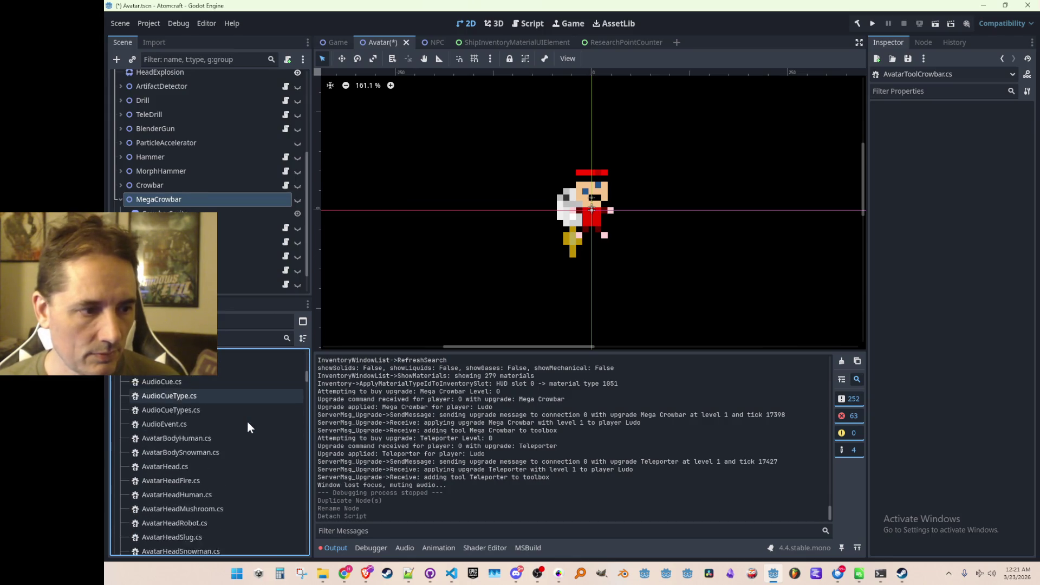
pyautogui.scroll(-9, 247, 418)
# - Duplicate AvatarToolCrowbar.cs as AvatarToolMegaCrowbar.cs and open it in the code editor
pyautogui.click(196, 410)
pyautogui.rightClick(196, 412)
pyautogui.click(246, 460)
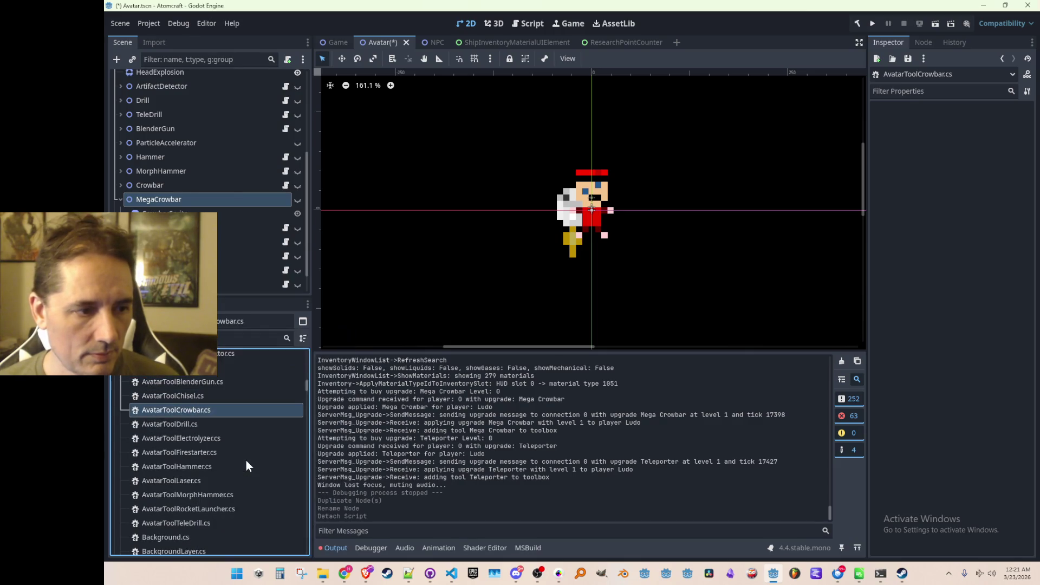
pyautogui.press('Left')
pyautogui.press('Left')
pyautogui.press('Left')
pyautogui.press('Left')
pyautogui.press('Left')
pyautogui.write('Mega')
pyautogui.hotkey('ctrl', 'Right')
pyautogui.hotkey('shift', 'Home')
pyautogui.hotkey('ctrl', 'c')
pyautogui.press('Right')
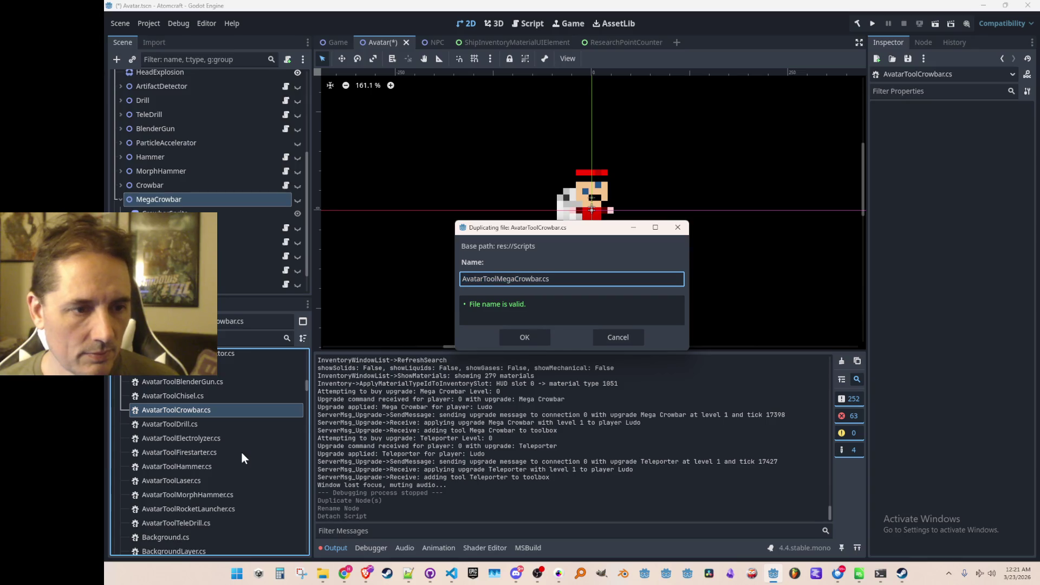
pyautogui.press('Return')
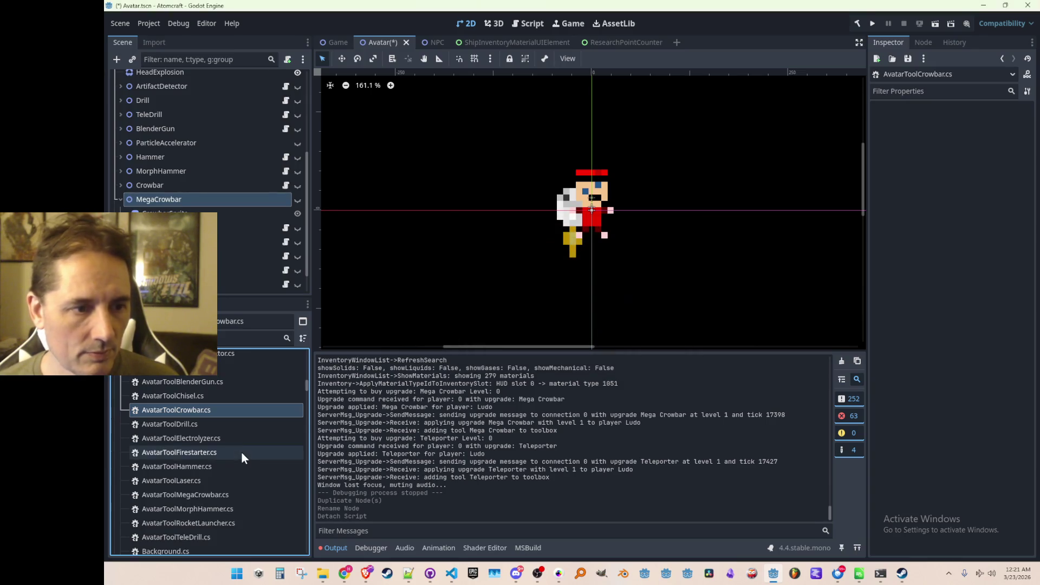
pyautogui.scroll(-1, 261, 461)
pyautogui.doubleClick(228, 469)
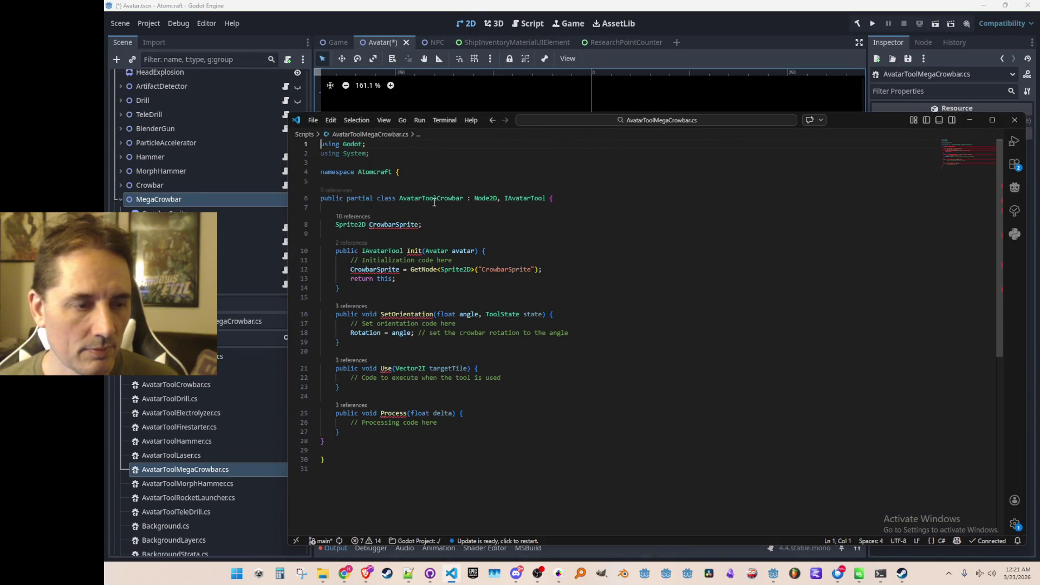
# - Rename the script's class on line 6 to AvatarToolMegaCrowbar
pyautogui.doubleClick(433, 199)
pyautogui.hotkey('ctrl', 'v')
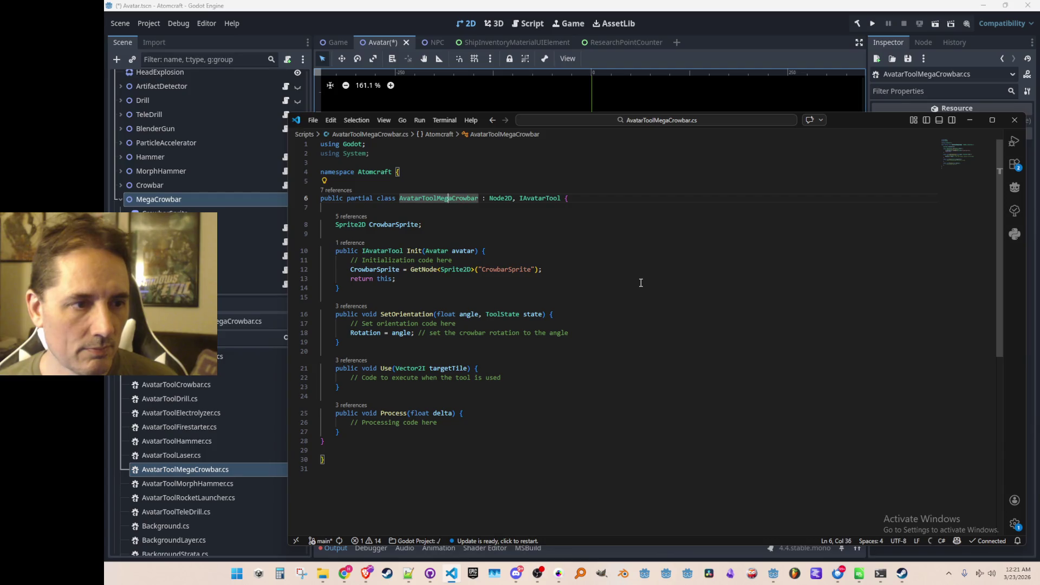
pyautogui.press('Down')
pyautogui.press('Down')
pyautogui.press('Down')
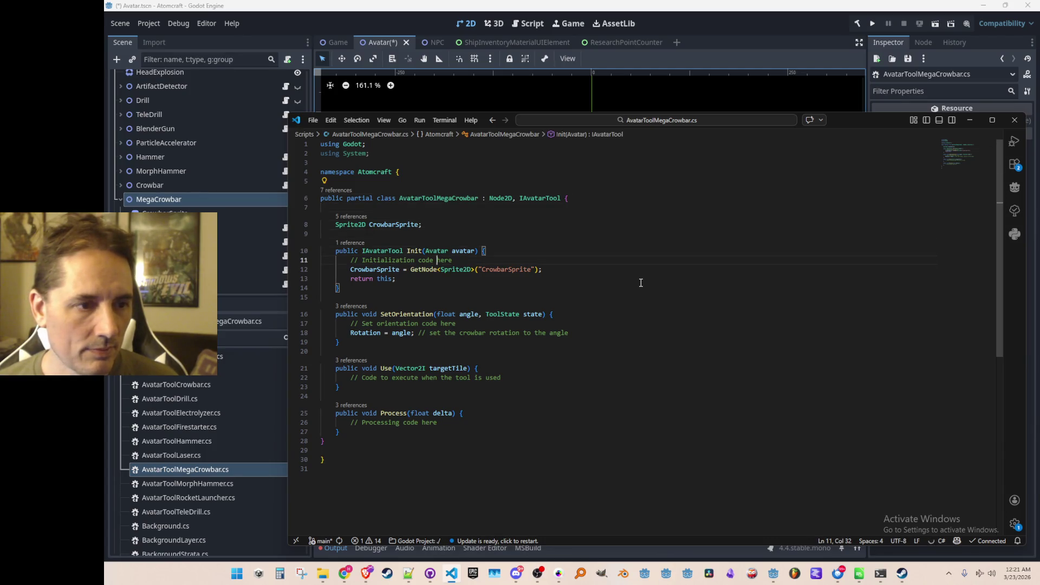
pyautogui.press('Down')
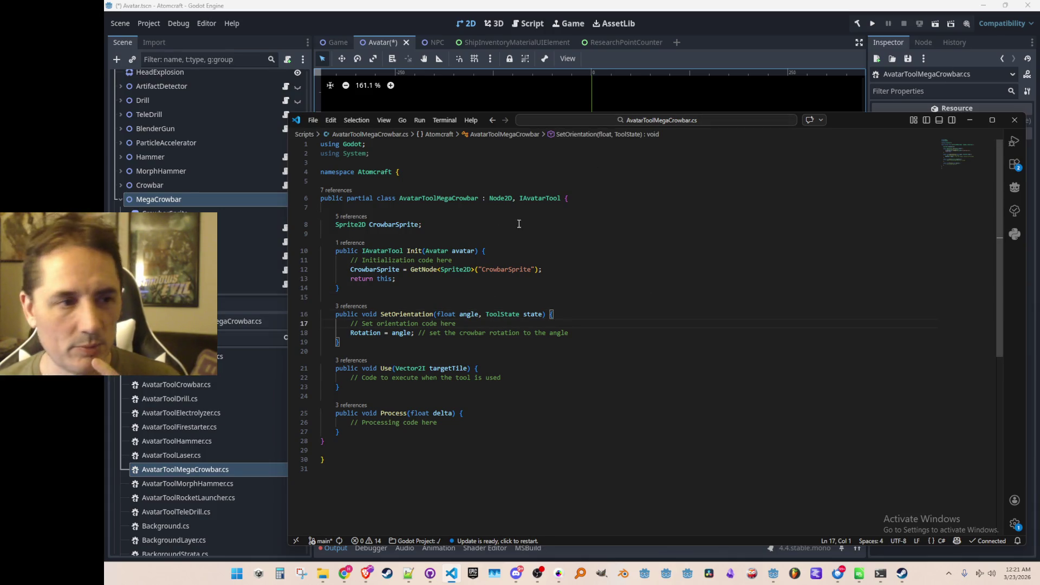
# - Attach AvatarToolMegaCrowbar.cs to the MegaCrowbar node, make it visible, and save the Avatar scene
pyautogui.click(414, 50)
pyautogui.moveTo(176, 468); pyautogui.dragTo(243, 198)
pyautogui.click(296, 193)
pyautogui.hotkey('ctrl', 's')
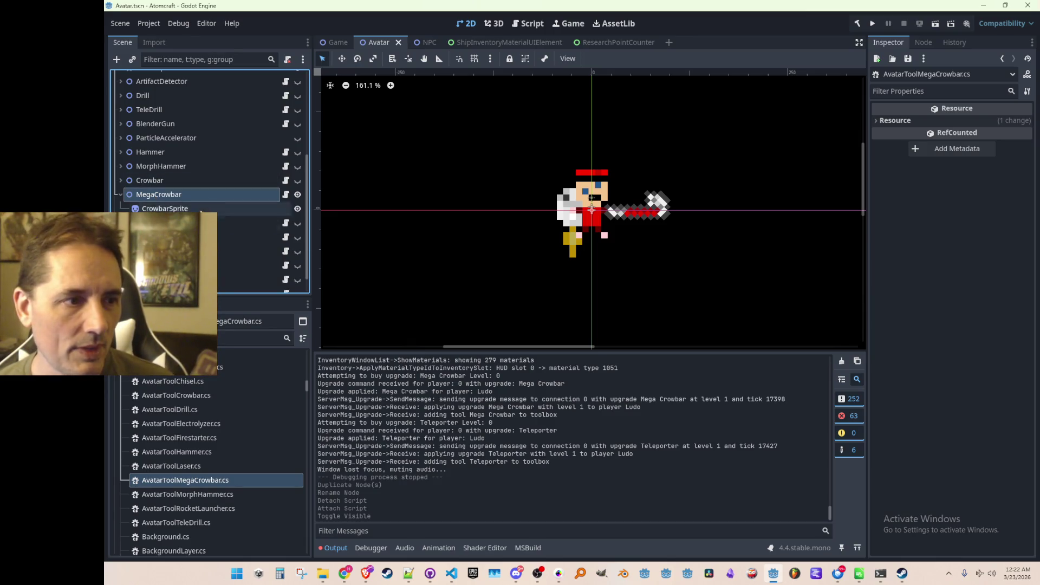
# - Give MegaCrowbar's CrowbarSprite the icon_mega_crowbar.png texture and save the scene
pyautogui.click(208, 189)
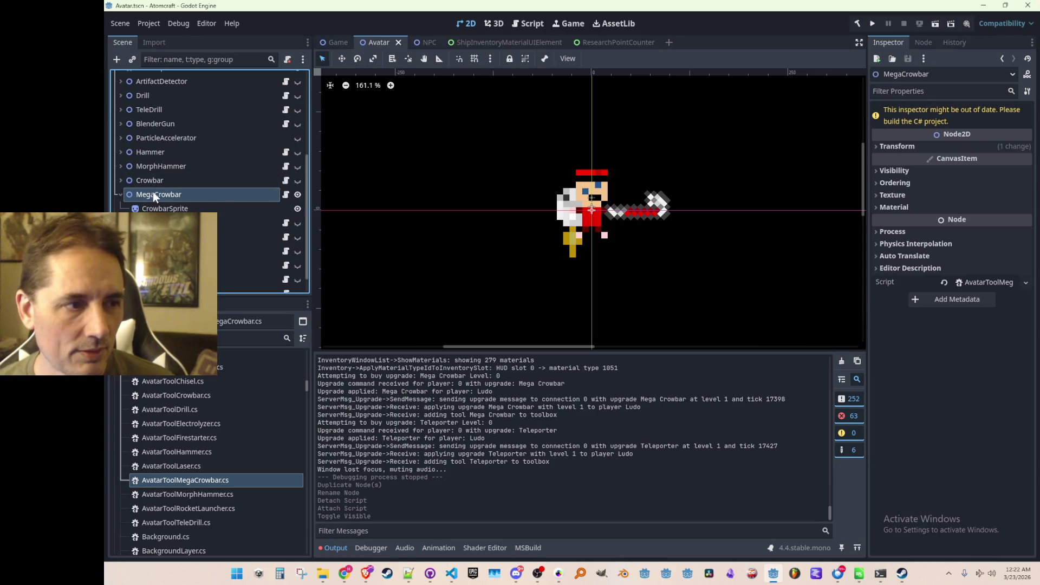
pyautogui.click(259, 208)
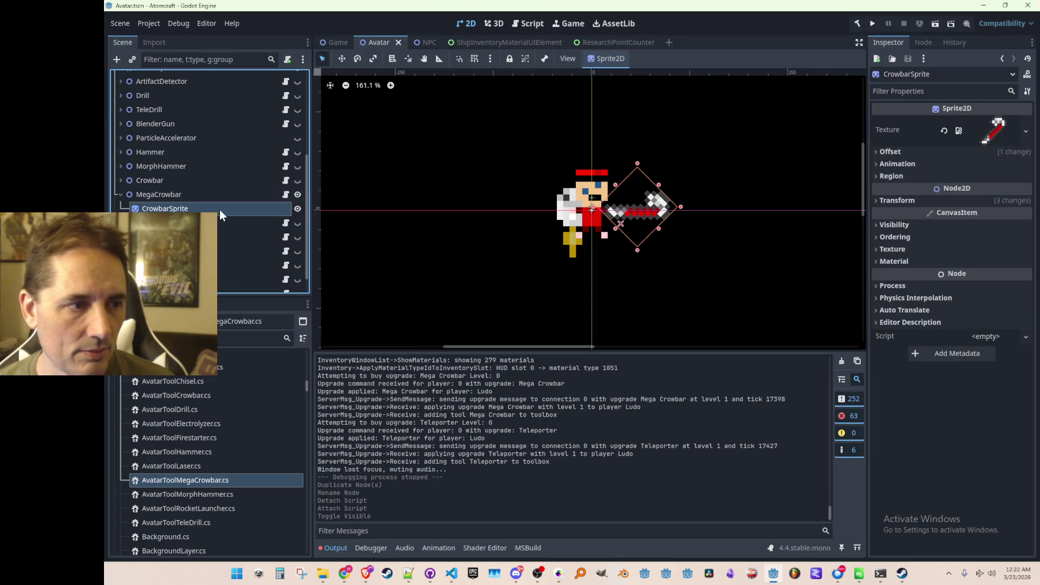
pyautogui.click(944, 131)
pyautogui.click(1025, 122)
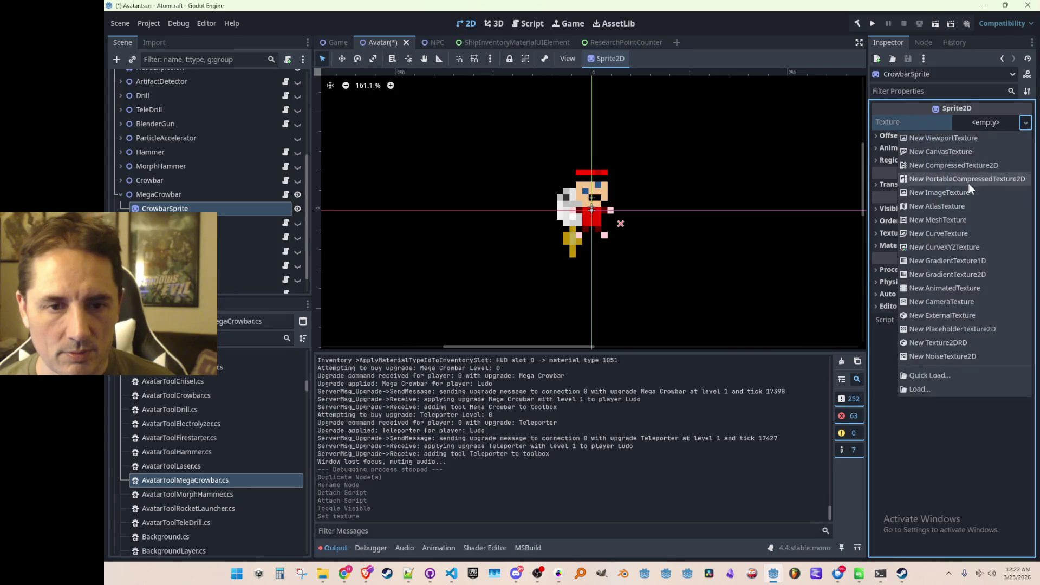
pyautogui.click(922, 373)
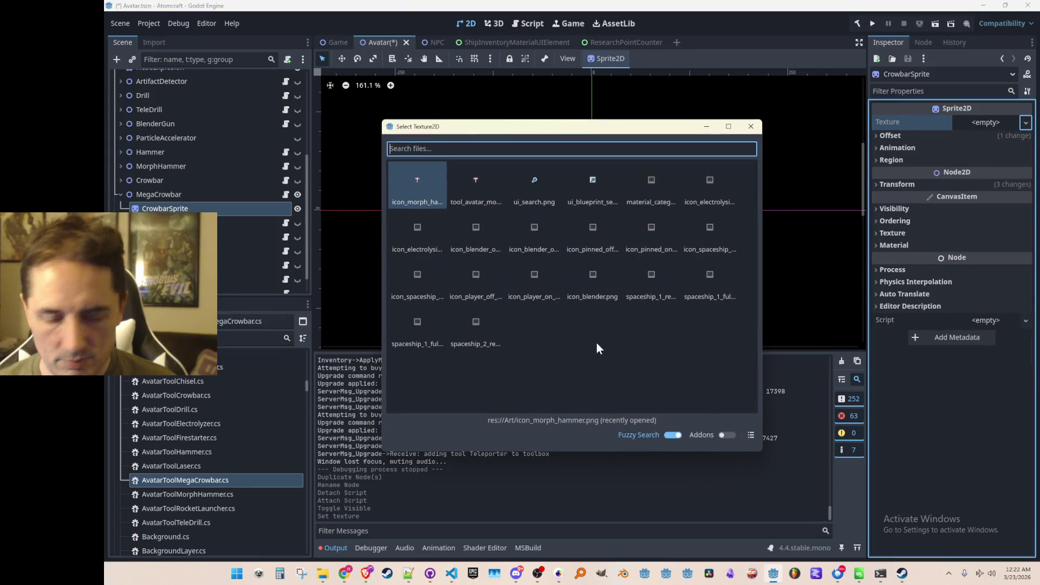
pyautogui.write('mega_')
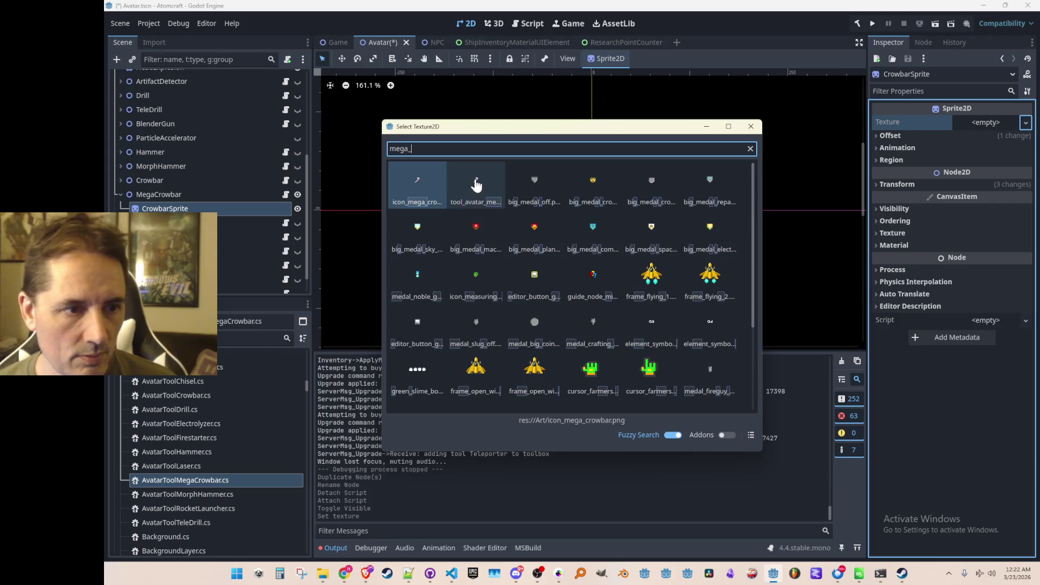
pyautogui.doubleClick(476, 180)
pyautogui.hotkey('ctrl', 's')
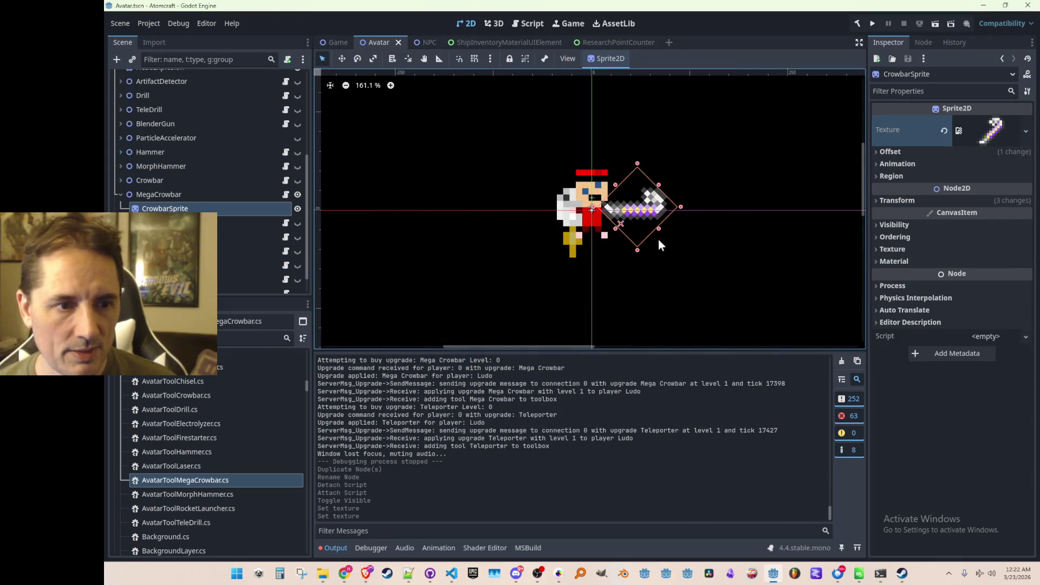
# - Collapse the MegaCrowbar node, hide it, and save the Avatar scene
pyautogui.click(162, 194)
pyautogui.click(120, 195)
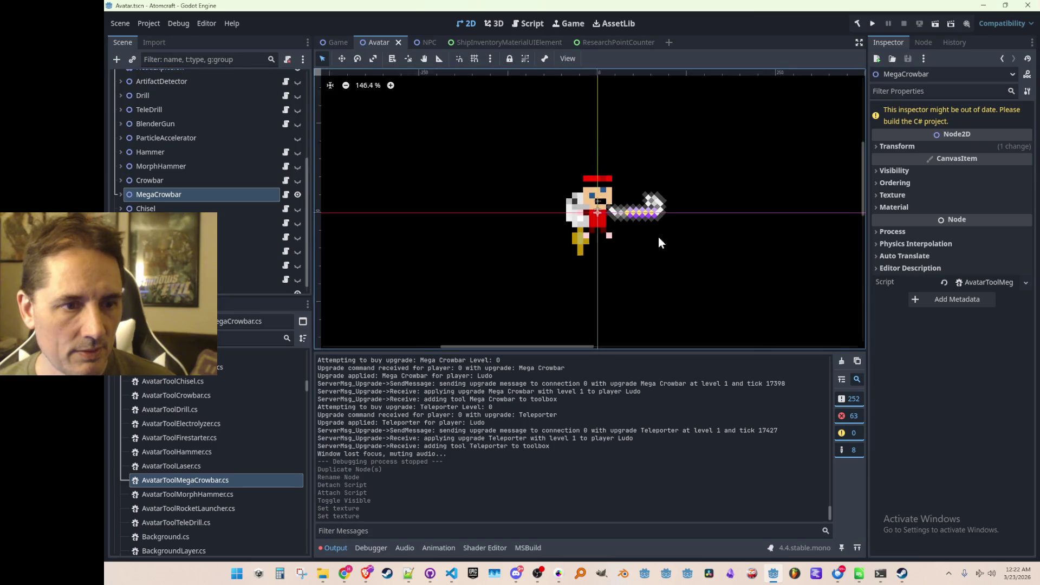
pyautogui.click(713, 264)
pyautogui.scroll(1, 675, 244)
pyautogui.hotkey('ctrl', 's')
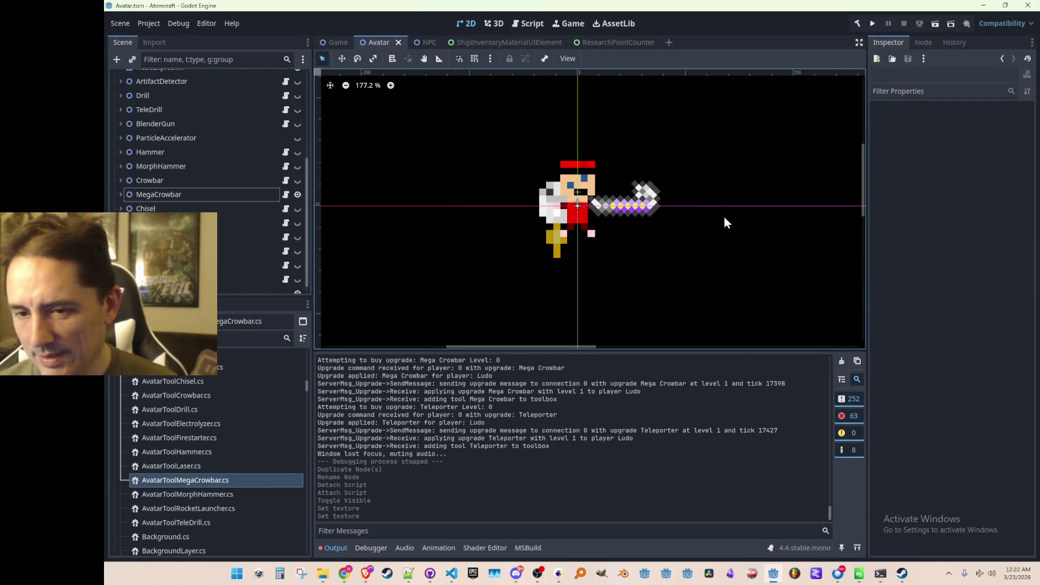
pyautogui.scroll(10, 613, 203)
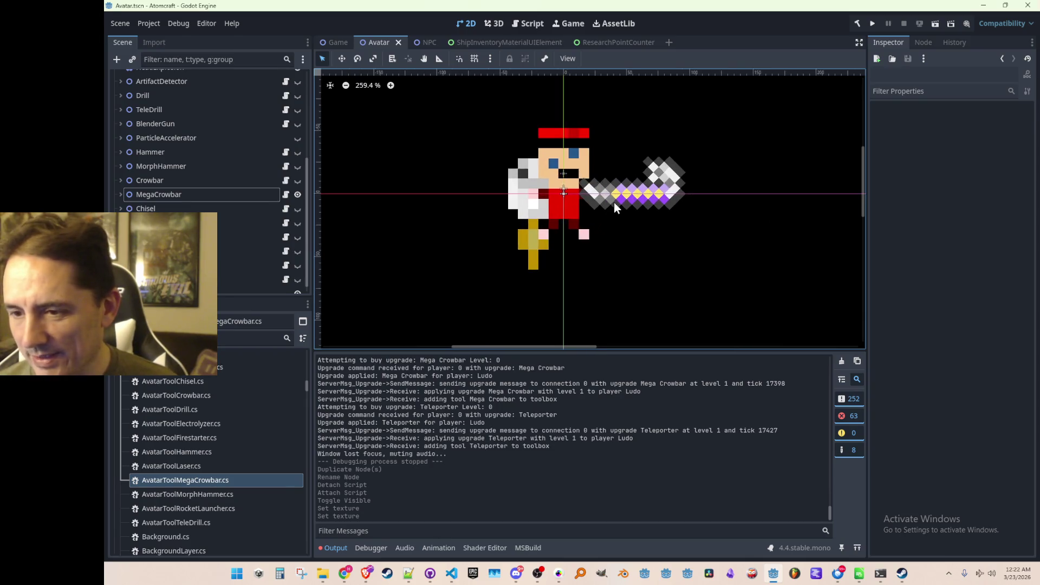
pyautogui.scroll(-12, 657, 213)
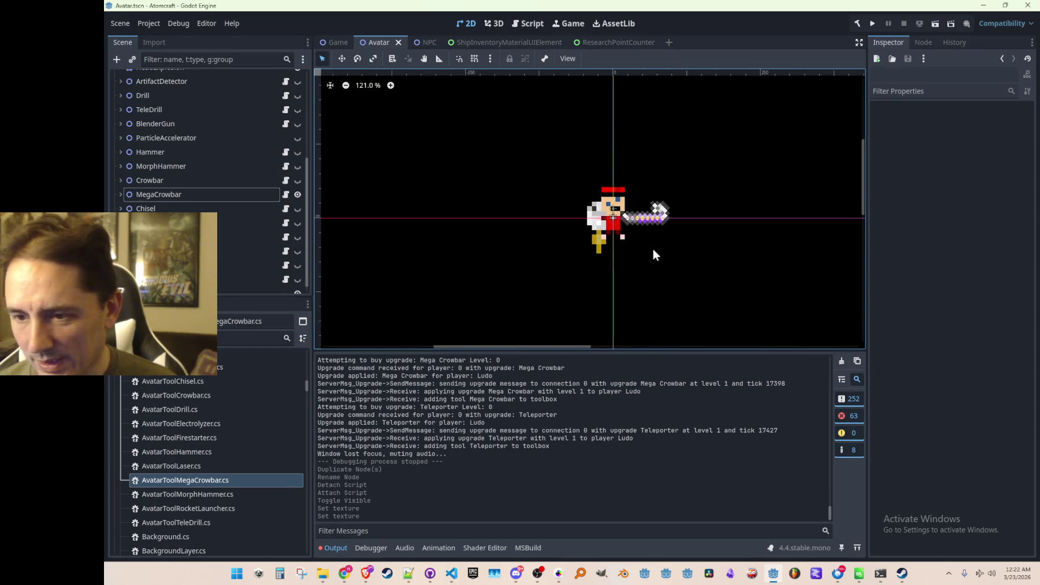
pyautogui.scroll(2, 652, 248)
pyautogui.scroll(-2, 648, 253)
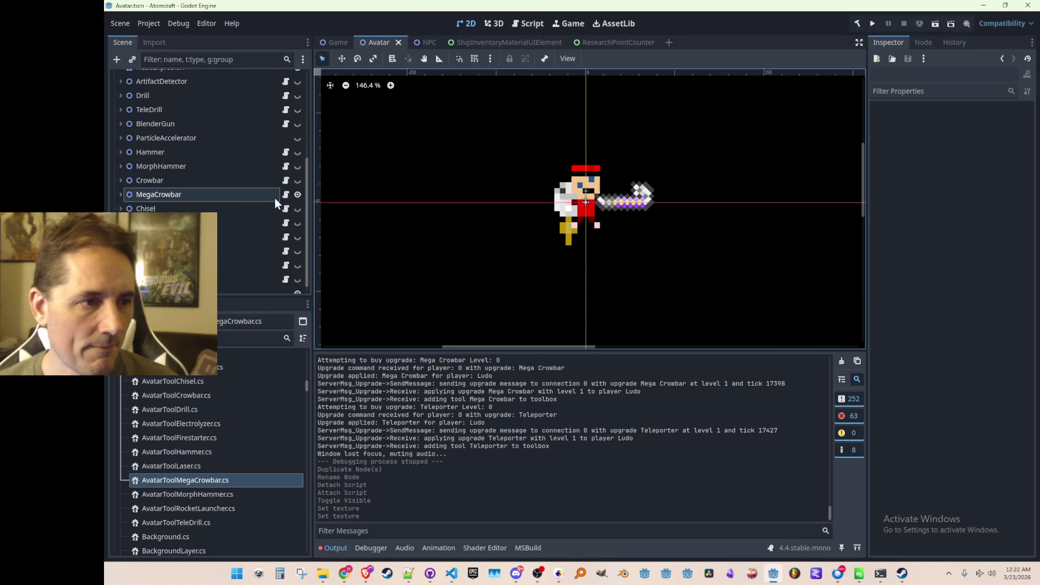
pyautogui.click(298, 194)
pyautogui.hotkey('ctrl', 's')
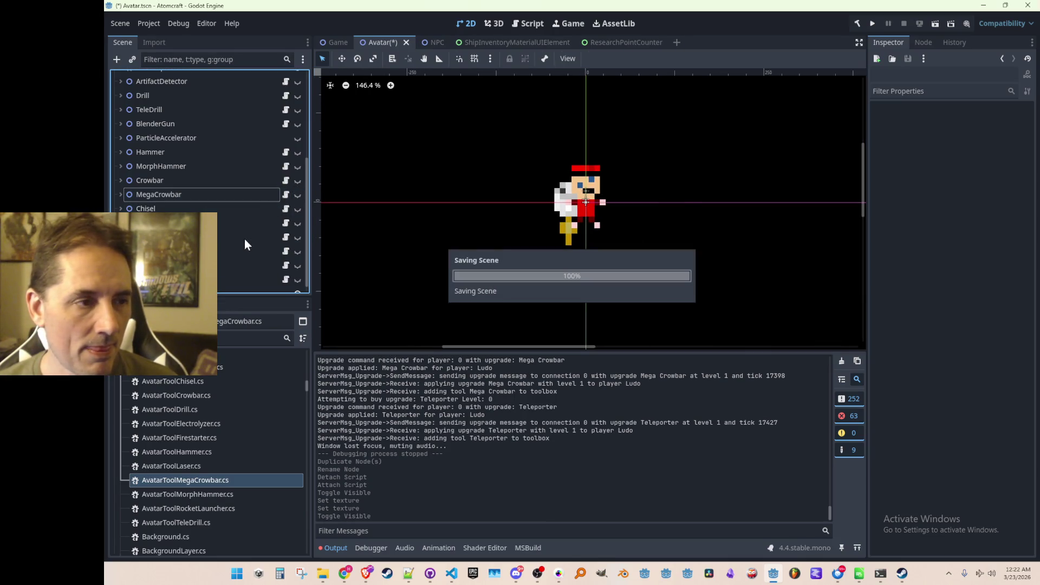
pyautogui.scroll(-1, 213, 188)
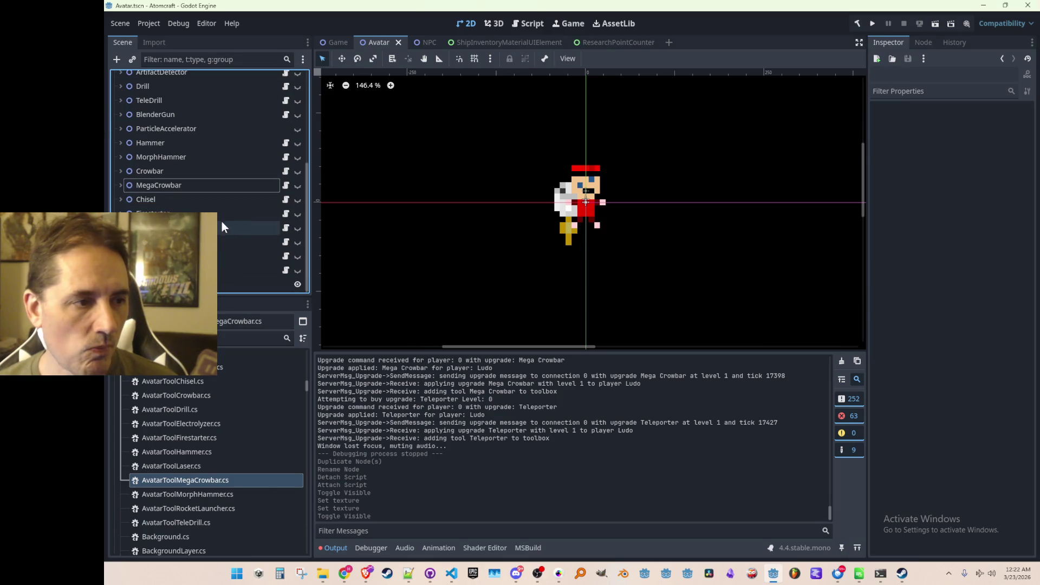
pyautogui.click(184, 185)
# - Duplicate MegaCrowbar, move the copy to the end of the tool nodes, rename it Teleporter, and make it visible
pyautogui.hotkey('ctrl', 'd')
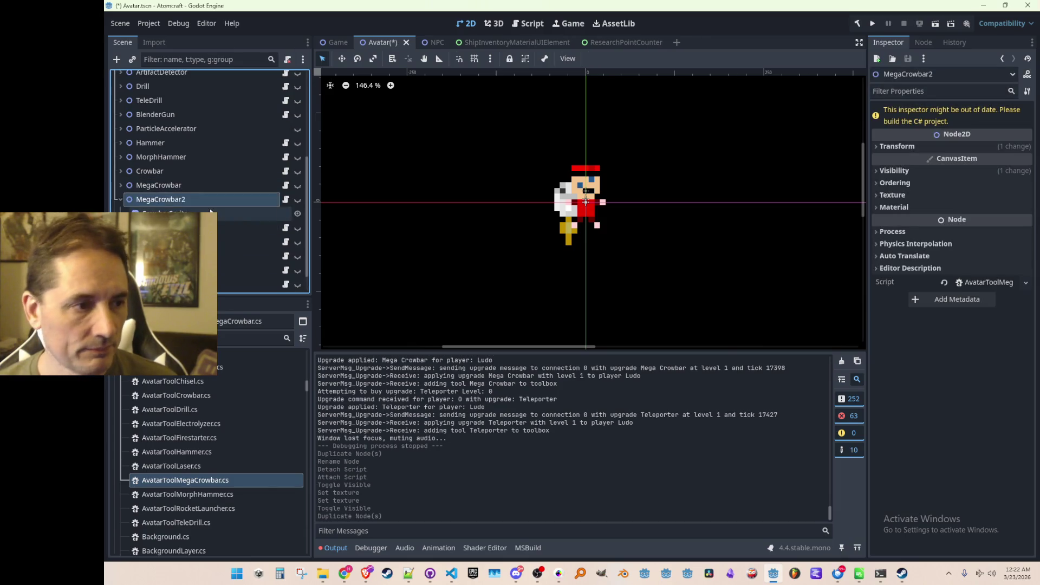
pyautogui.scroll(-1, 210, 212)
pyautogui.click(120, 185)
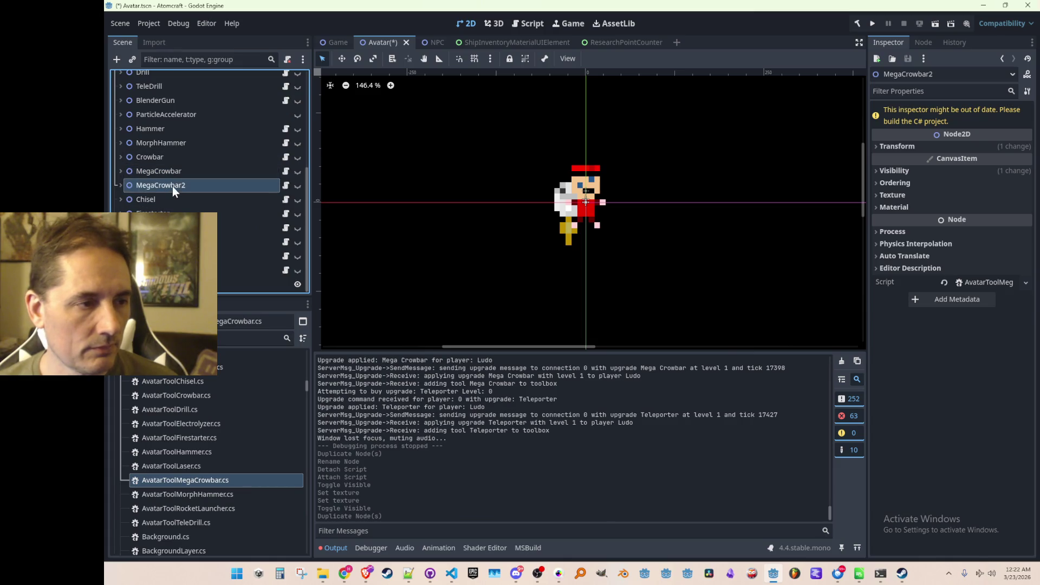
pyautogui.moveTo(169, 188); pyautogui.dragTo(201, 271)
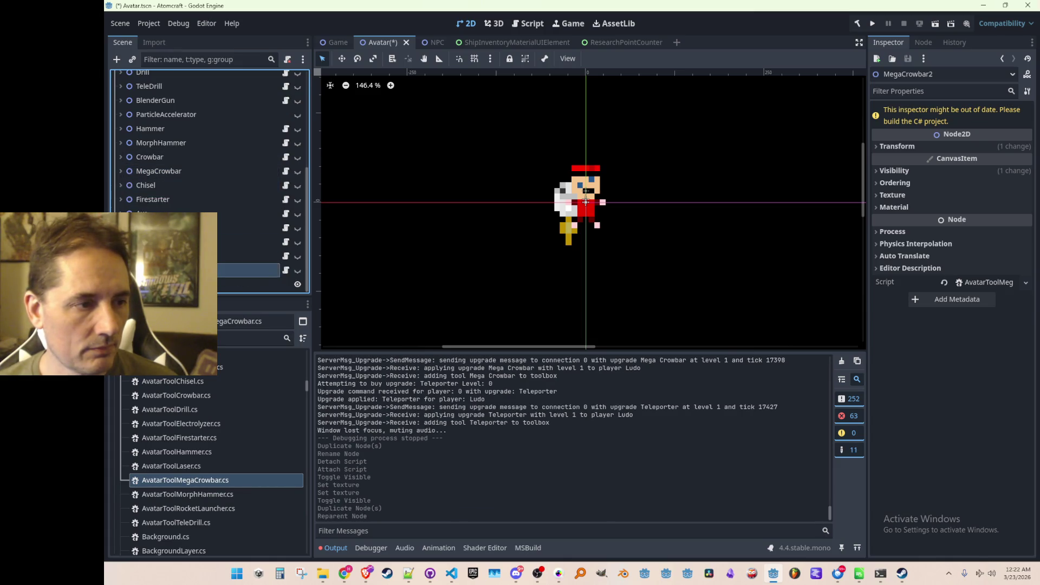
pyautogui.press('F2')
pyautogui.write('Teleporter')
pyautogui.press('Return')
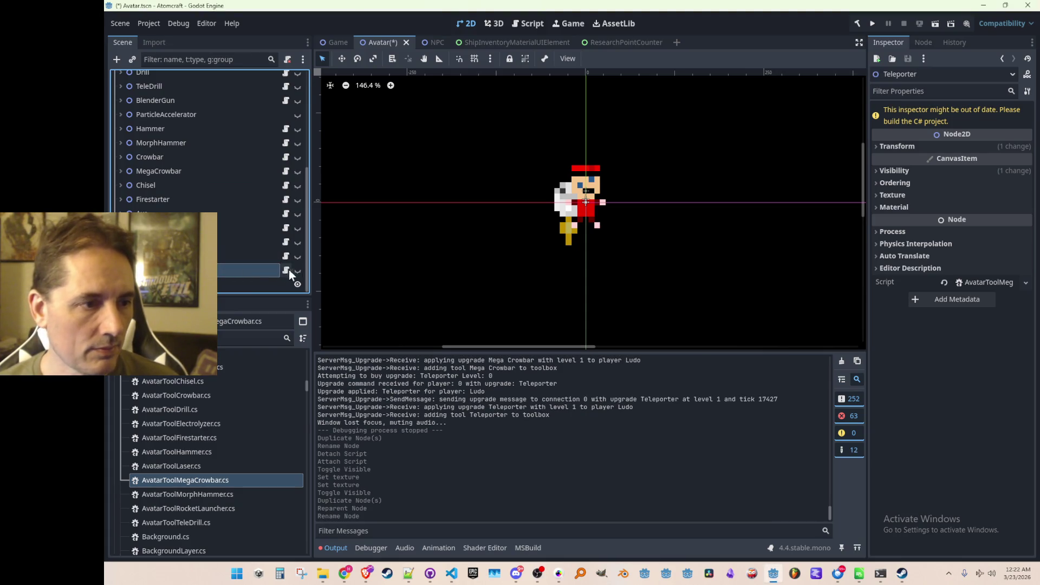
pyautogui.click(297, 270)
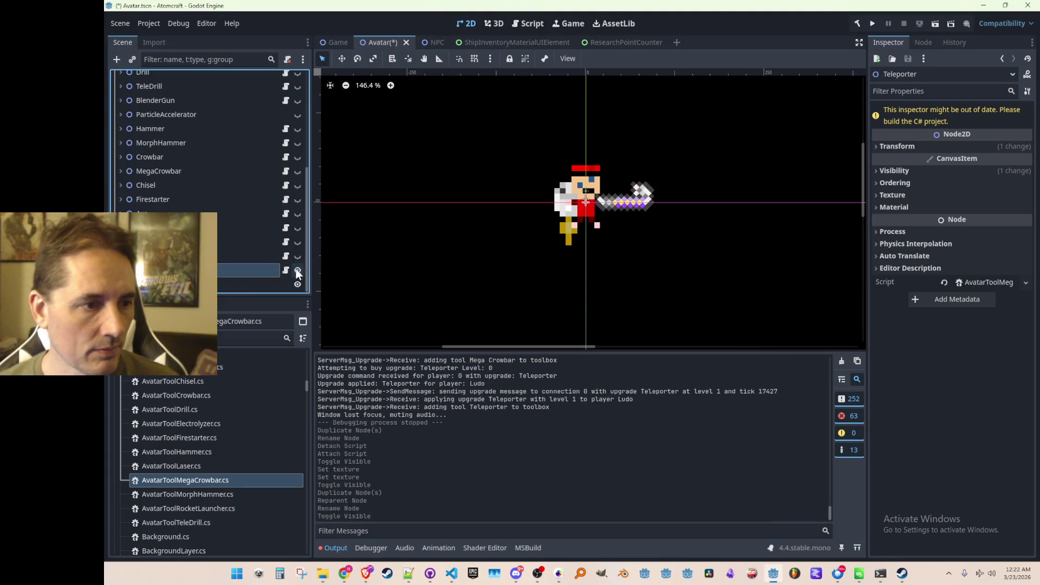
pyautogui.rightClick(266, 268)
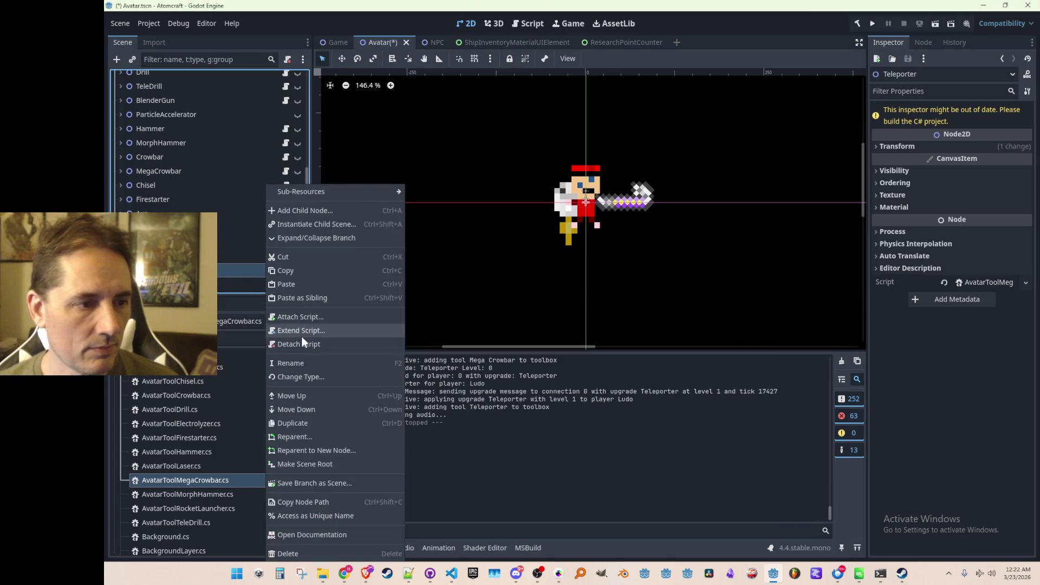
# - Remove Teleporter's script, then duplicate AvatarToolMegaCrowbar.cs as AvatarToolTeleporter.cs and open it
pyautogui.click(295, 344)
pyautogui.rightClick(215, 474)
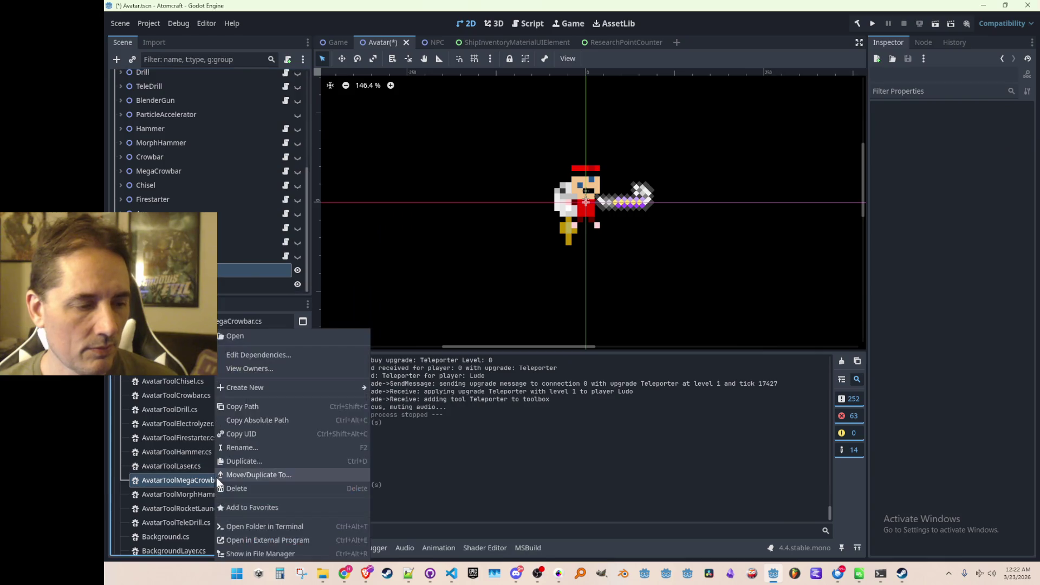
pyautogui.click(252, 465)
pyautogui.write('AvatarToolMegaCrow.cs')
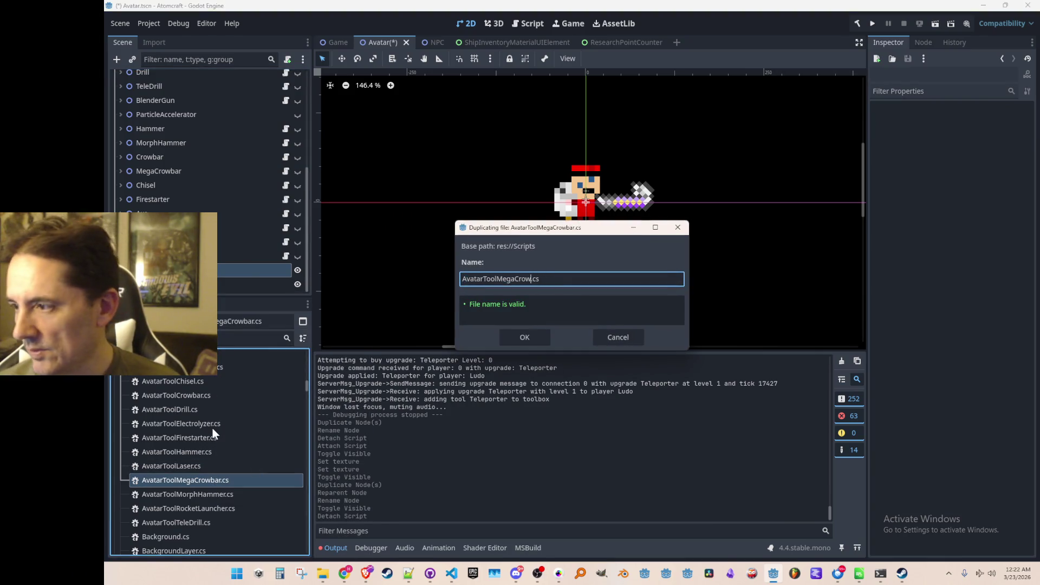
pyautogui.press('BackSpace')
pyautogui.press('BackSpace')
pyautogui.press('BackSpace')
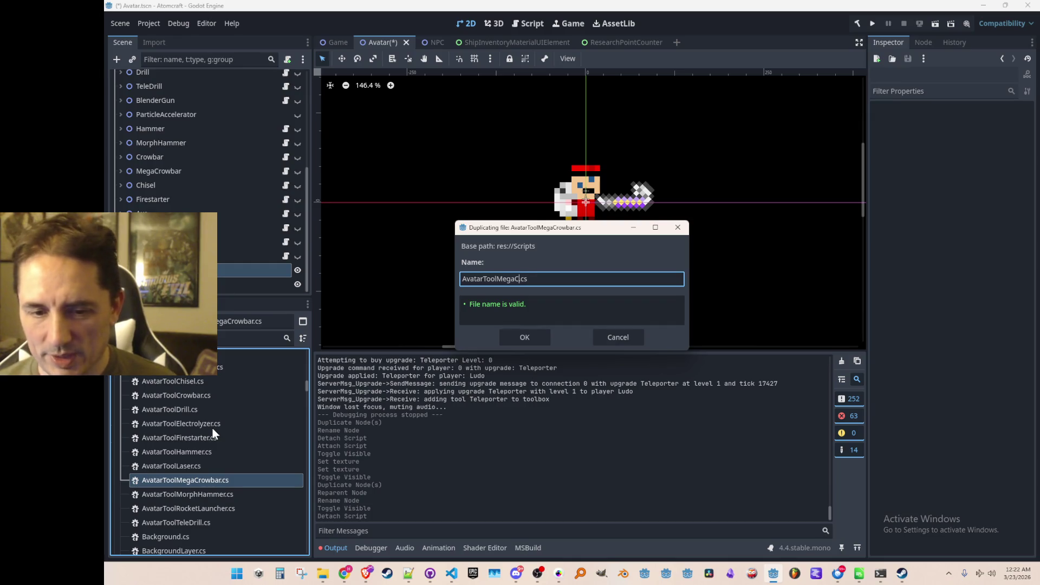
pyautogui.press('BackSpace')
pyautogui.write('Teleporter')
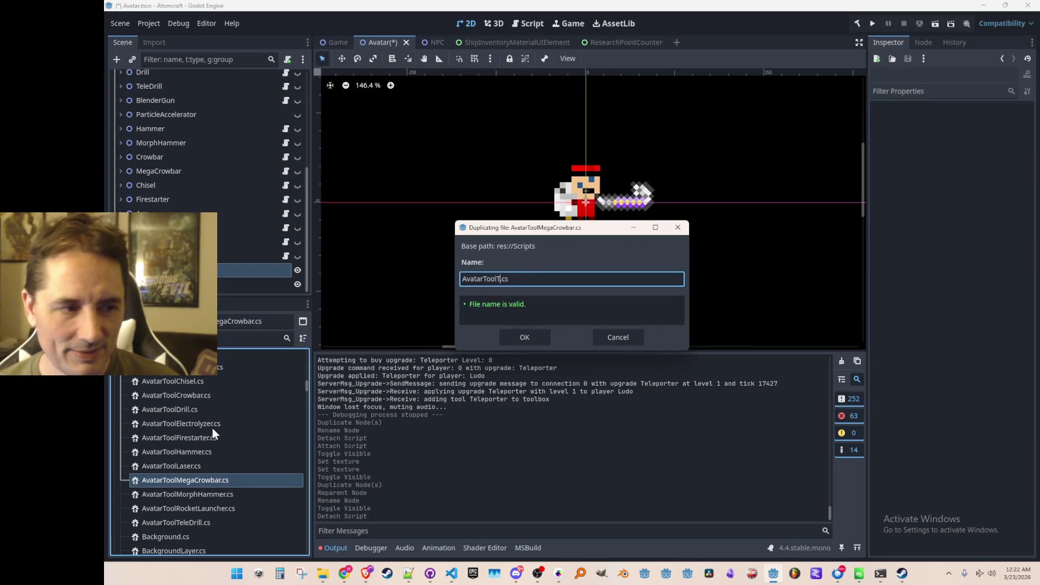
pyautogui.hotkey('shift', 'Home')
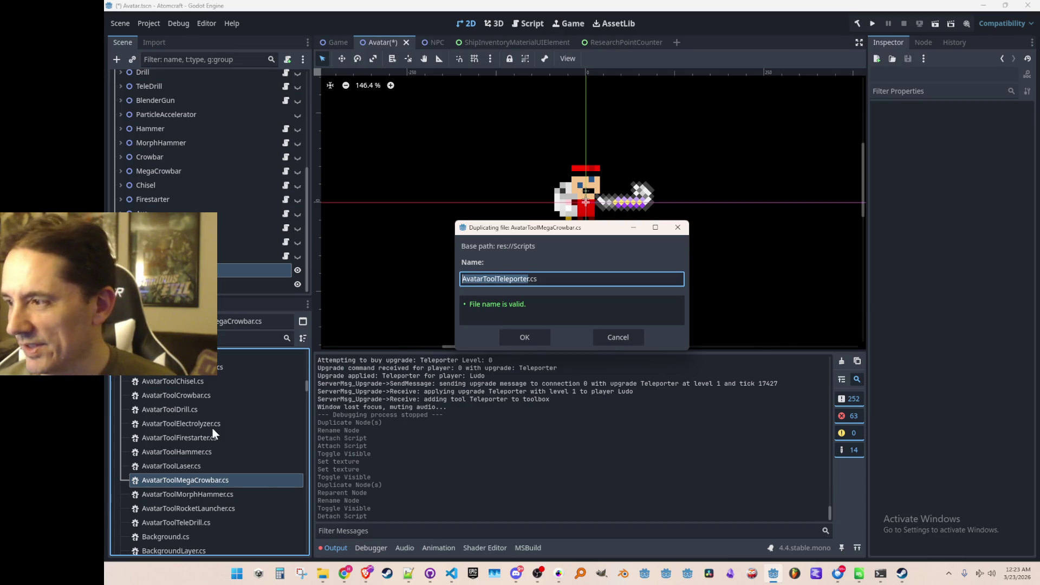
pyautogui.press('Return')
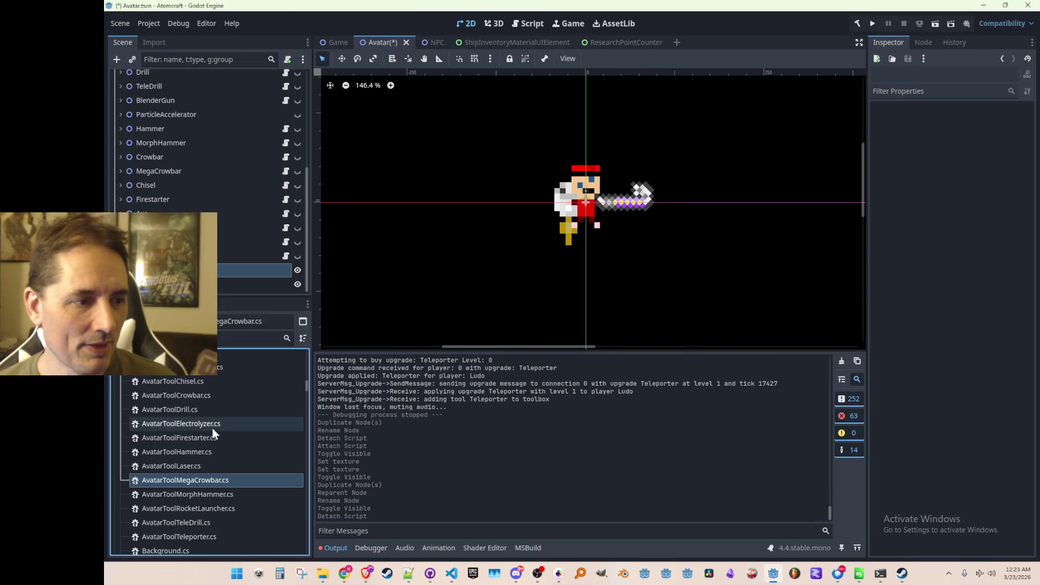
pyautogui.scroll(-1, 198, 469)
pyautogui.doubleClick(191, 516)
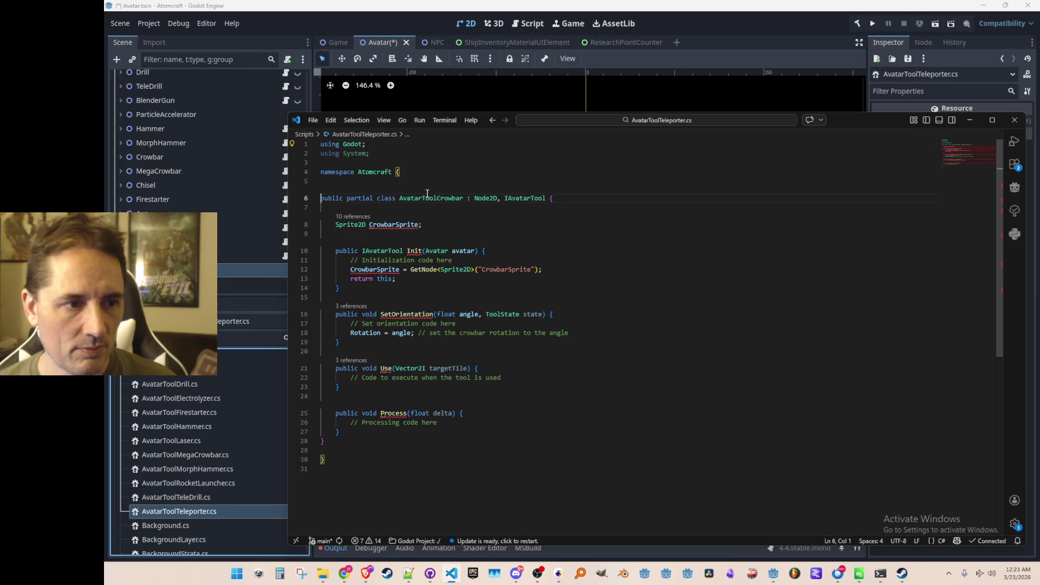
# - Rename the class to AvatarToolTeleporter and rename the tool's sprite node to Sprite
pyautogui.doubleClick(427, 196)
pyautogui.write('AvatarToolTeleporter')
pyautogui.press('Tab')
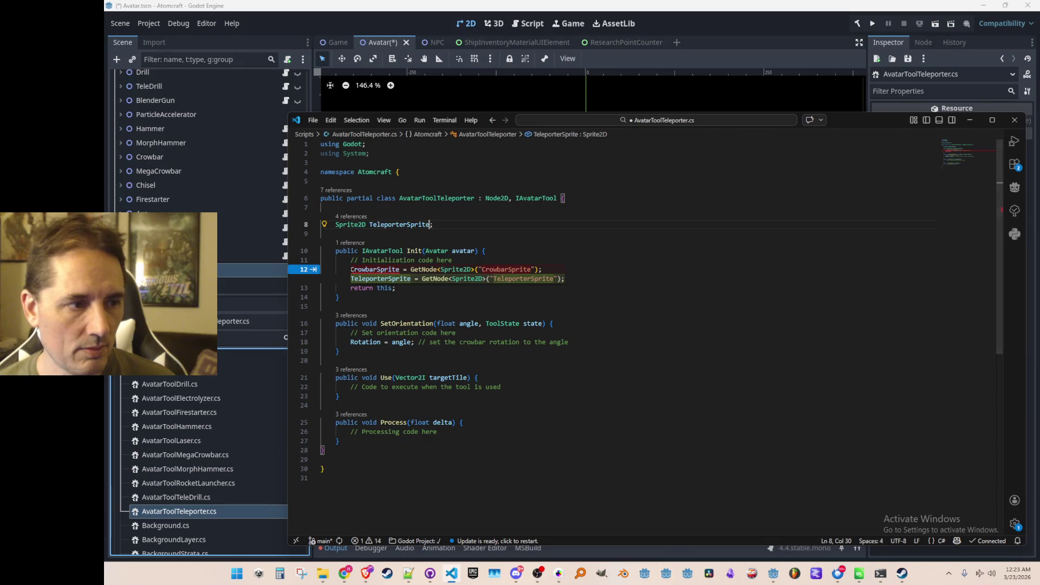
pyautogui.hotkey('alt', 'Tab')
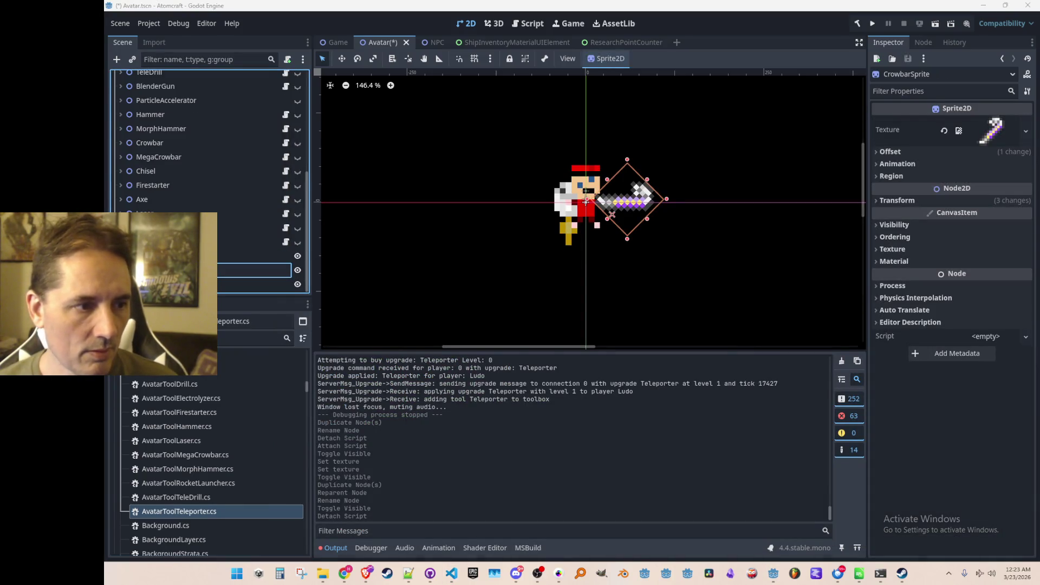
pyautogui.press('Return')
pyautogui.hotkey('alt', 'Tab')
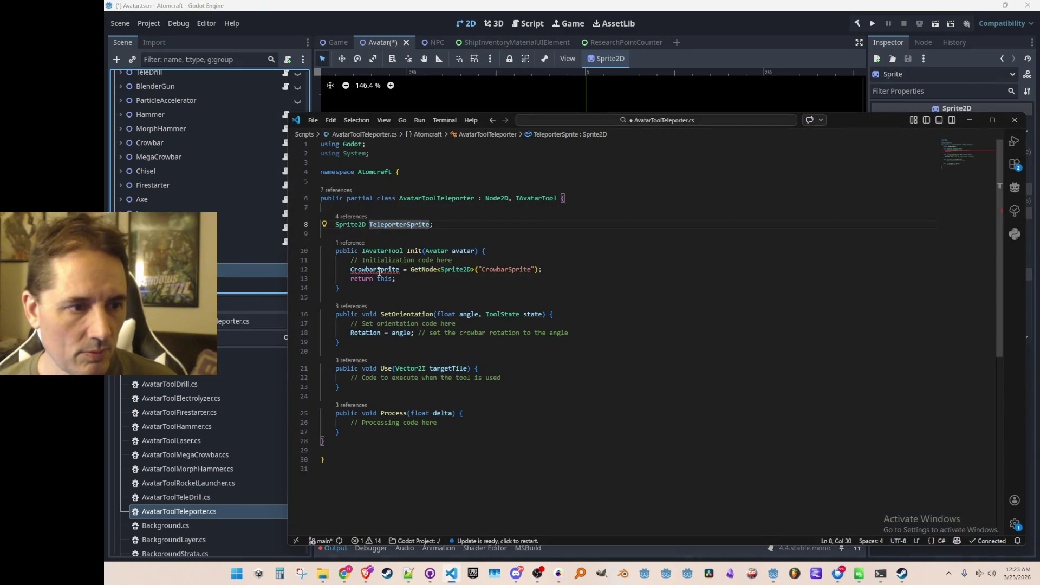
# - Change the sprite field and GetNode path to Sprite, attach the script to Teleporter, and save
pyautogui.moveTo(378, 270); pyautogui.dragTo(382, 270)
pyautogui.press('Escape')
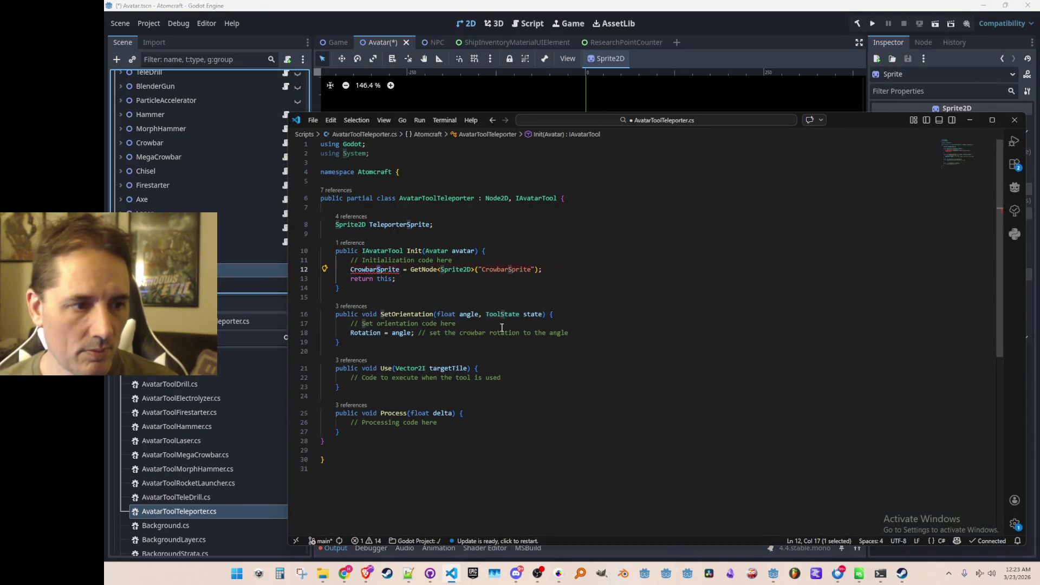
pyautogui.press('Left')
pyautogui.press('BackSpace')
pyautogui.press('BackSpace')
pyautogui.press('BackSpace')
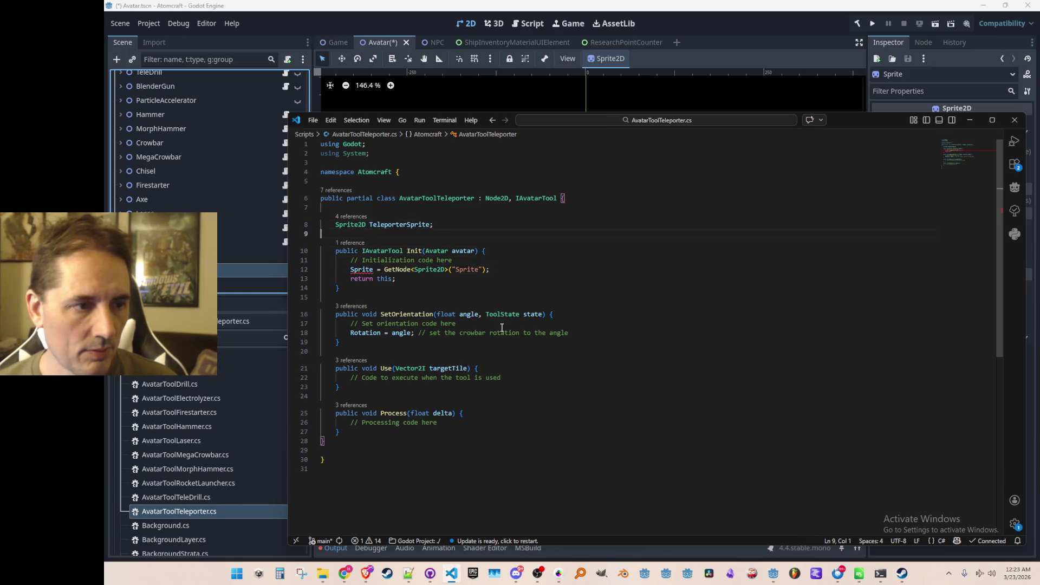
pyautogui.press('Up')
pyautogui.hotkey('ctrl', 'BackSpace')
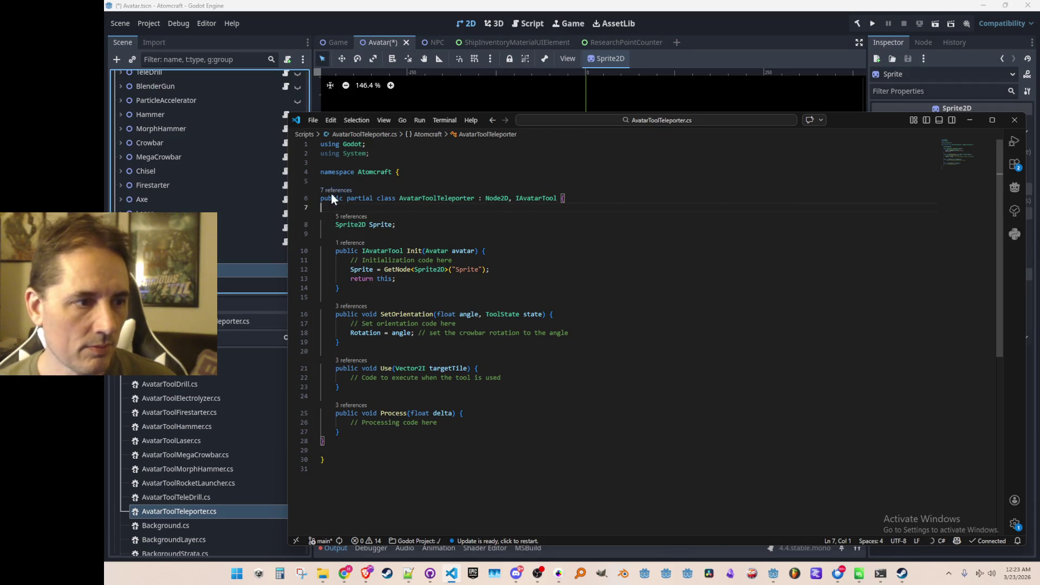
pyautogui.moveTo(163, 512)
pyautogui.mouseDown()
pyautogui.moveTo(156, 519)
pyautogui.moveTo(250, 256)
pyautogui.mouseUp()
pyautogui.hotkey('ctrl', 's')
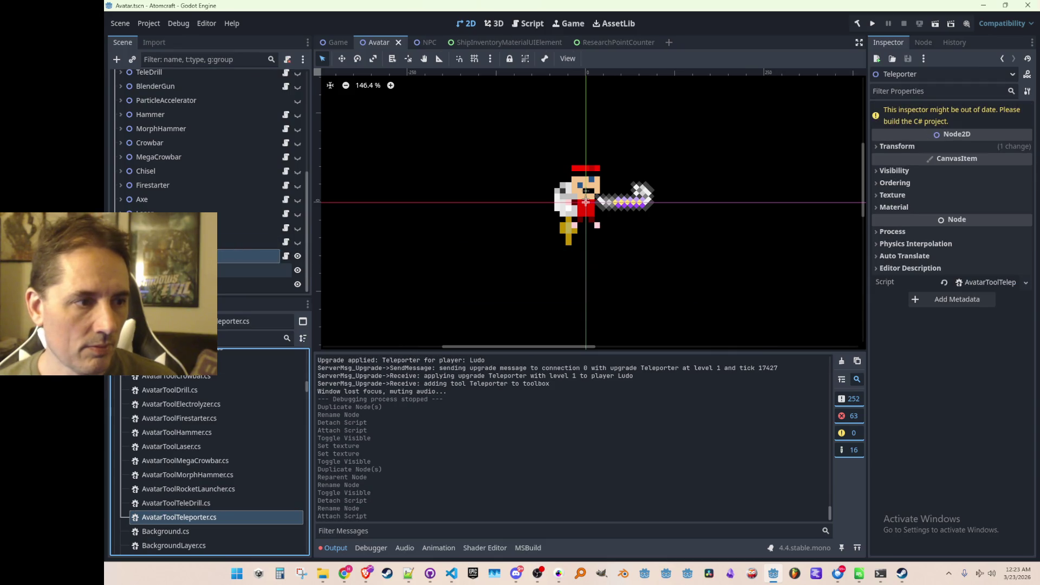
# - Replace the Teleporter sprite's crowbar texture with the teleporter texture via Quick Load, then save
pyautogui.click(250, 270)
pyautogui.click(944, 124)
pyautogui.click(980, 124)
pyautogui.click(935, 376)
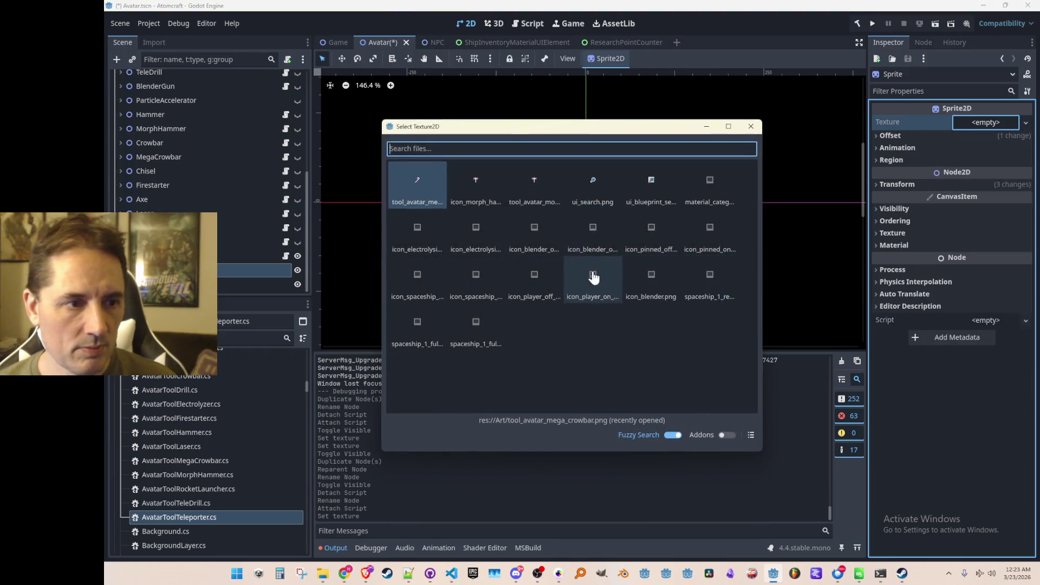
pyautogui.write('telepo')
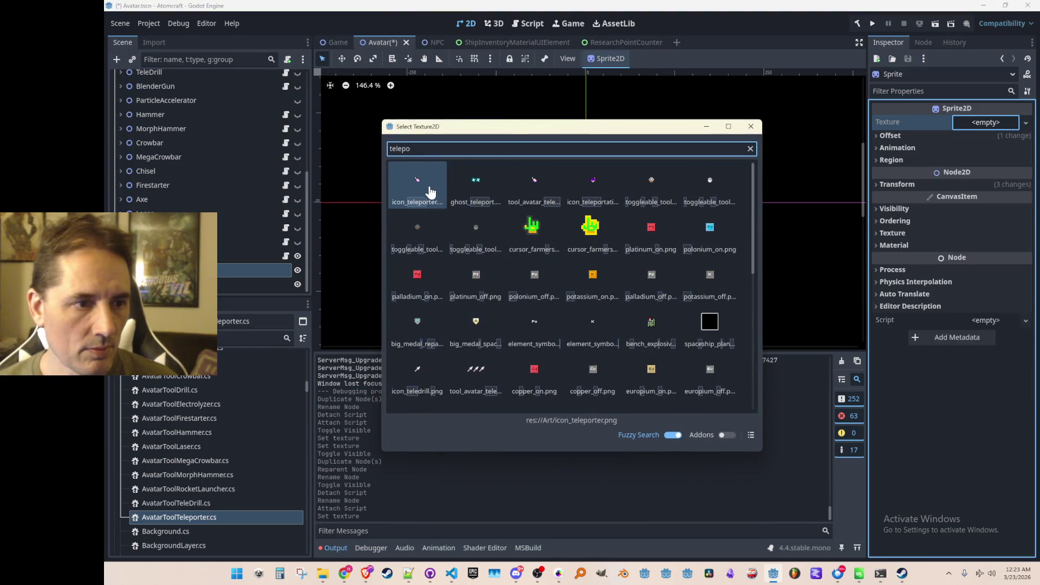
pyautogui.doubleClick(531, 187)
pyautogui.hotkey('ctrl', 's')
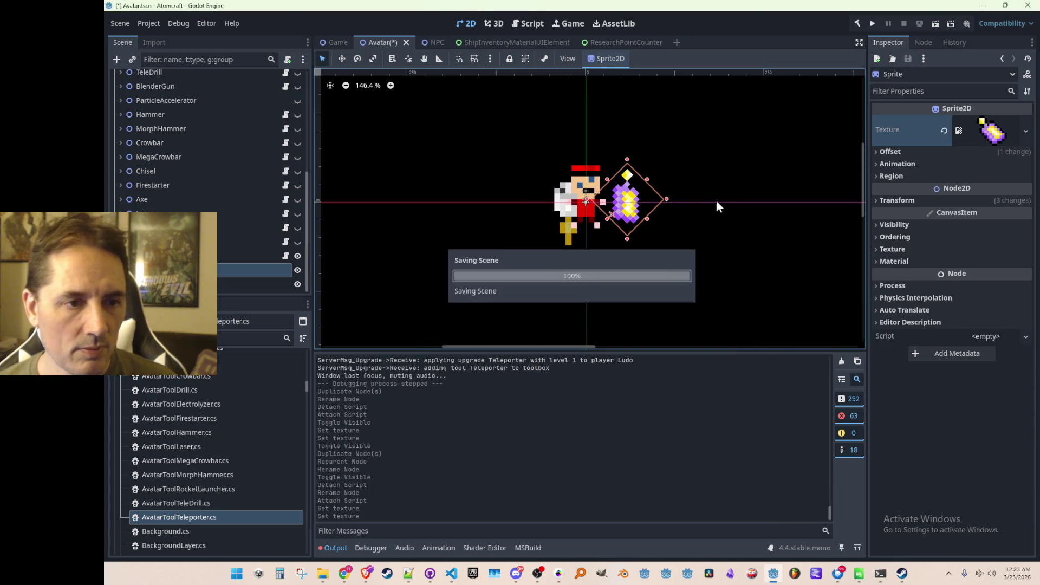
# - Turn on Flip H in the sprite's Offset settings and save the scene
pyautogui.click(896, 200)
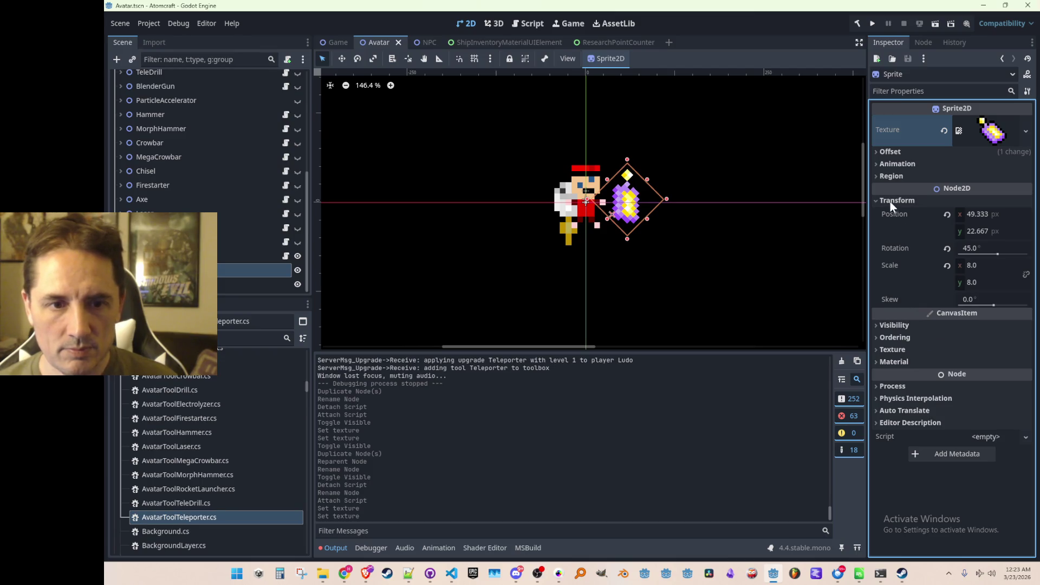
pyautogui.click(891, 200)
pyautogui.click(901, 154)
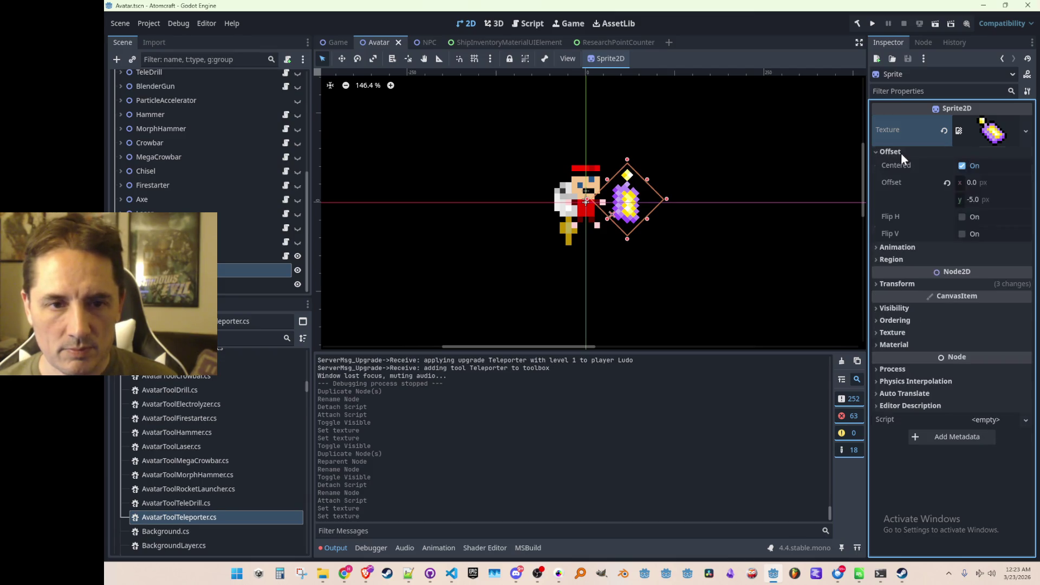
pyautogui.click(960, 217)
pyautogui.scroll(-1, 740, 228)
pyautogui.scroll(1, 740, 228)
pyautogui.click(757, 244)
pyautogui.scroll(-1, 753, 245)
pyautogui.scroll(1, 734, 230)
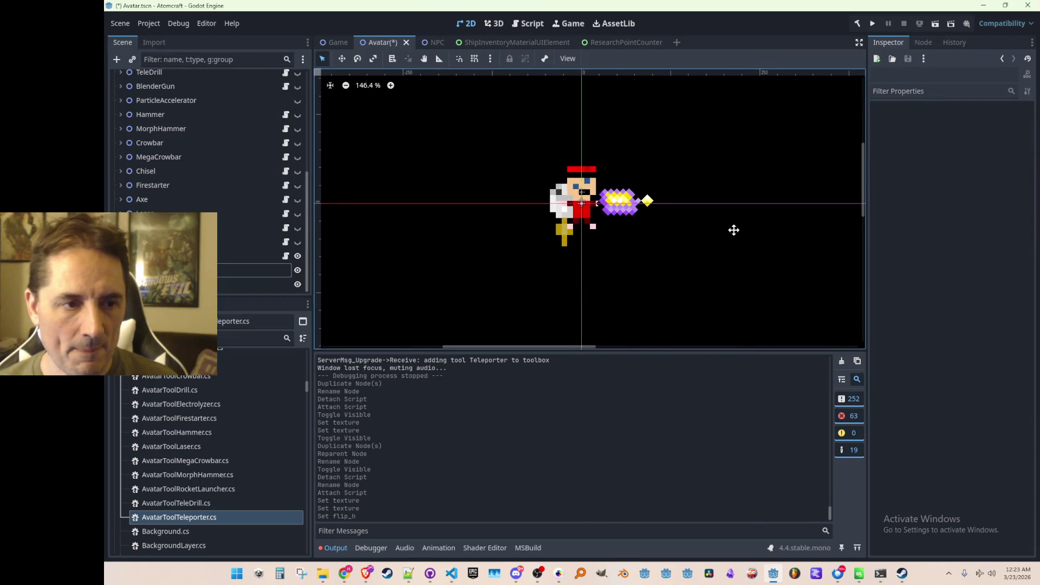
pyautogui.hotkey('ctrl', 's')
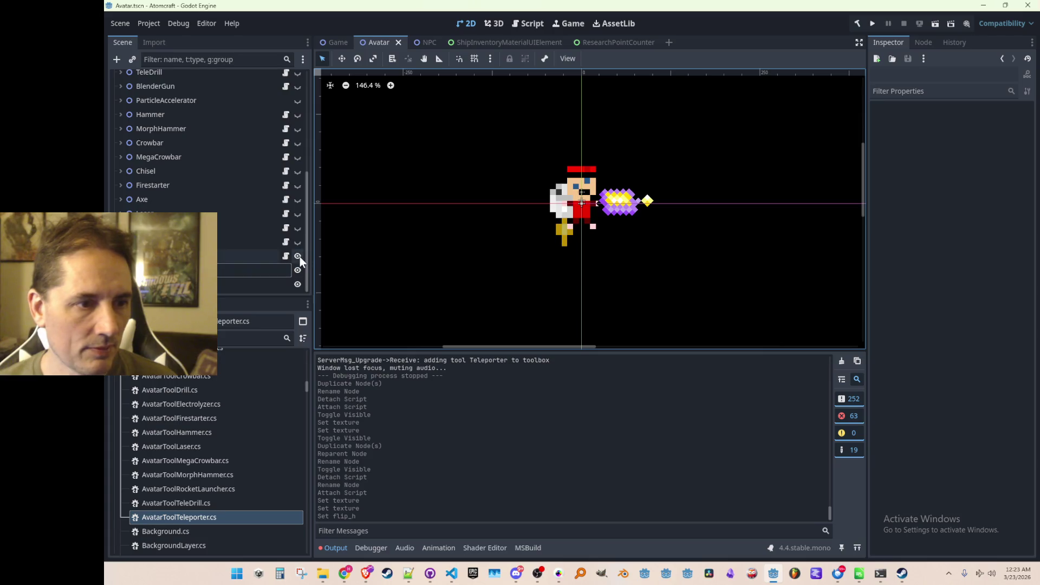
# - Hide the Teleporter node on the avatar and save the Avatar scene
pyautogui.click(297, 256)
pyautogui.scroll(1, 292, 254)
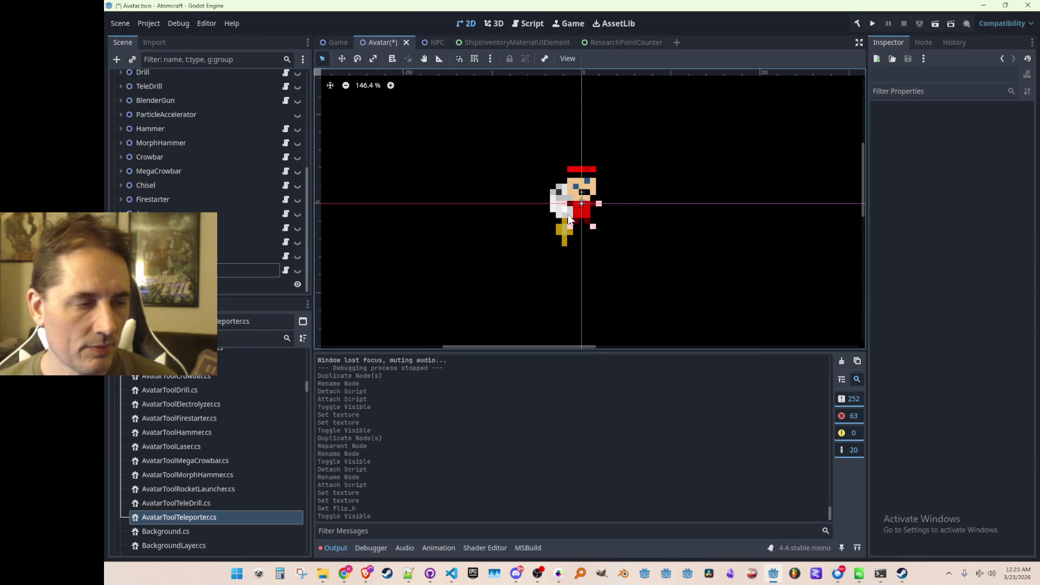
pyautogui.hotkey('ctrl', 's')
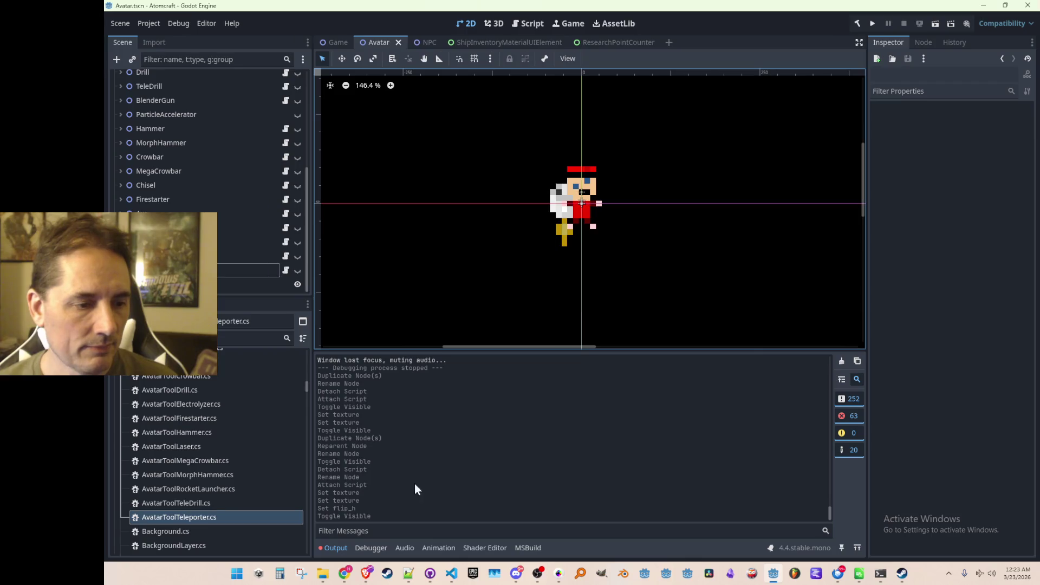
pyautogui.click(451, 573)
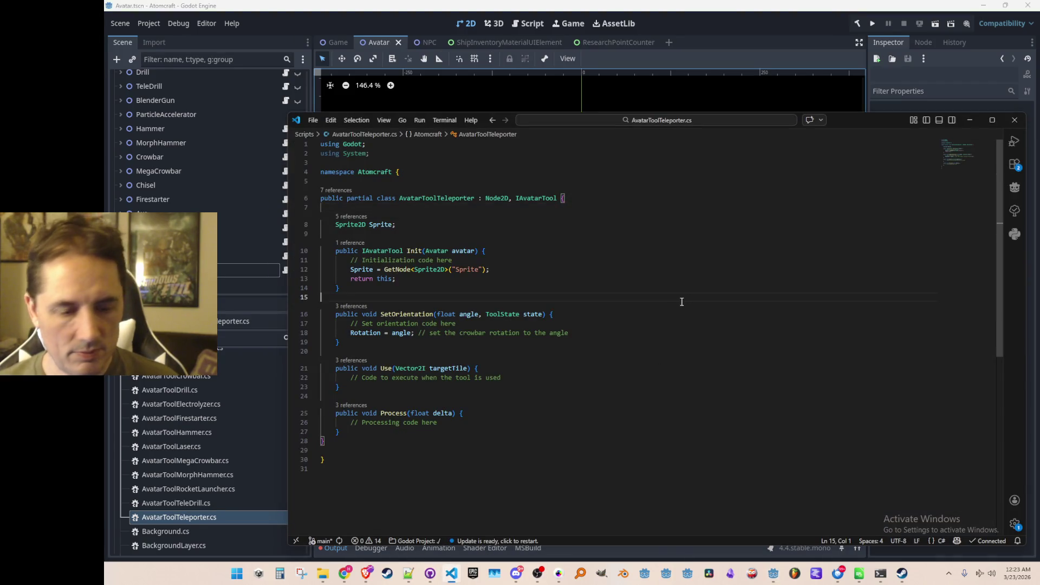
# - Open Avatar.cs through the Ctrl+P file search
pyautogui.hotkey('ctrl', 'p')
pyautogui.write('Avatar')
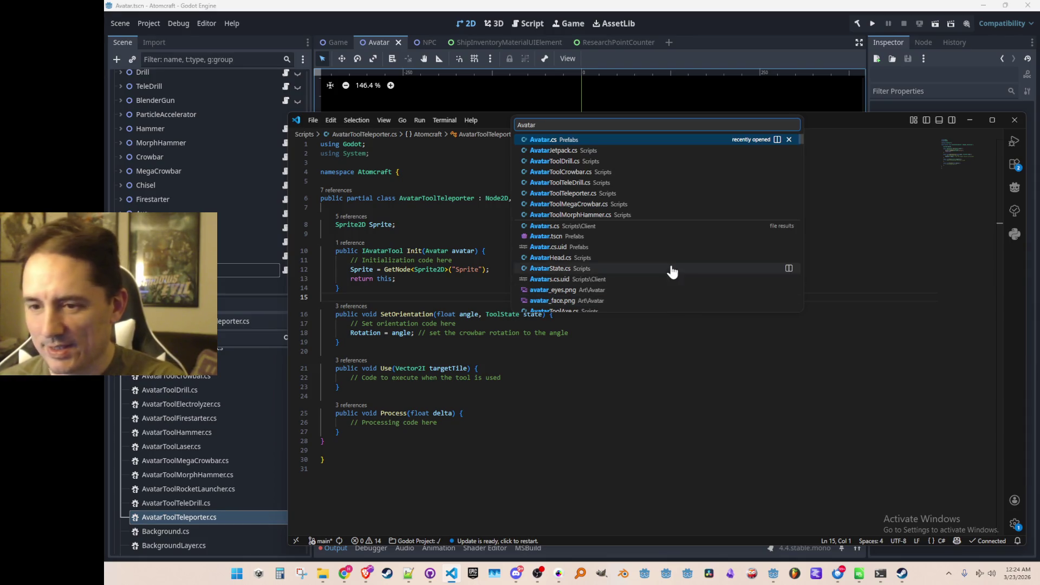
pyautogui.click(601, 144)
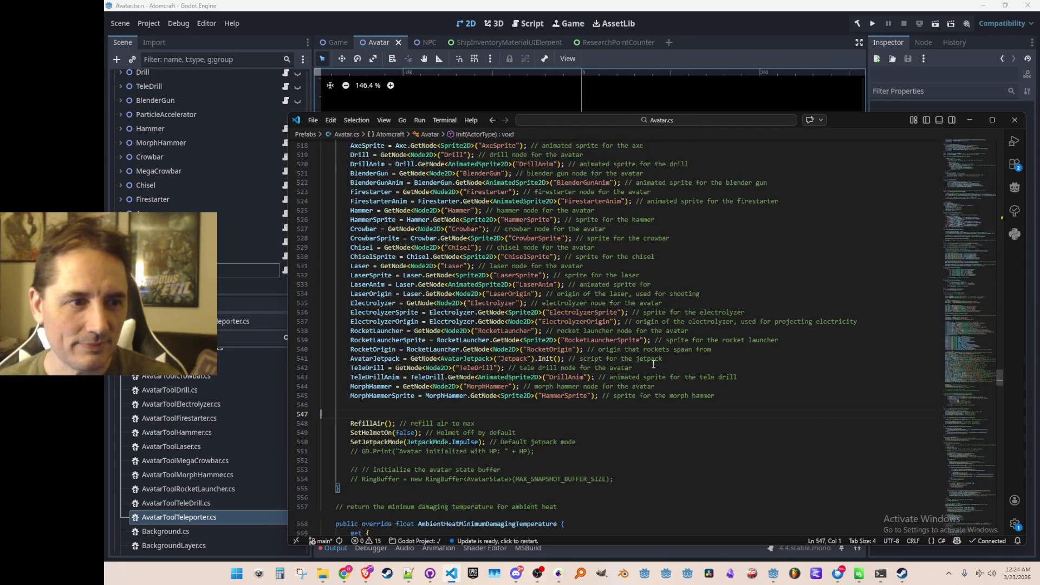
pyautogui.scroll(10, 806, 350)
pyautogui.scroll(-14, 806, 350)
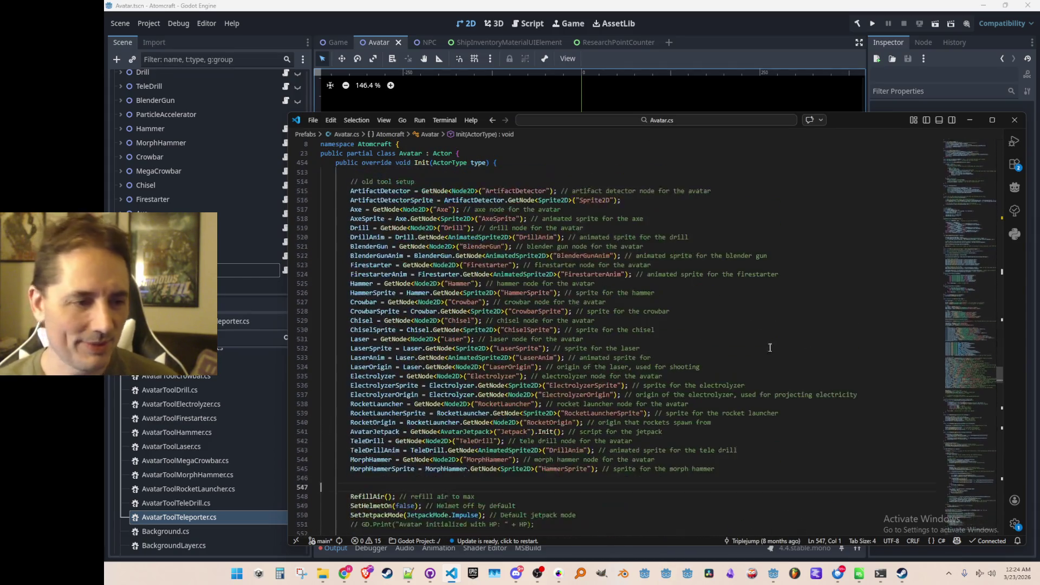
# - Go to the MorphHammer declaration, insert a blank line after it, and save
pyautogui.click(386, 380)
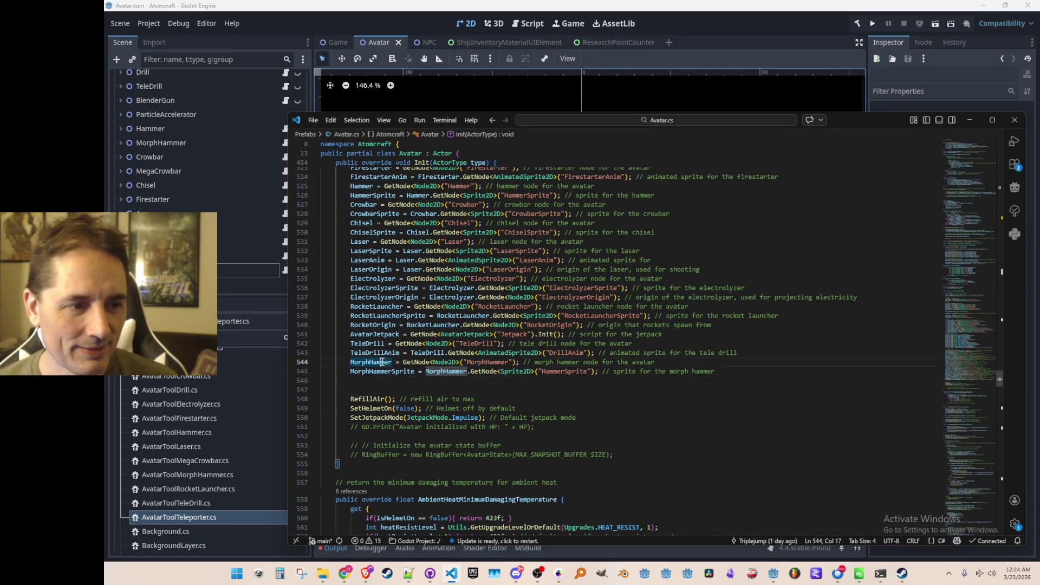
pyautogui.rightClick(386, 362)
pyautogui.click(417, 233)
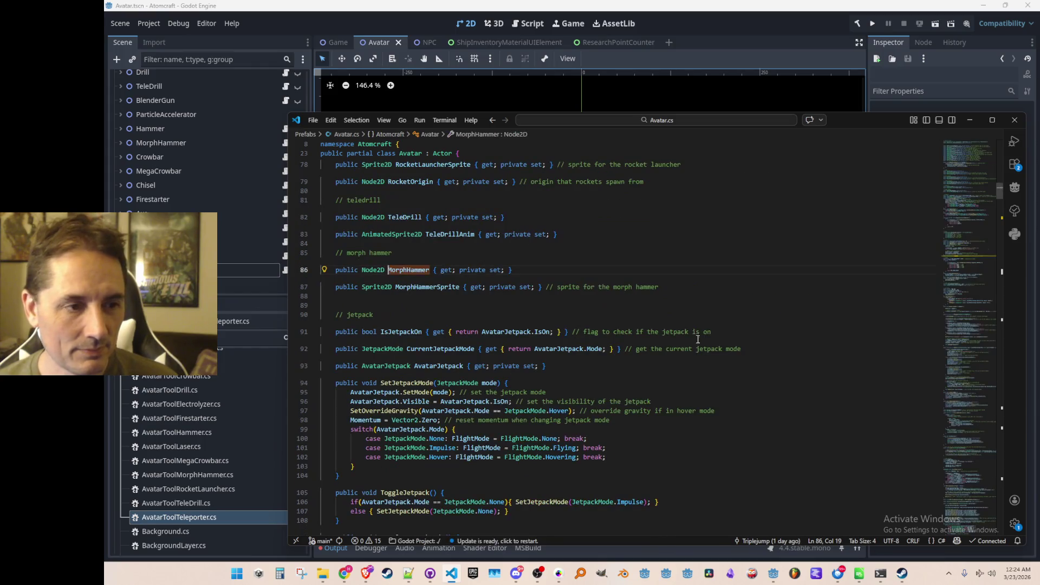
pyautogui.click(785, 282)
pyautogui.press('Return')
pyautogui.press('Return')
pyautogui.hotkey('ctrl', 's')
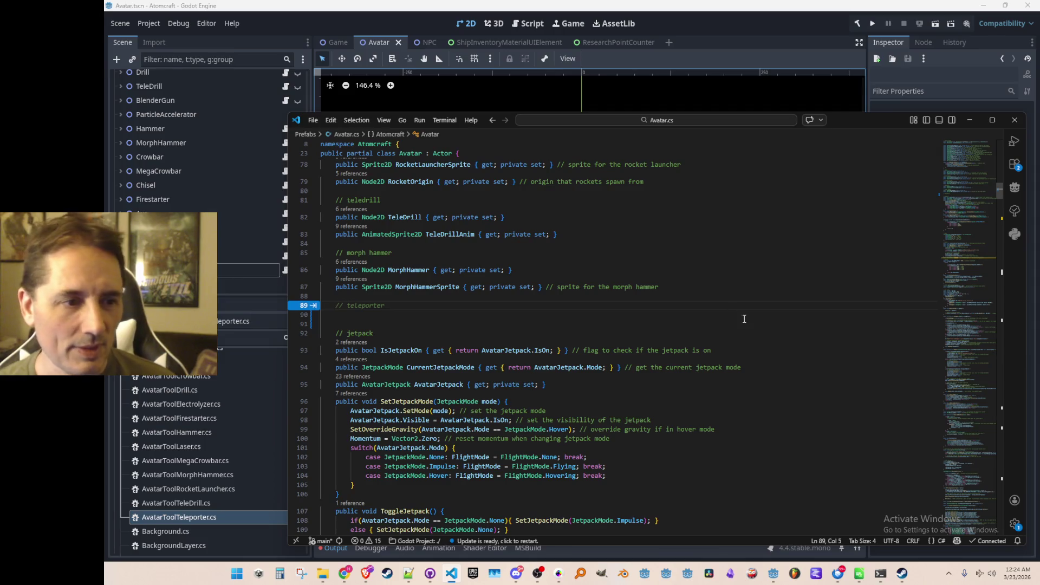
pyautogui.press('Escape')
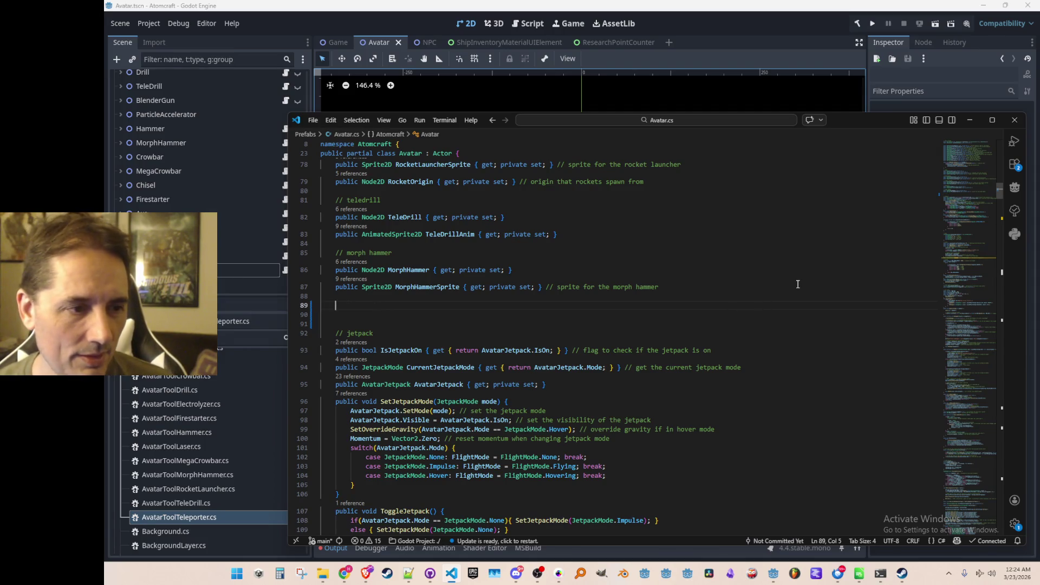
pyautogui.scroll(-1, 802, 298)
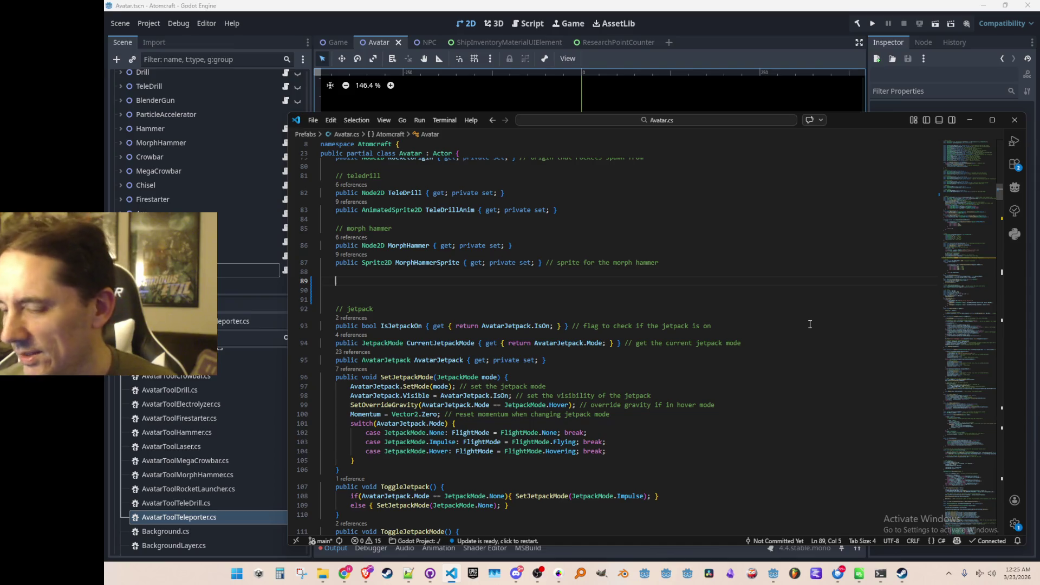
pyautogui.press('Down')
pyautogui.press('Down')
# - Add a '// teleporter' comment with the suggested Teleporter Node2D property below it
pyautogui.press('Up')
pyautogui.press('Up')
pyautogui.press('Tab')
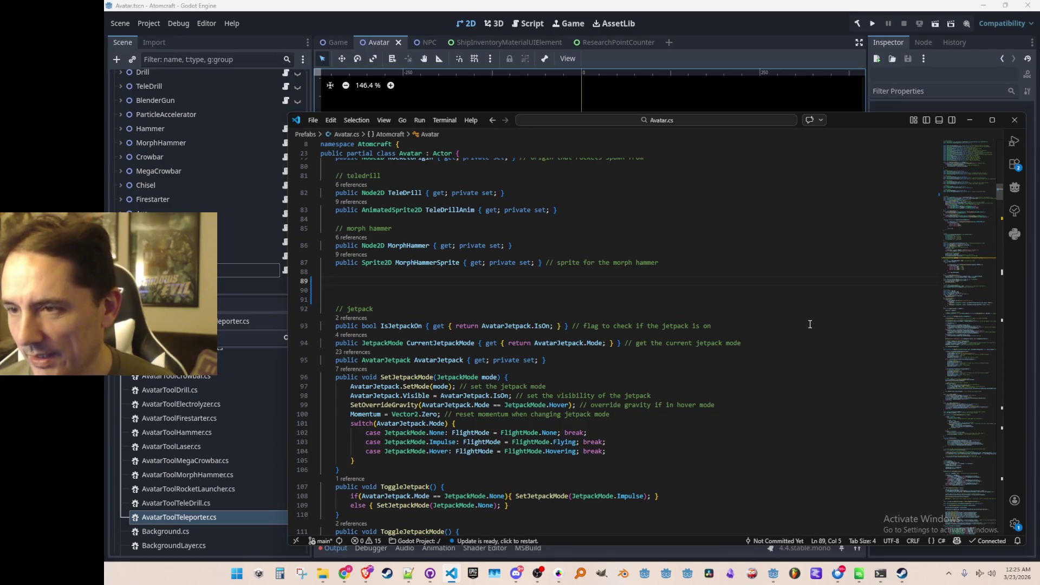
pyautogui.write('// teleporter')
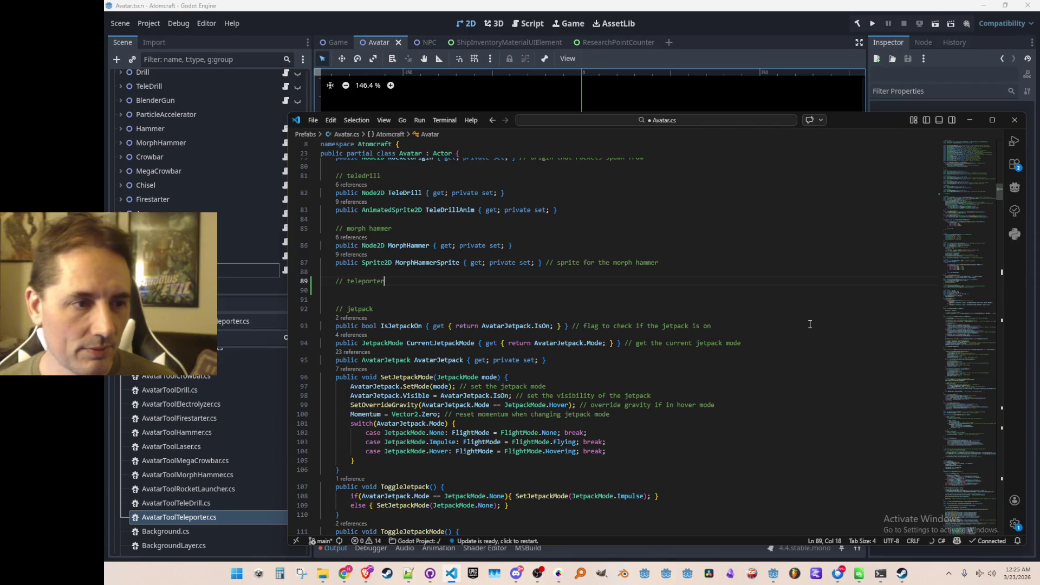
pyautogui.press('Return')
pyautogui.press('Tab')
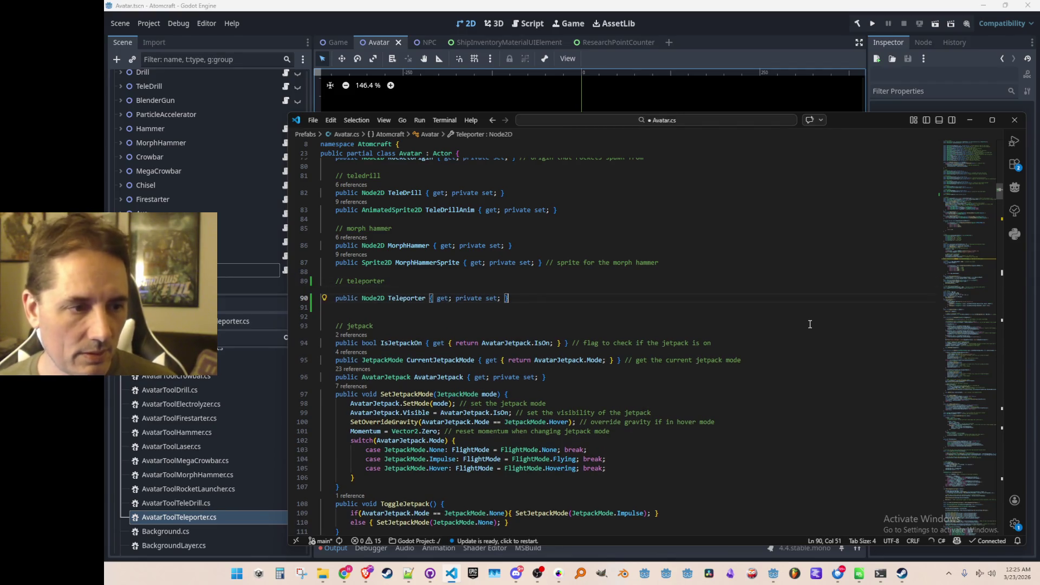
pyautogui.press('Return')
pyautogui.press('Return')
# - Add a '// mega crowbar' comment with the suggested MegaCrowbar Node2D property
pyautogui.write('// ')
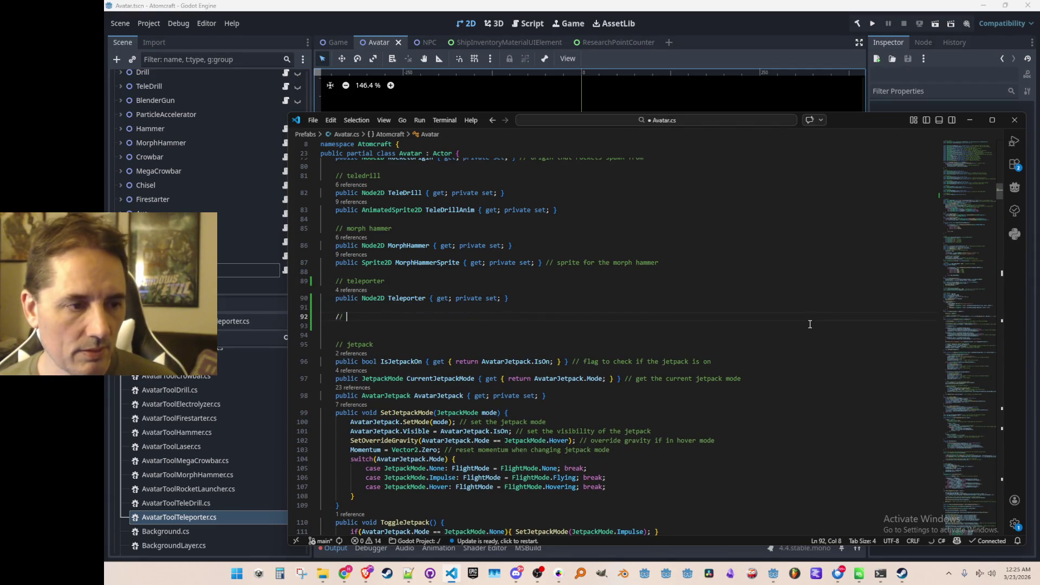
pyautogui.write('T')
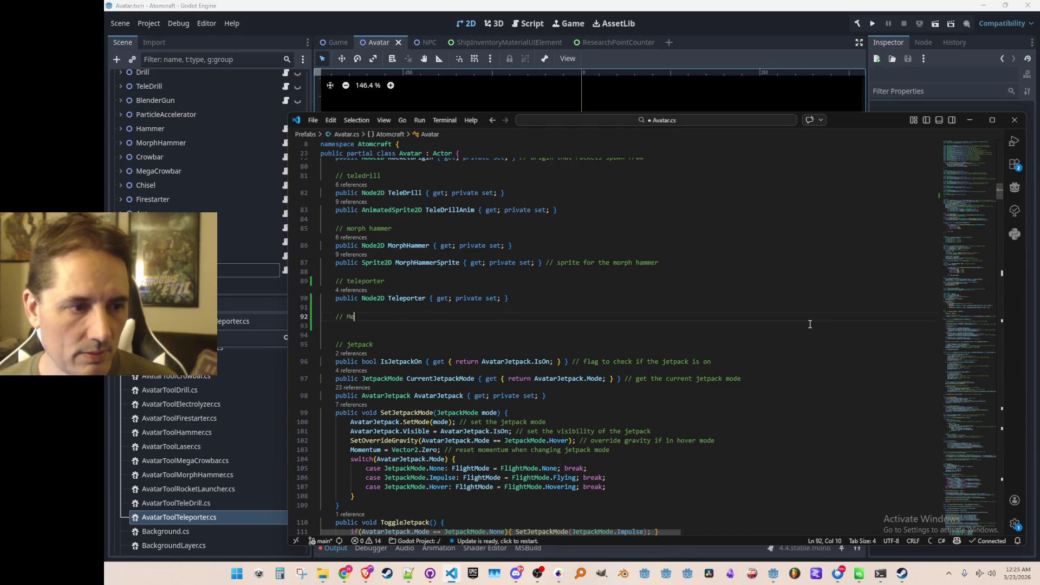
pyautogui.press('BackSpace')
pyautogui.write('mega crowbar')
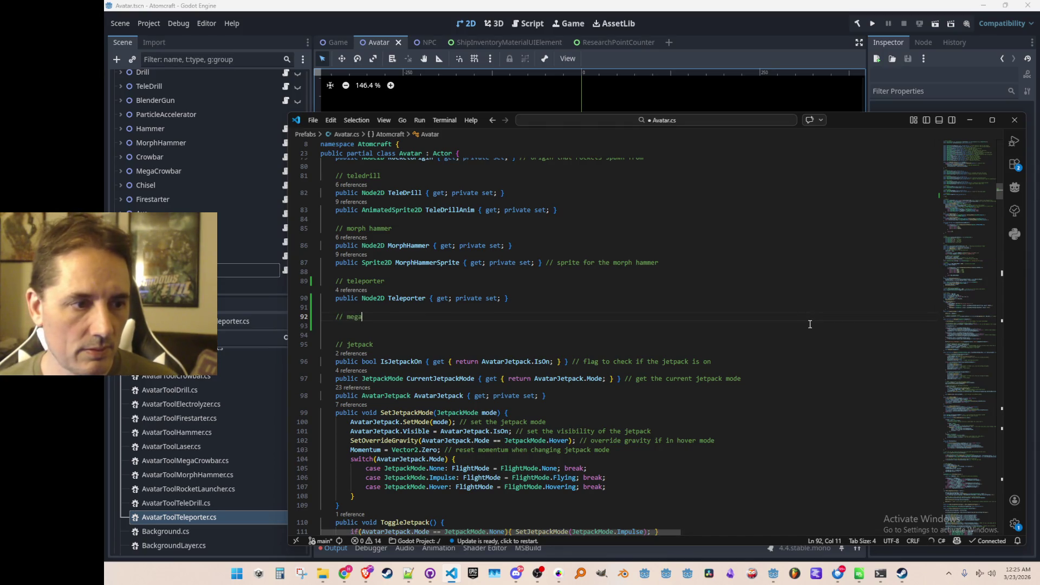
pyautogui.press('Return')
pyautogui.write('public')
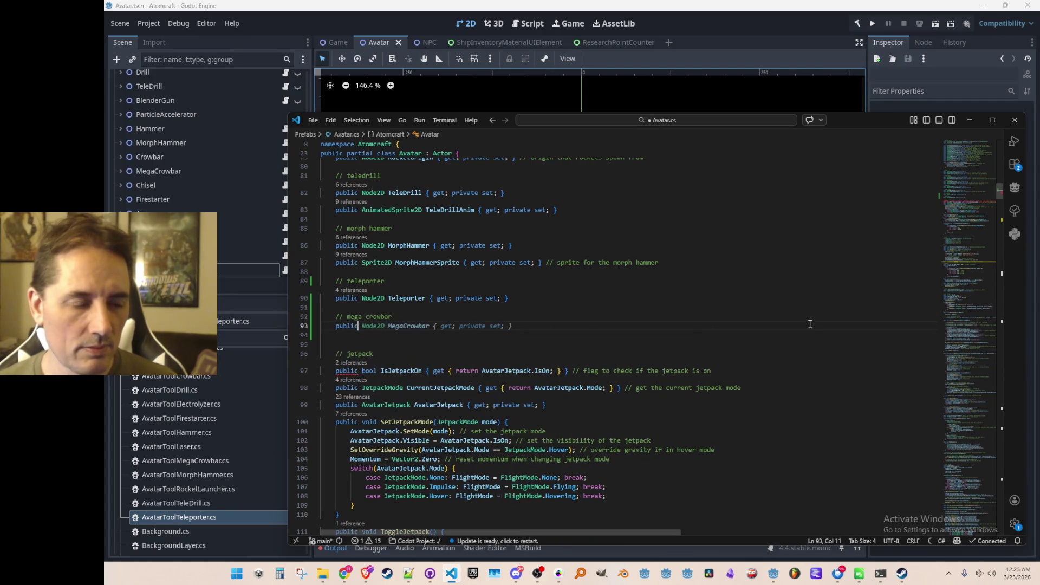
pyautogui.press('Tab')
# - Search the file for MorphHammer to jump to its next use
pyautogui.press('Up')
pyautogui.press('Up')
pyautogui.press('Up')
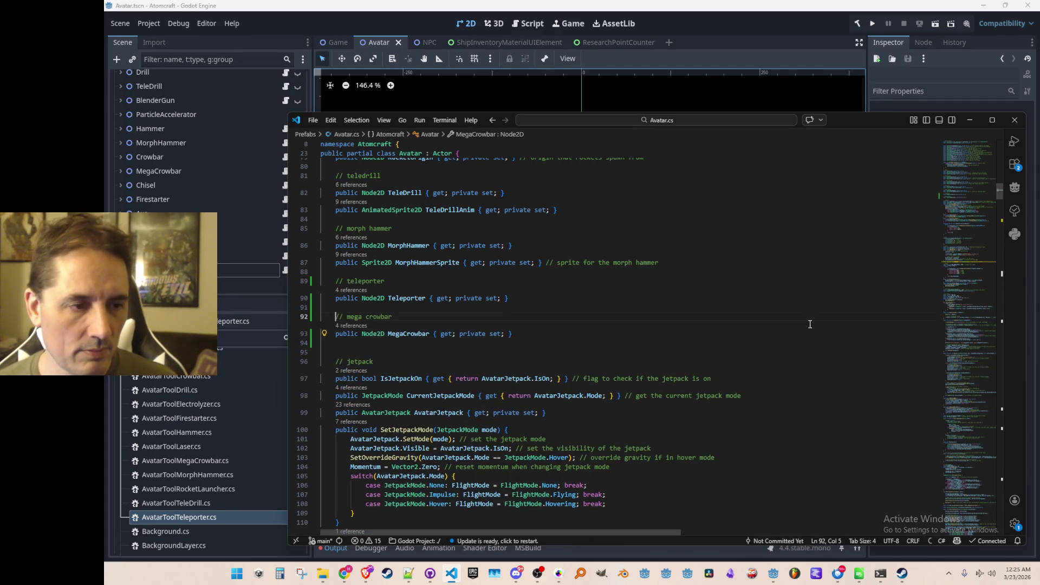
pyautogui.press('Up')
pyautogui.press('Up')
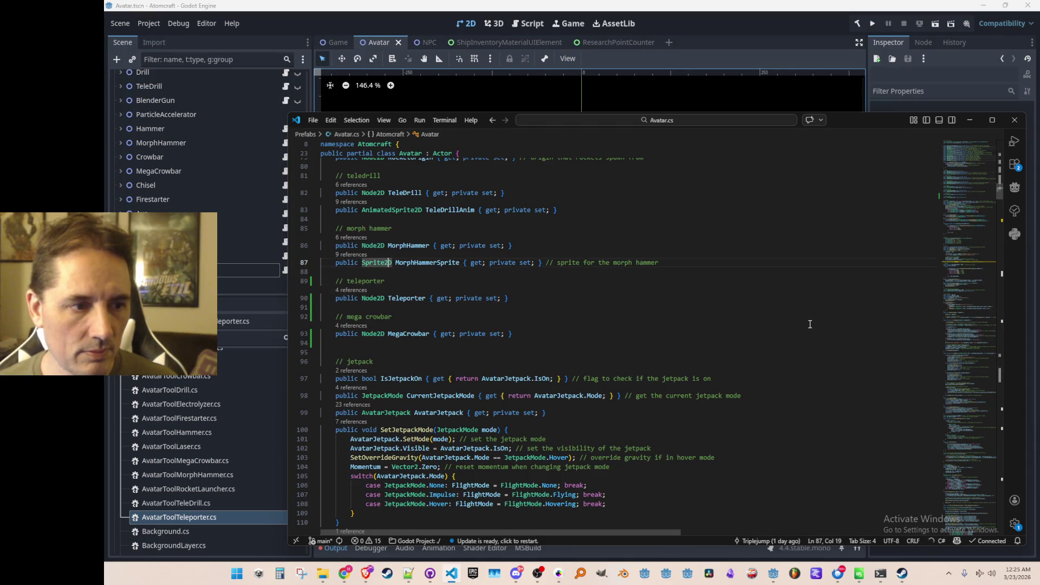
pyautogui.hotkey('ctrl', 'f')
pyautogui.write('MorphHammer')
pyautogui.press('Return')
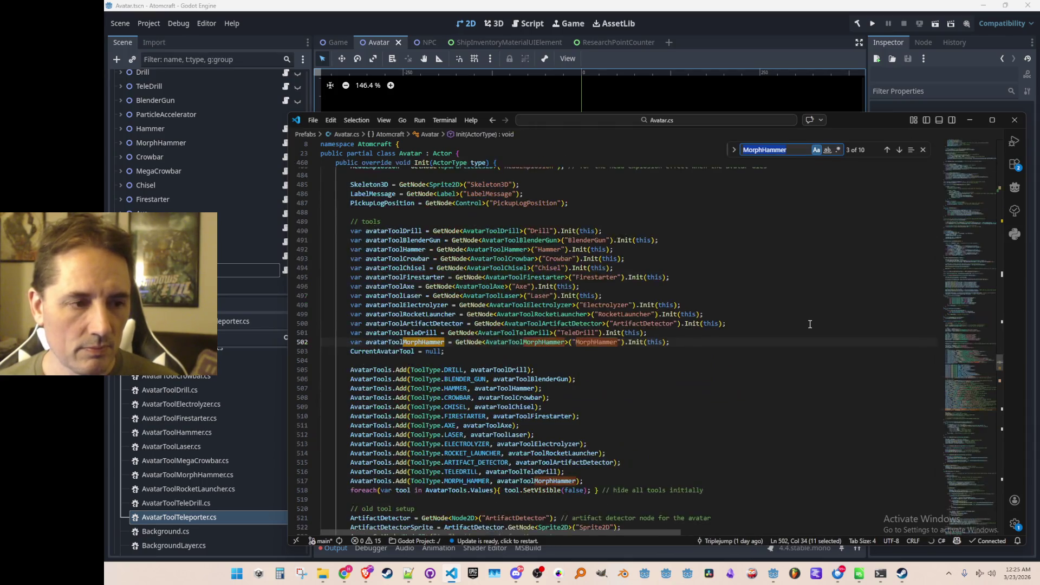
# - Add avatarToolTeleporter and MegaCrowbar GetNode(...).Init(this) lines below the MorphHammer setup, and save
pyautogui.press('Escape')
pyautogui.press('End')
pyautogui.press('Return')
pyautogui.write('var avatarToolTeleporter = GetNode<AvatarToolTeleporter>("Teleporter").Init(this);')
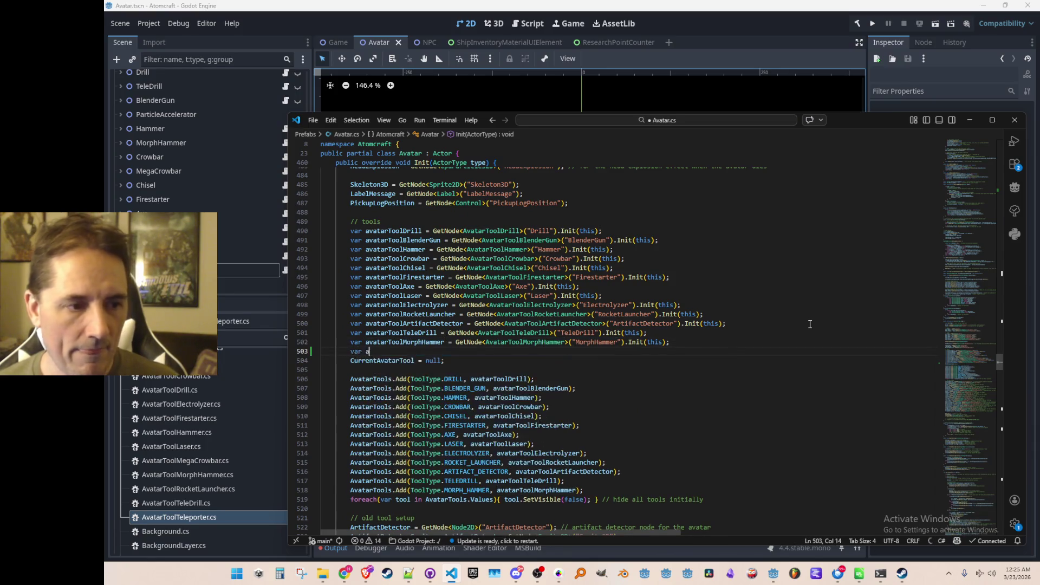
pyautogui.press('Return')
pyautogui.press('Tab')
pyautogui.hotkey('ctrl', 's')
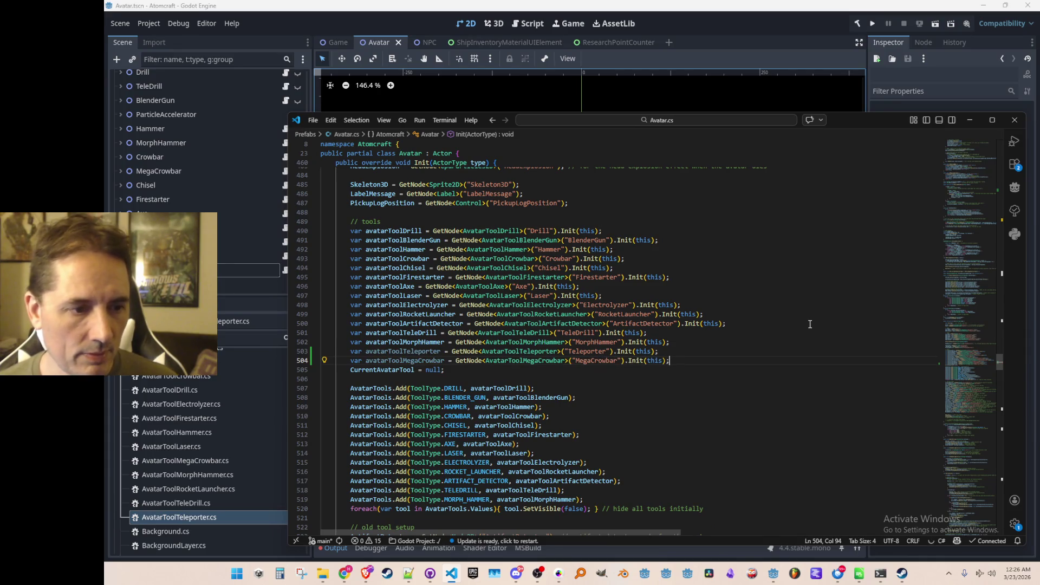
# - Register TELEPORTER and MEGA_CROWBAR with AvatarTools.Add after the existing registrations, and save
pyautogui.scroll(-4, 807, 346)
pyautogui.click(801, 369)
pyautogui.press('Down')
pyautogui.press('End')
pyautogui.press('Return')
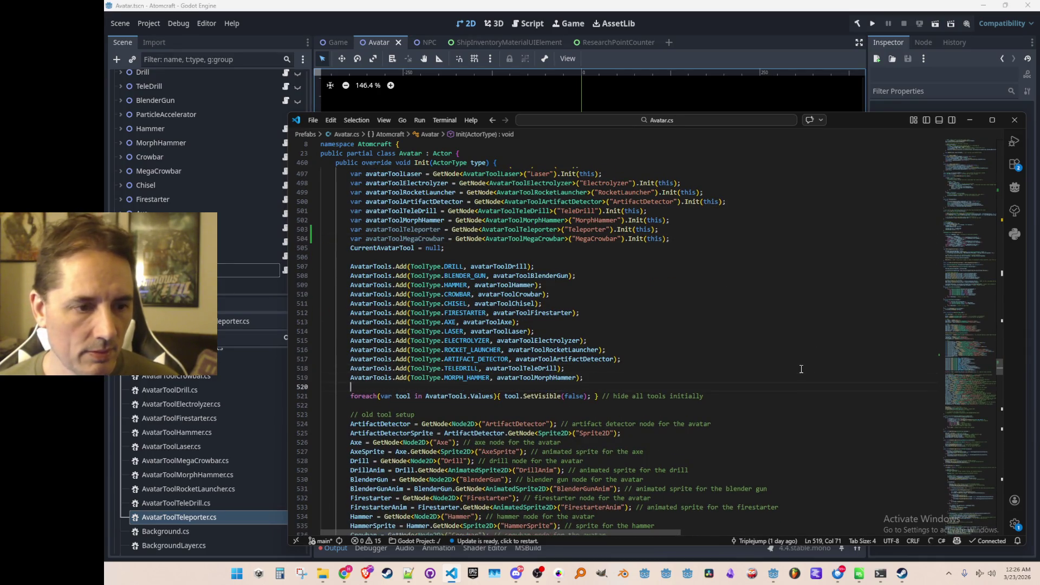
pyautogui.write('AvatarTools.Add')
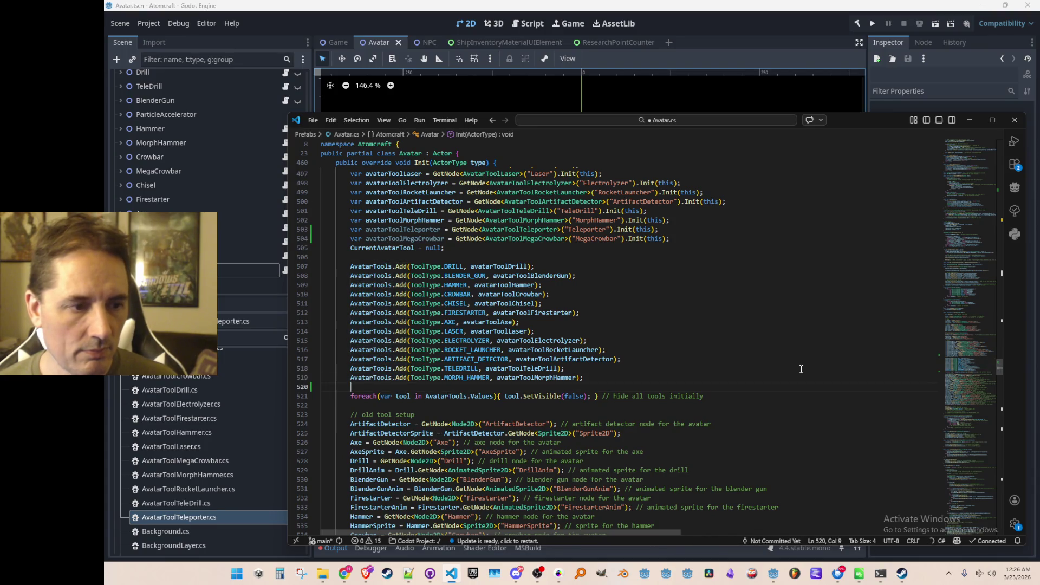
pyautogui.press('Tab')
pyautogui.press('Return')
pyautogui.press('Tab')
pyautogui.hotkey('ctrl', 's')
# - Add Teleporter and MegaCrowbar GetNode<Node2D> lookups below the MorphHammerSprite lookup, and save
pyautogui.press('Home')
pyautogui.press('Down')
pyautogui.press('Down')
pyautogui.scroll(-10, 801, 369)
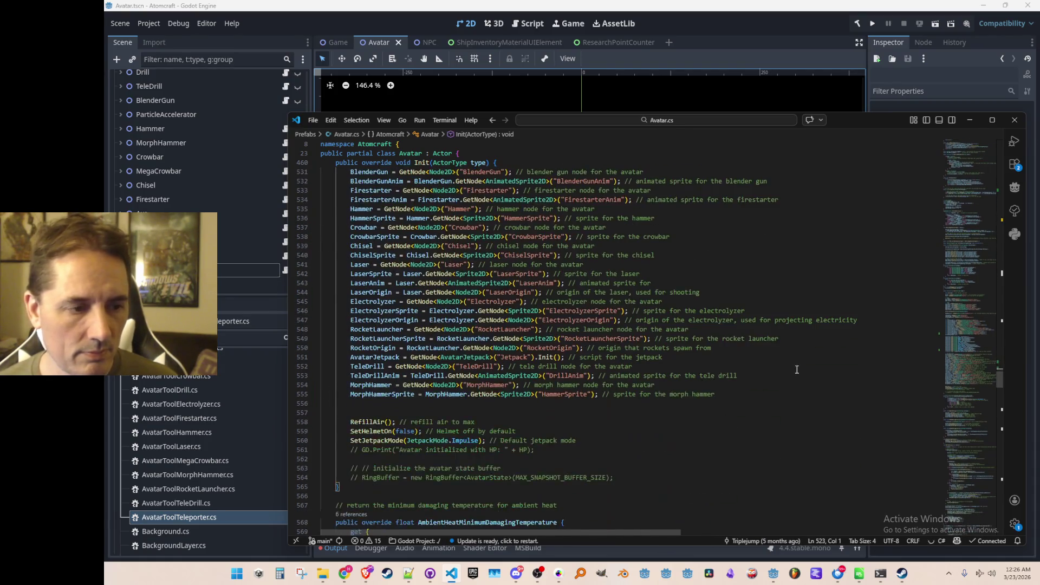
pyautogui.click(813, 366)
pyautogui.press('Return')
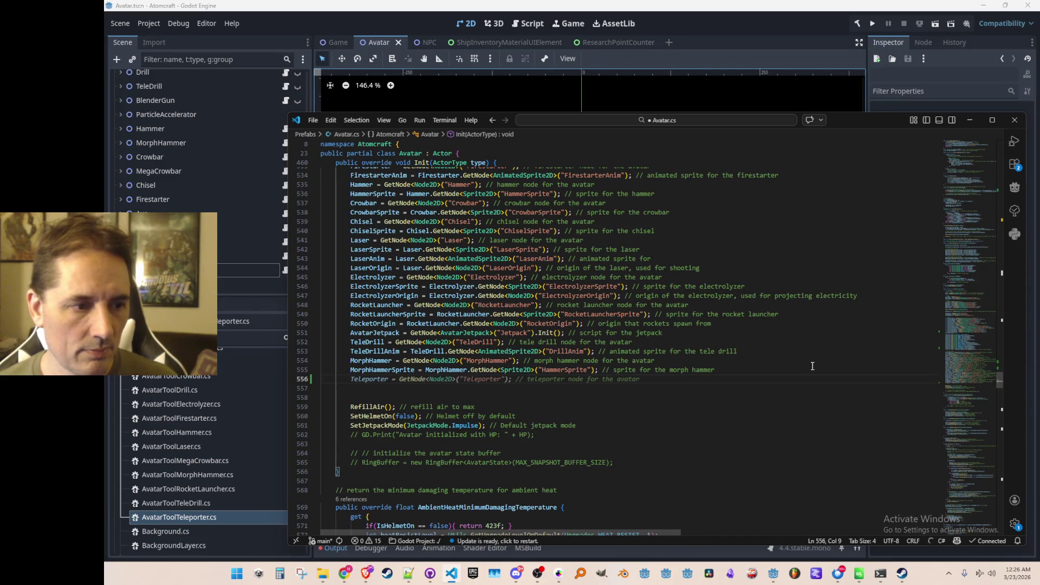
pyautogui.press('Tab')
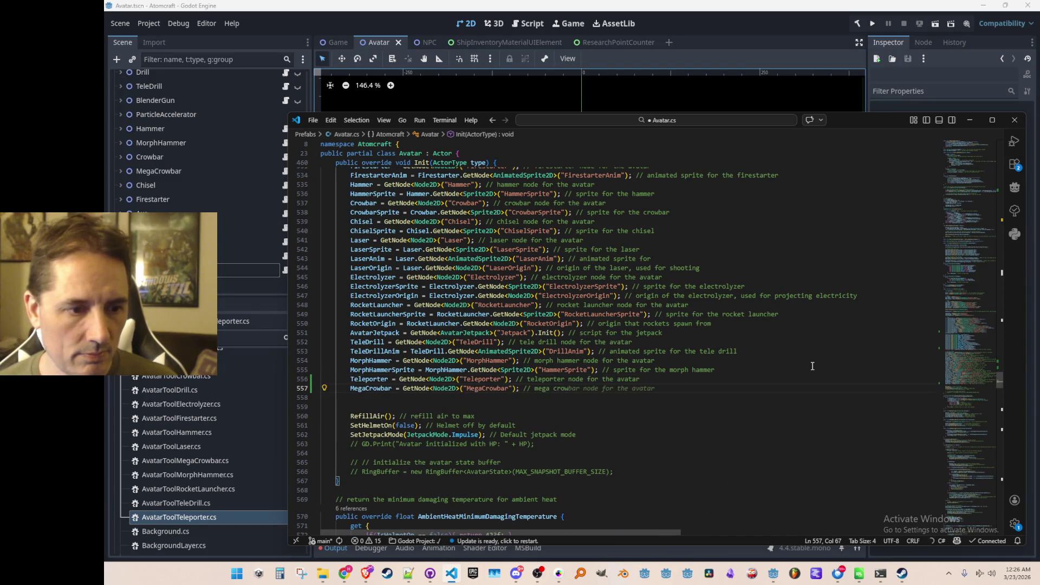
pyautogui.press('Tab')
pyautogui.press('Down')
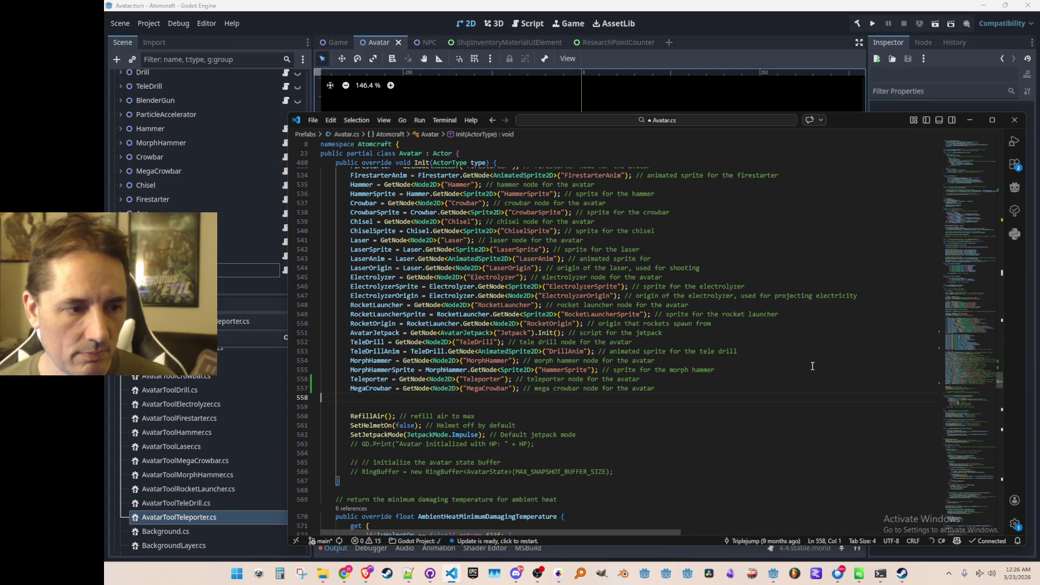
pyautogui.hotkey('ctrl', 's')
pyautogui.scroll(-5, 813, 366)
pyautogui.scroll(10, 813, 365)
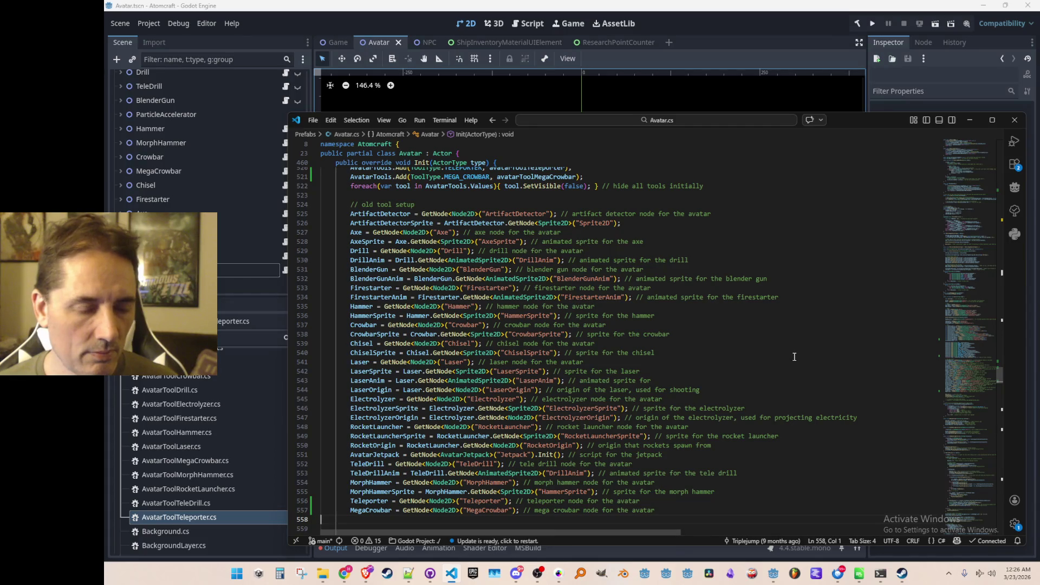
pyautogui.click(798, 260)
# - Open InputManager.cs through the quick file search
pyautogui.hotkey('ctrl', 't')
pyautogui.write('drill')
pyautogui.press('BackSpace')
pyautogui.press('BackSpace')
pyautogui.press('BackSpace')
pyautogui.write('Inputman')
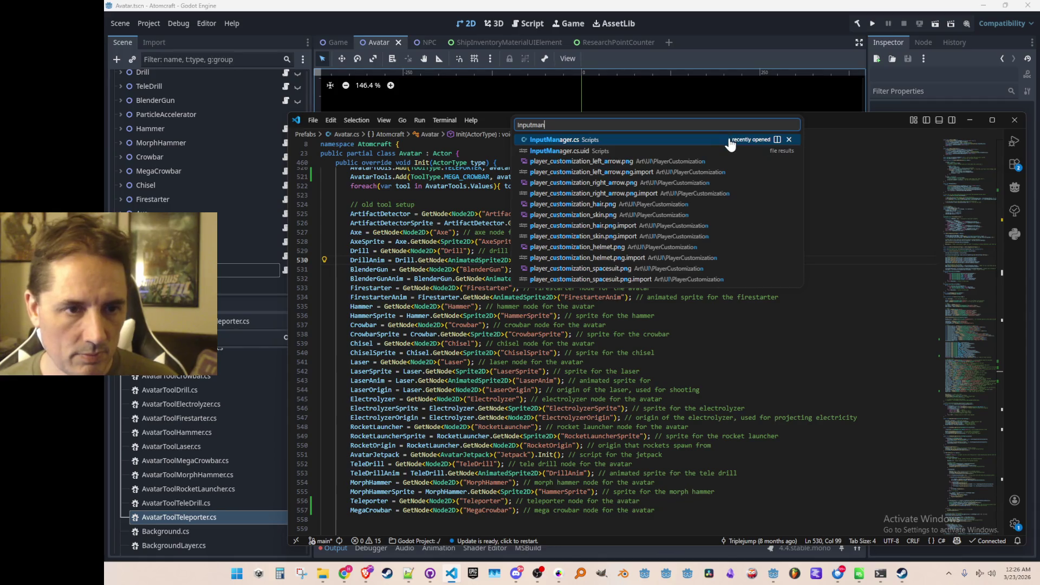
pyautogui.press('Return')
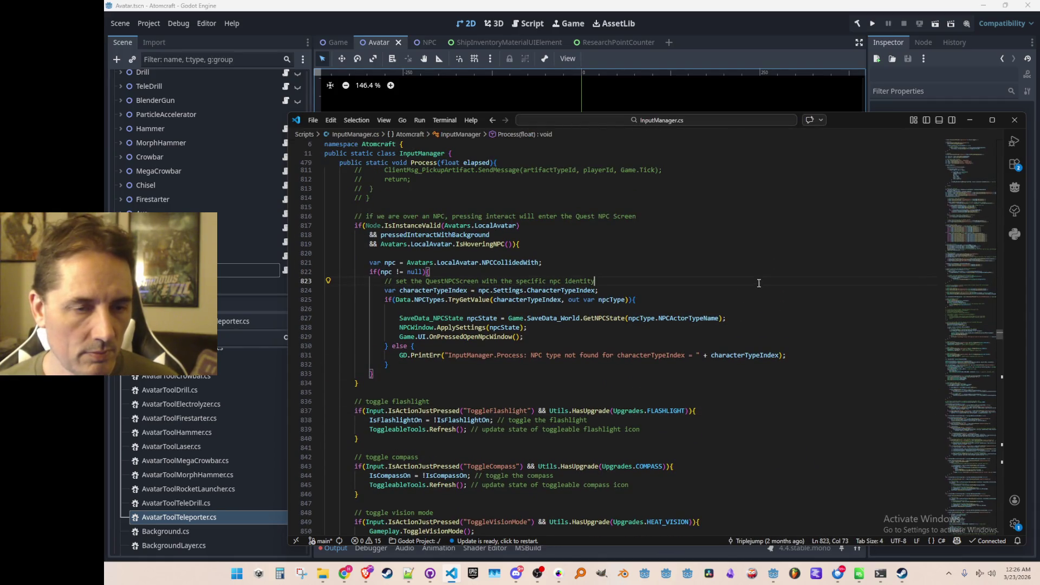
# - Save the Avatar scene in Godot, launch Atomcraft, and start Single Player
pyautogui.click(864, 27)
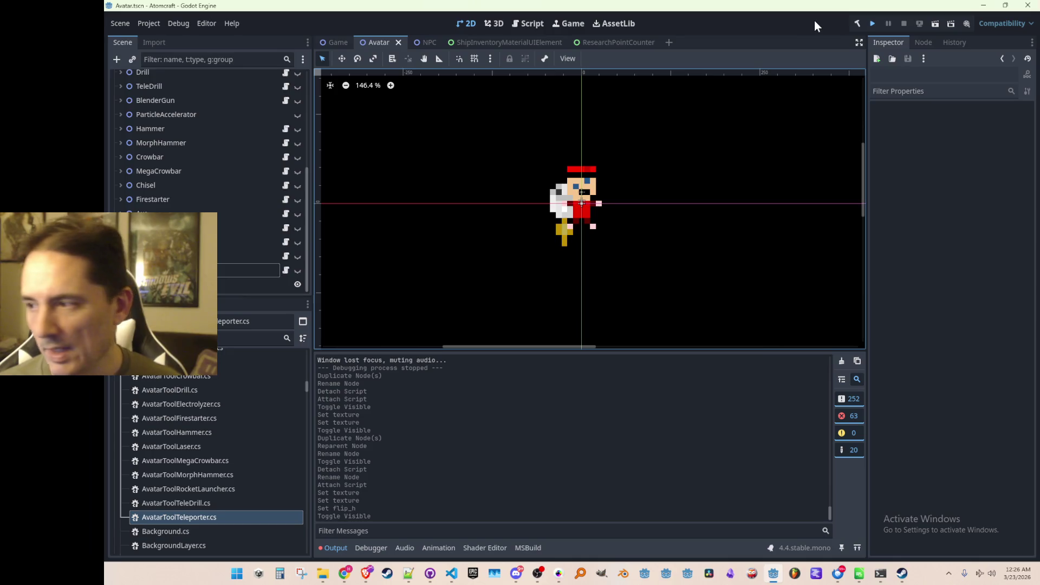
pyautogui.hotkey('ctrl', 's')
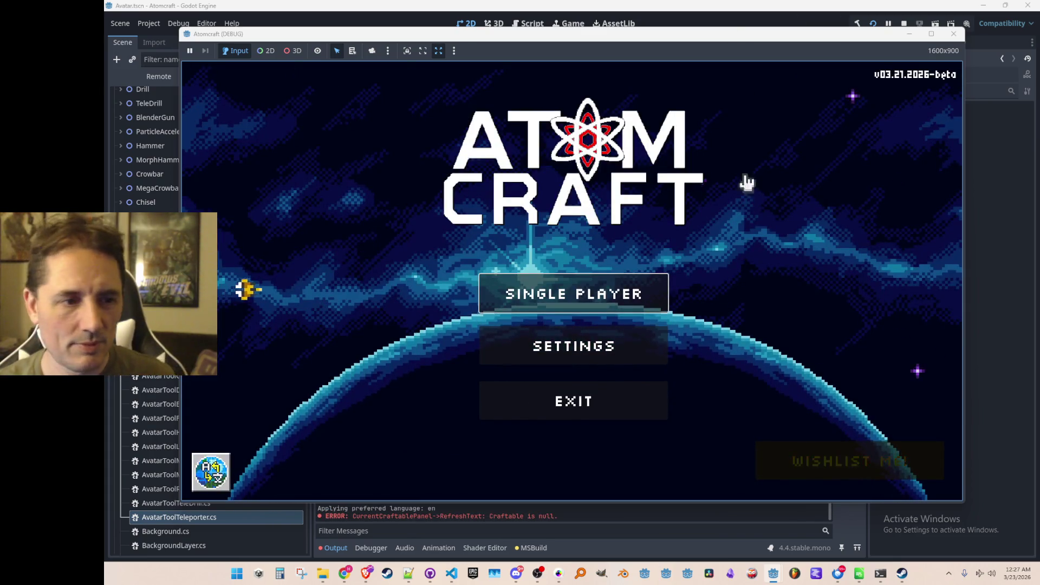
pyautogui.click(568, 292)
# - Pick the player profile and load the Enchanted Vista world
pyautogui.scroll(-1, 564, 292)
pyautogui.click(588, 305)
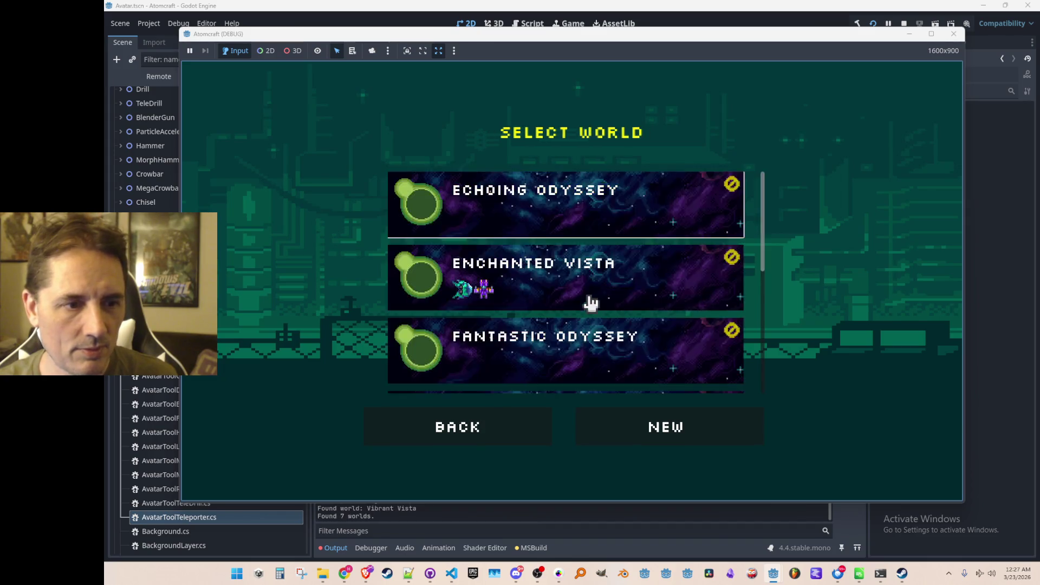
pyautogui.click(591, 303)
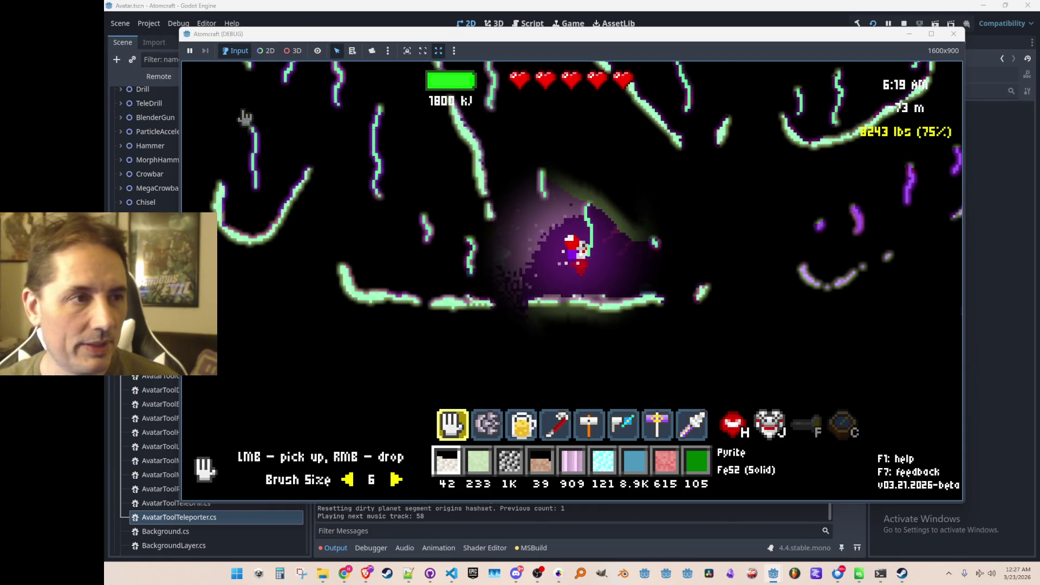
# - Open the inventory's shop and browse the Items, then the Tools for sale
pyautogui.press('i')
pyautogui.click(351, 137)
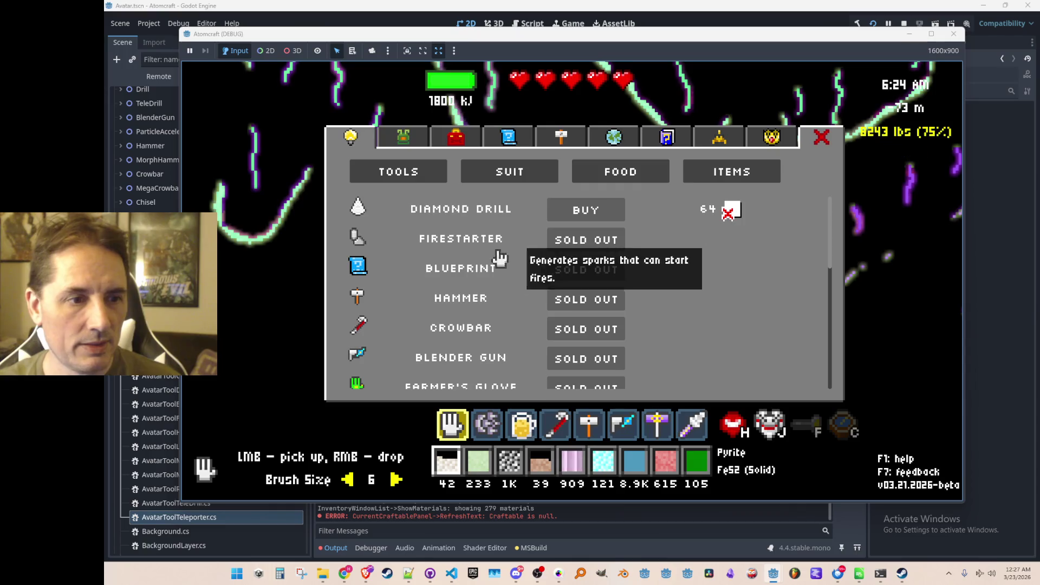
pyautogui.moveTo(723, 214)
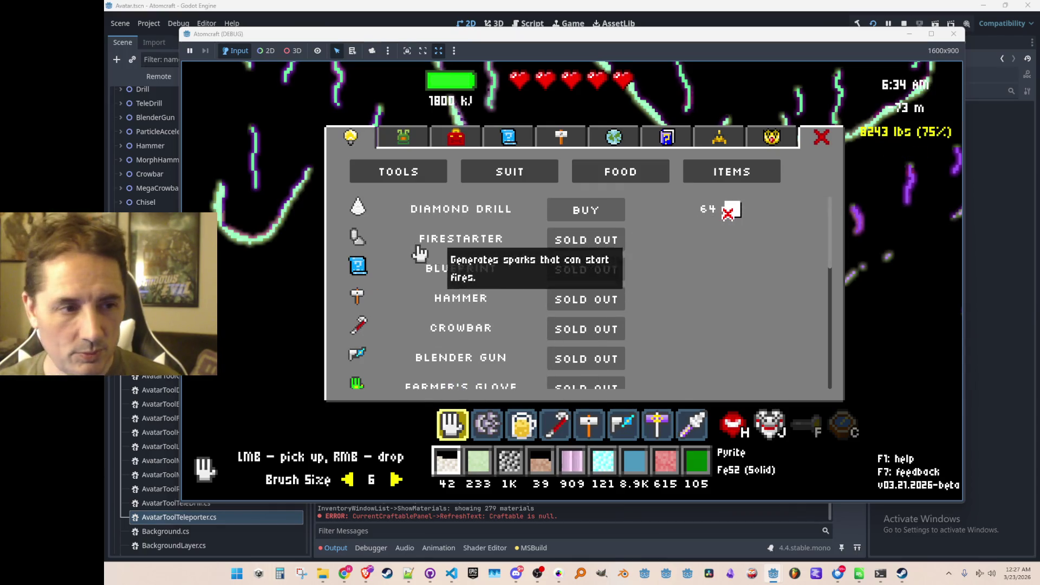
pyautogui.click(691, 172)
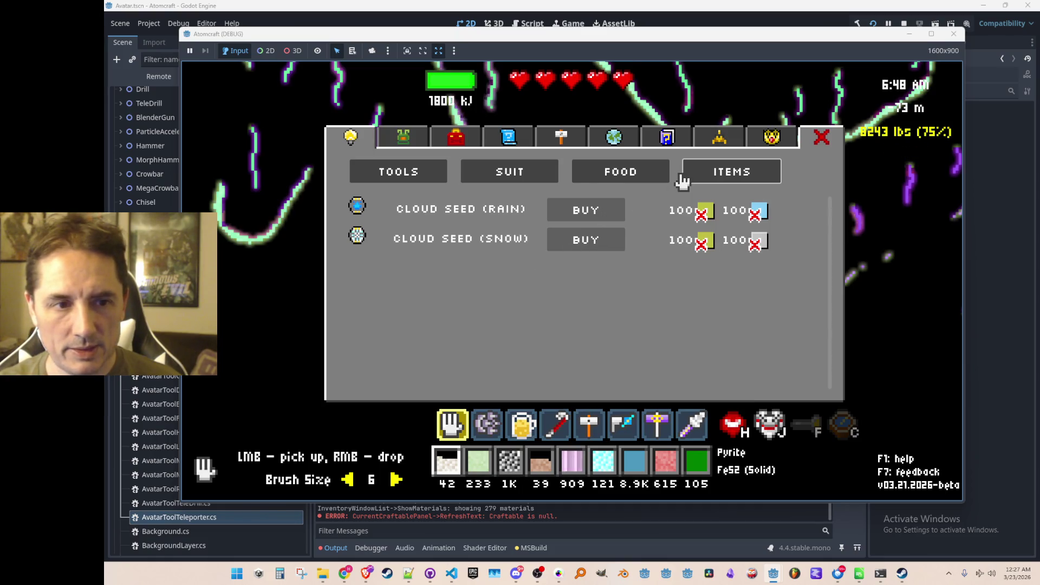
pyautogui.click(406, 179)
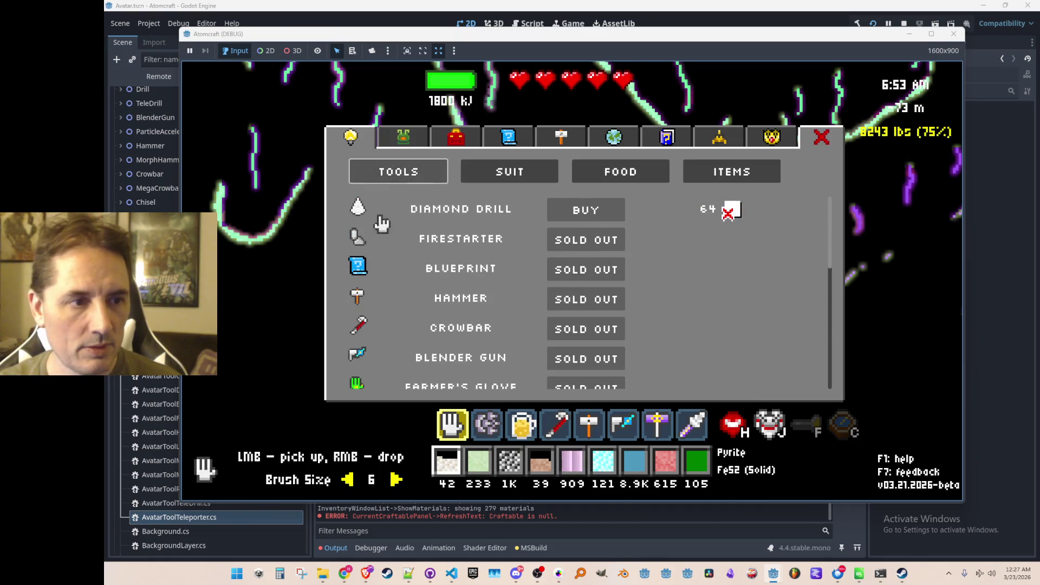
pyautogui.scroll(-5, 355, 216)
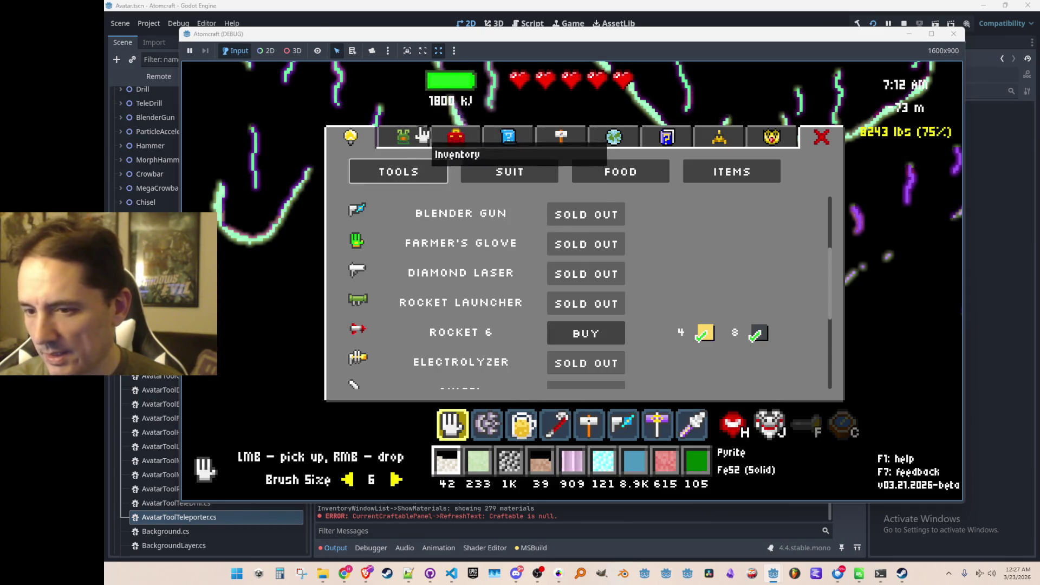
pyautogui.hotkey('alt', 'Tab')
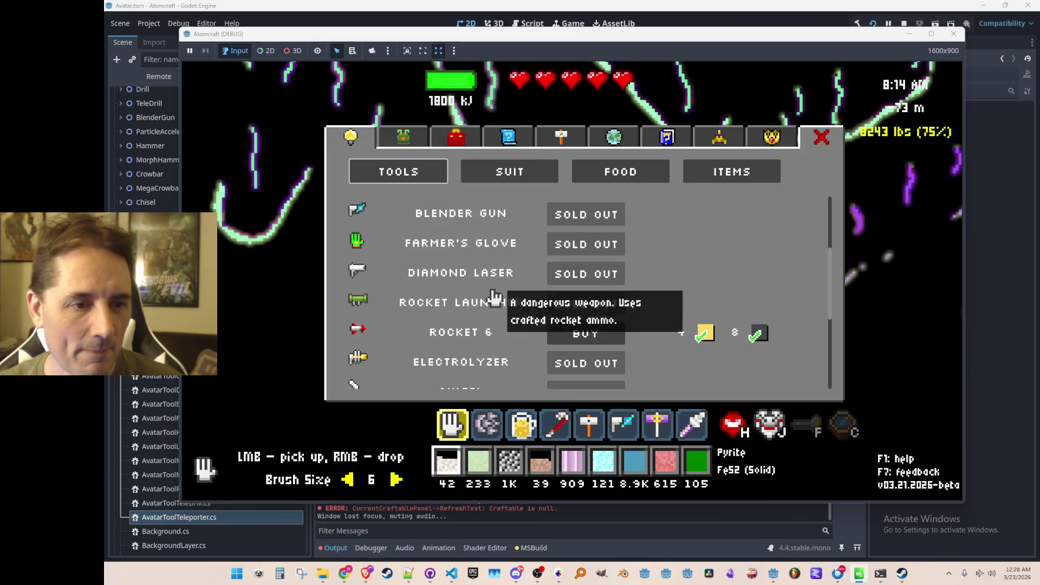
# - Buy the Mega Crowbar and the Teleporter in the shop
pyautogui.scroll(-5, 488, 296)
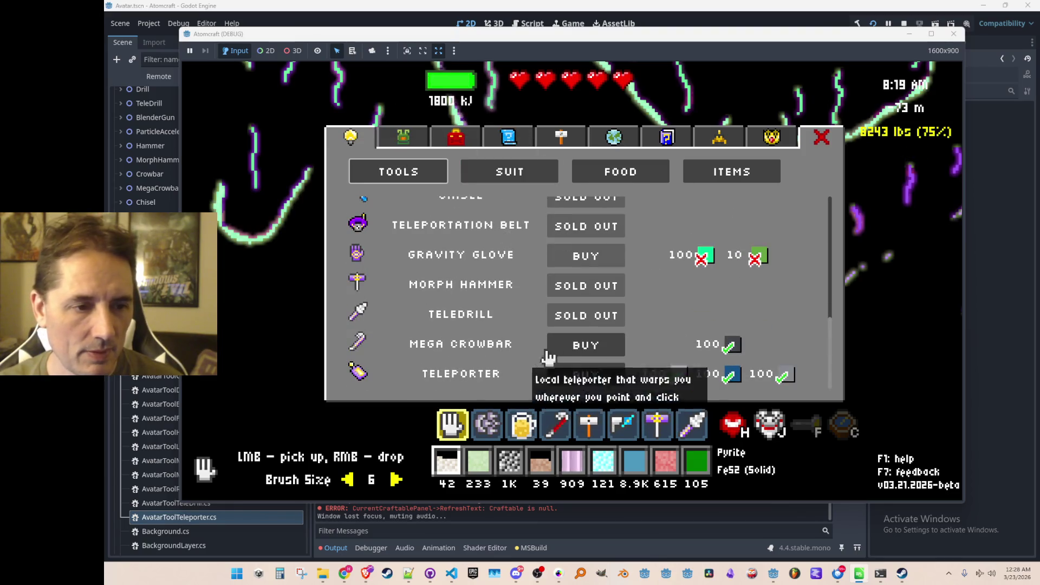
pyautogui.click(548, 356)
pyautogui.click(571, 373)
# - Move the Mega Crowbar and Teleporter into the Toolbox's top hotbar row
pyautogui.click(453, 139)
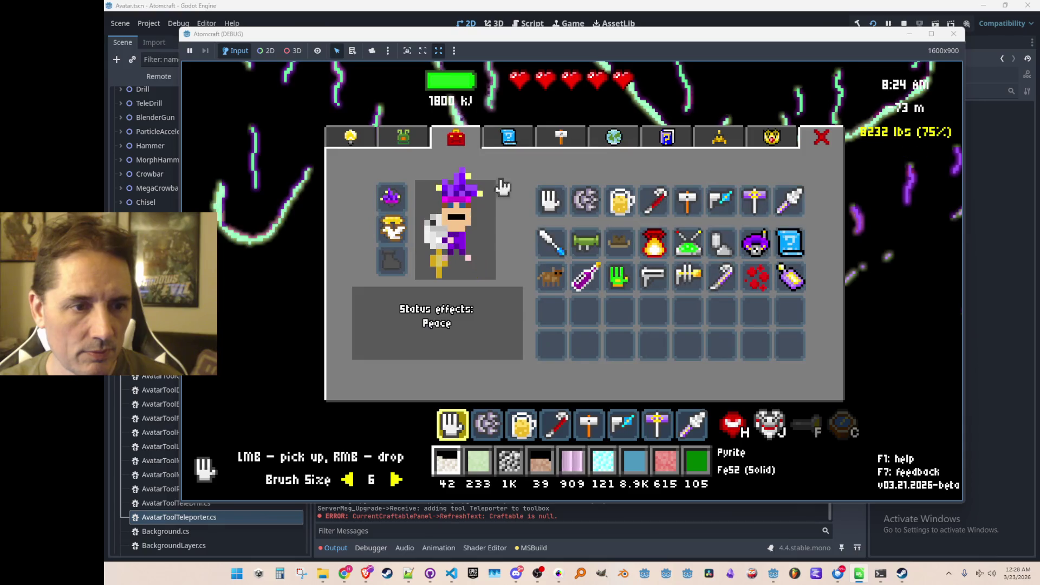
pyautogui.click(720, 276)
pyautogui.click(721, 201)
pyautogui.click(720, 276)
pyautogui.click(791, 277)
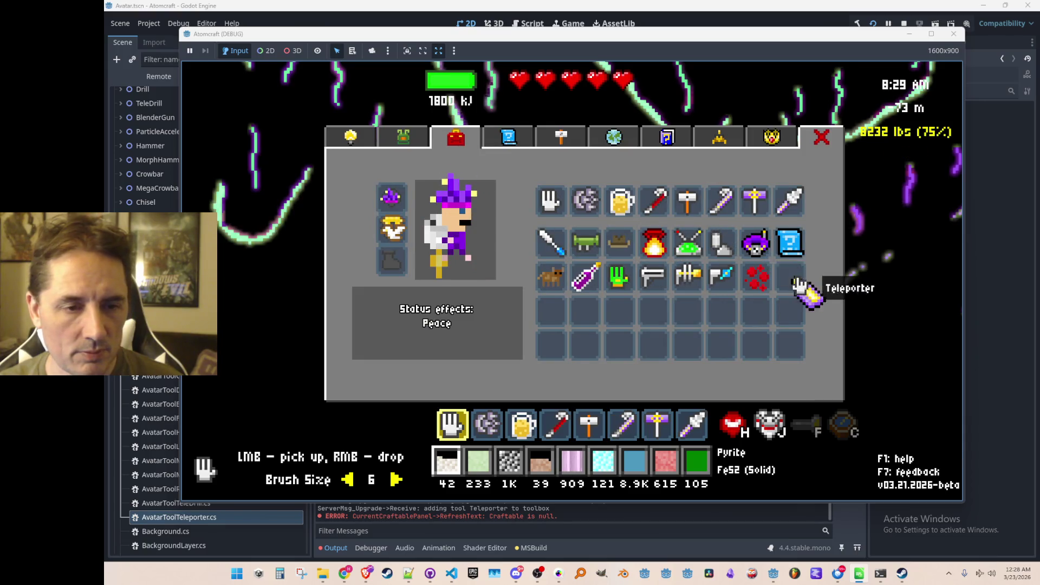
pyautogui.click(759, 201)
pyautogui.press('Escape')
# - Equip hotbar slots 8 and 7 to try the Teleporter, then stop the game
pyautogui.press('8')
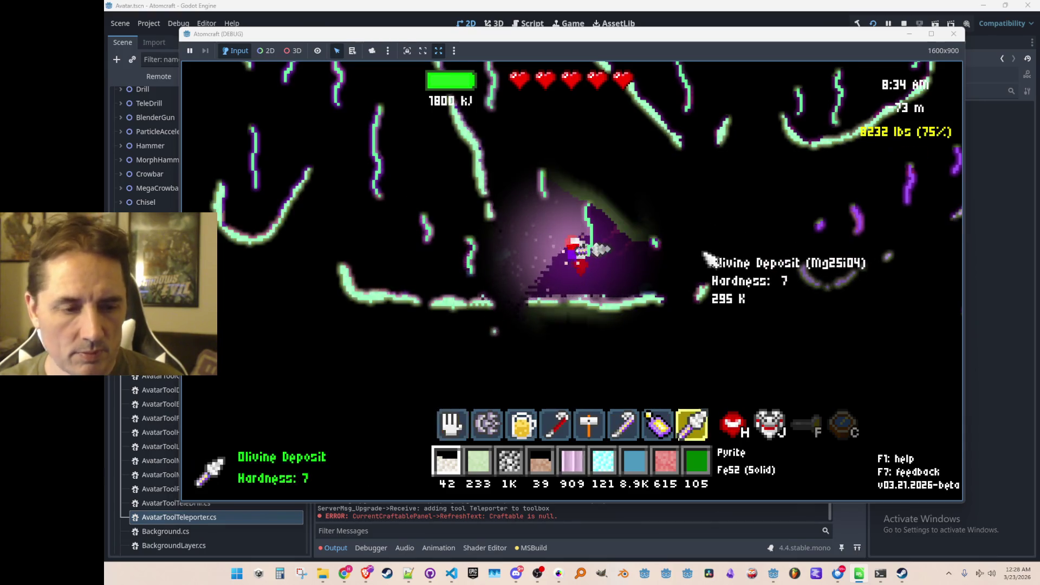
pyautogui.scroll(2, 704, 257)
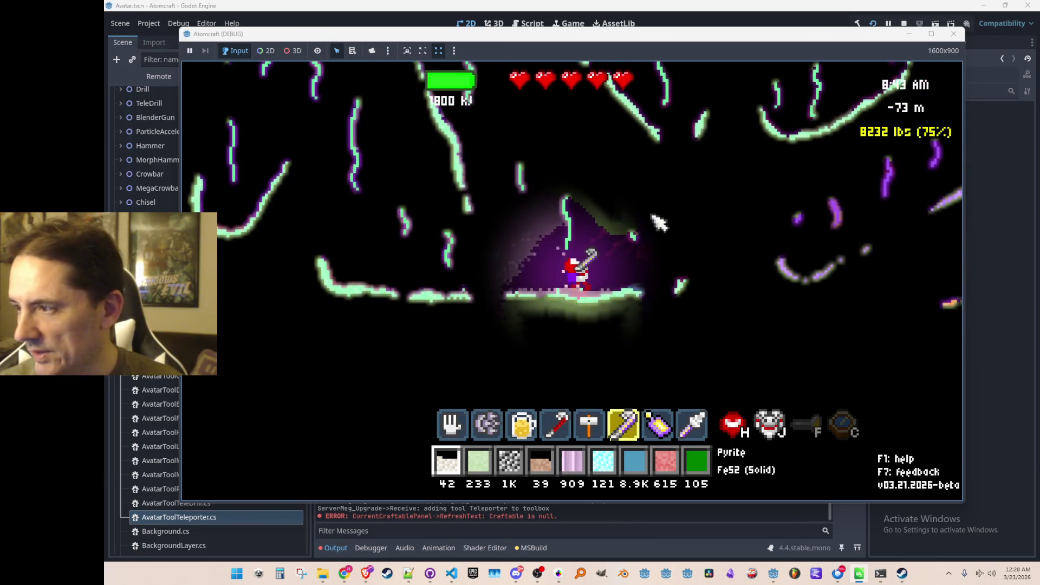
pyautogui.moveTo(627, 213)
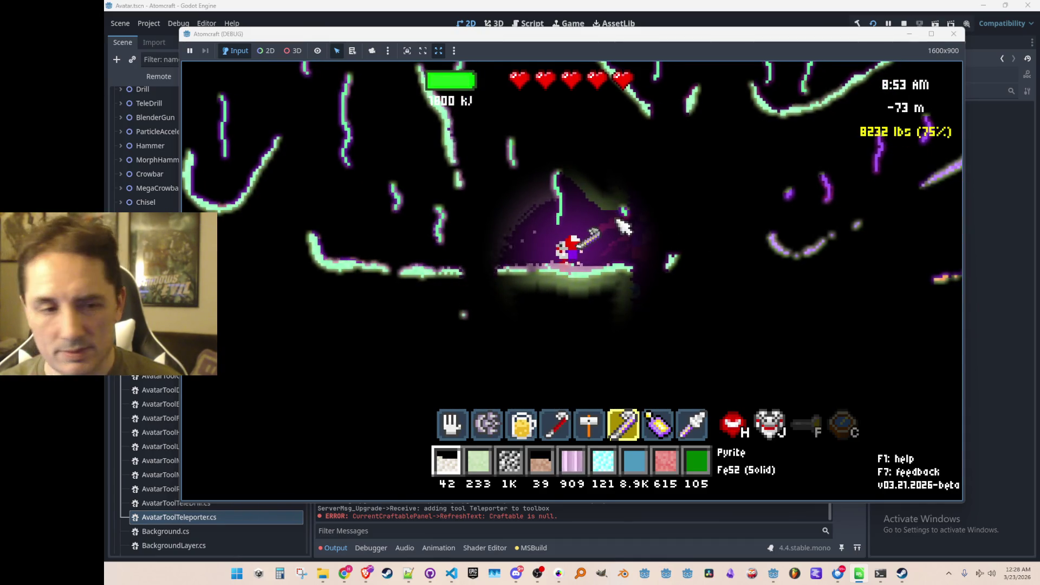
pyautogui.press('7')
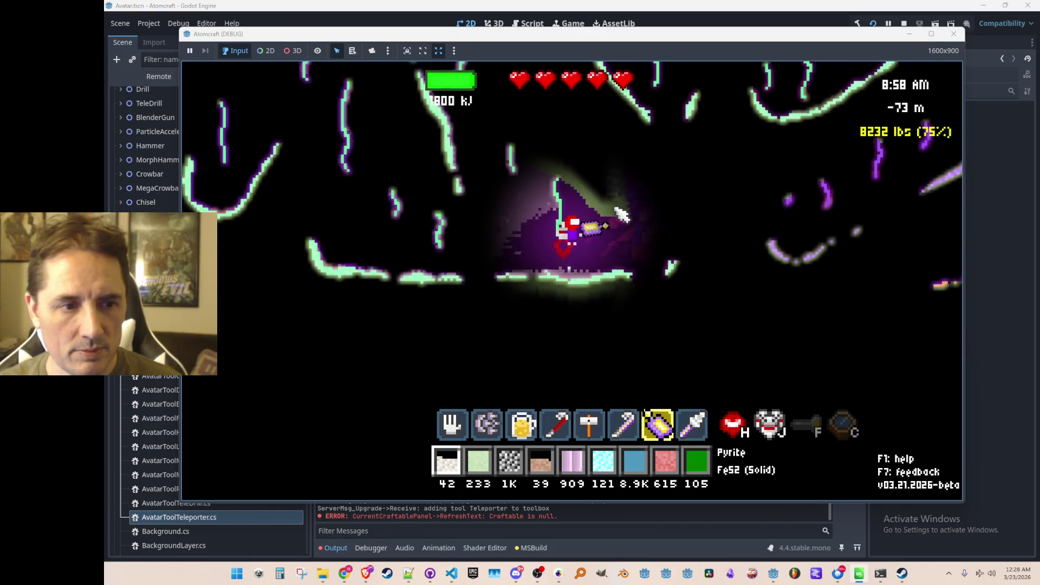
pyautogui.moveTo(477, 218)
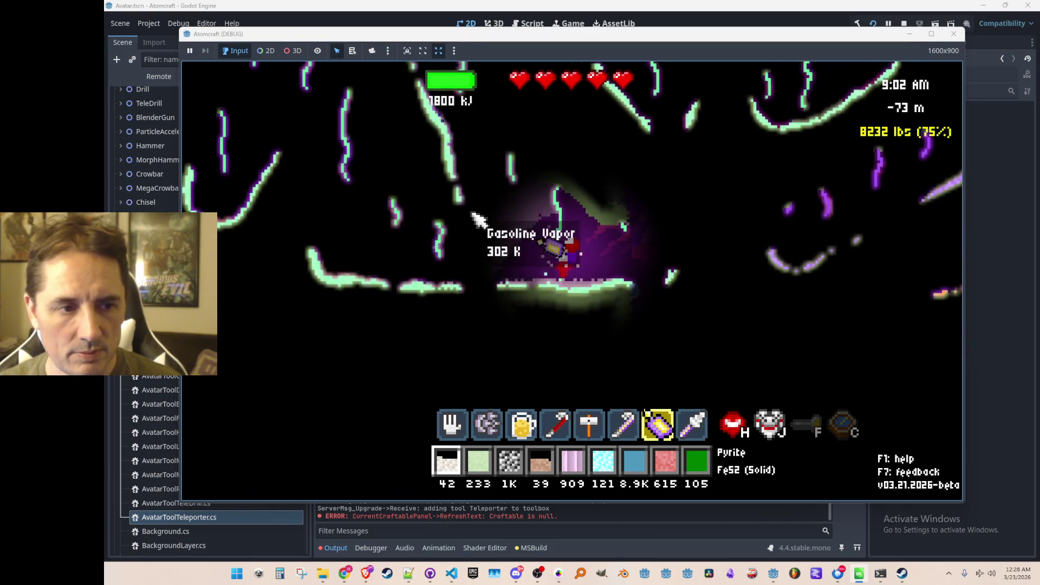
pyautogui.moveTo(433, 203)
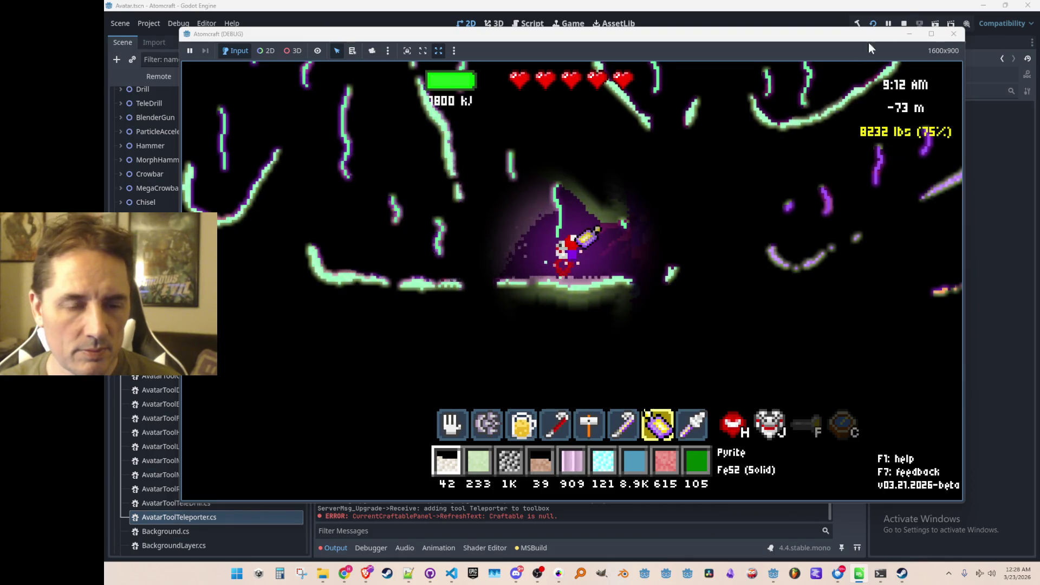
pyautogui.click(903, 24)
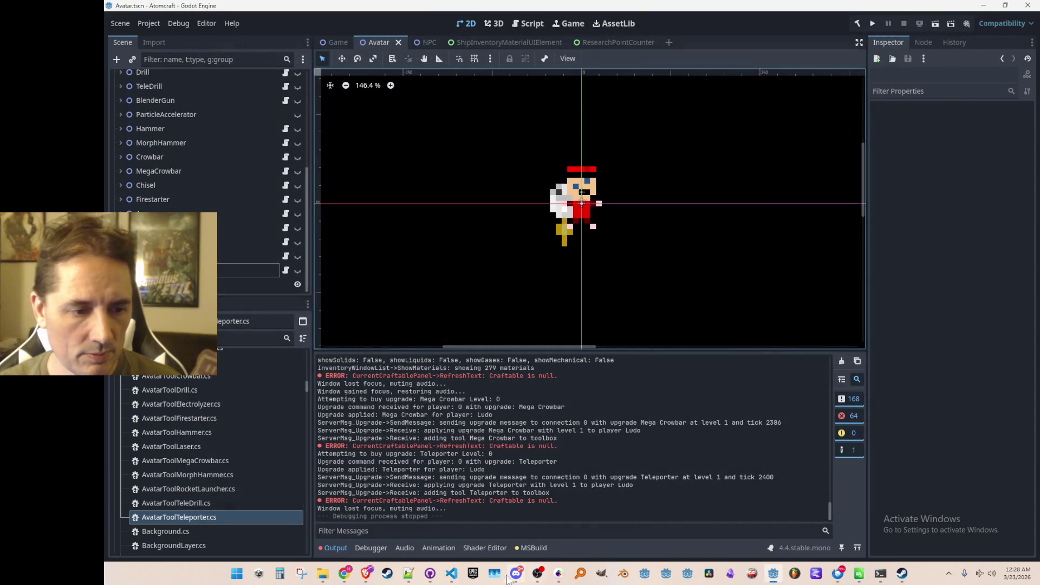
# - Add Sprite.FlipH = angle > 90 || angle < -90 to AvatarToolTeleporter's SetOrientation
pyautogui.click(452, 573)
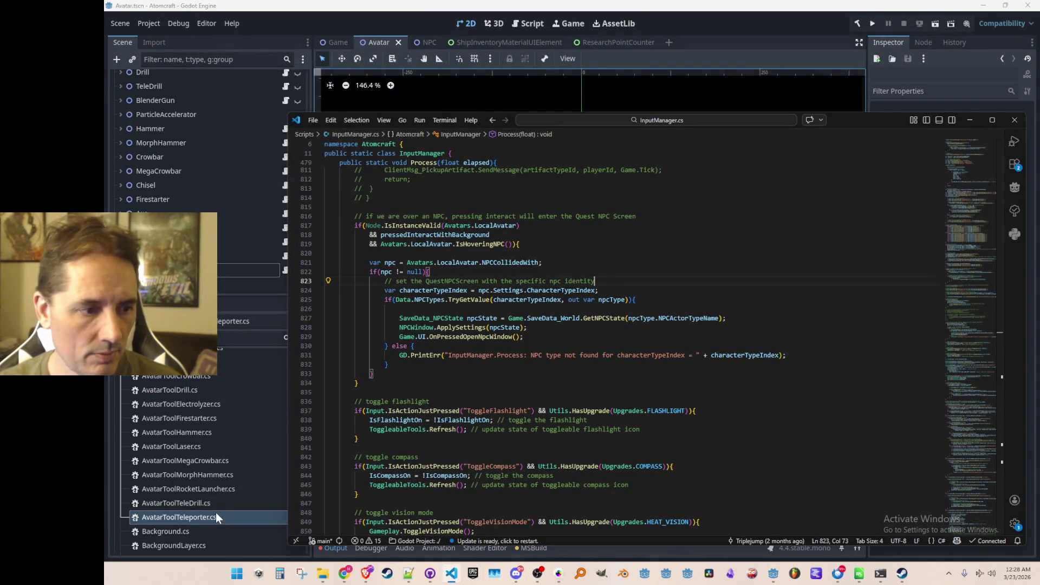
pyautogui.click(215, 519)
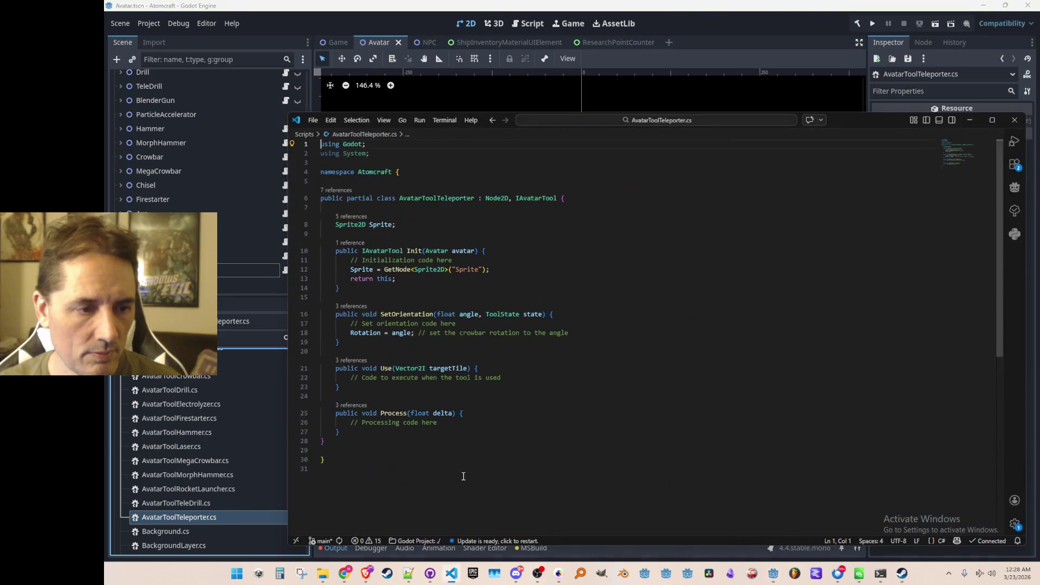
pyautogui.click(640, 323)
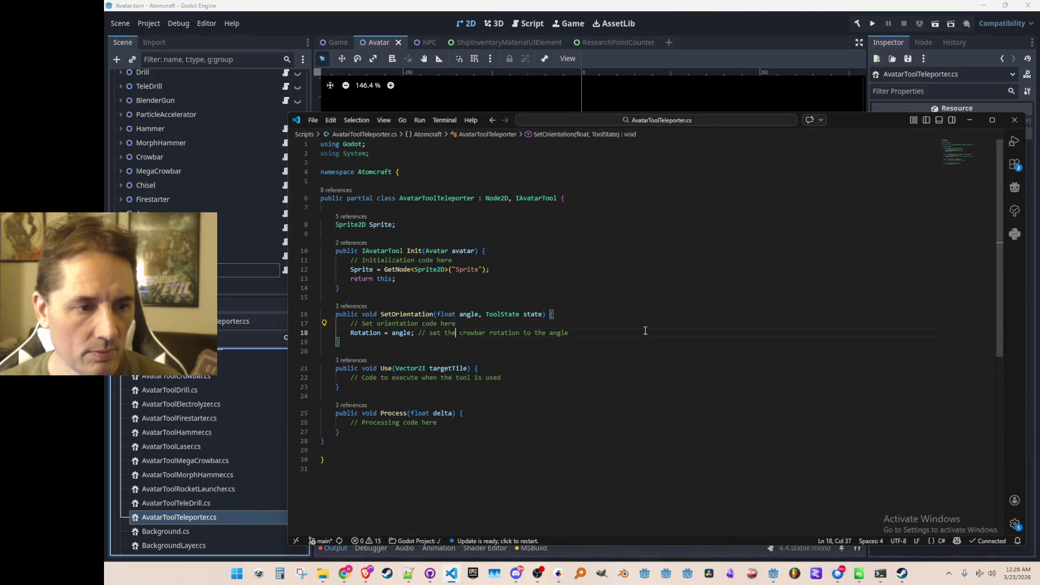
pyautogui.press('Return')
pyautogui.write('// if angle is pointing to the left,')
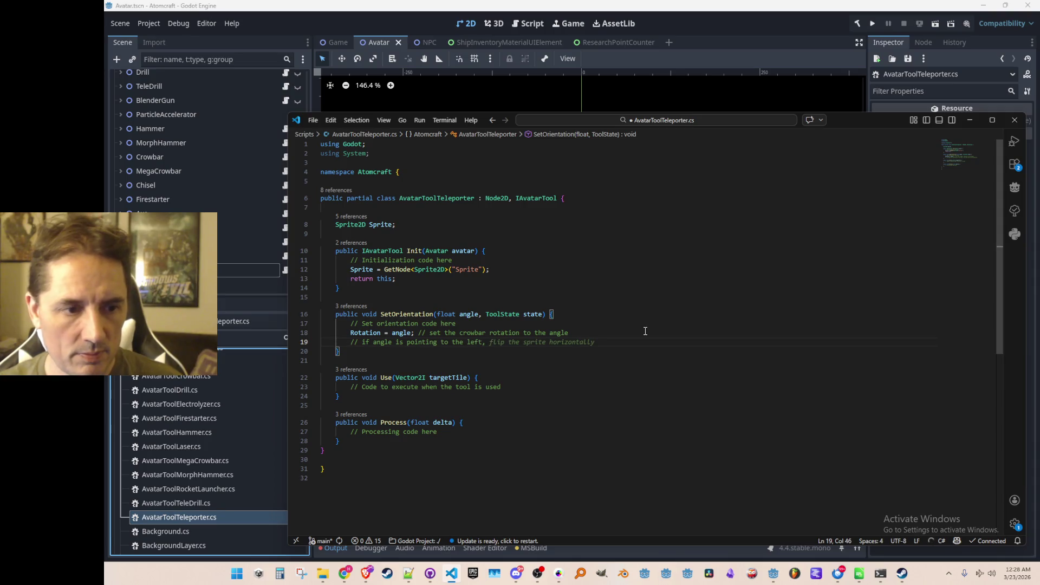
pyautogui.press('Tab')
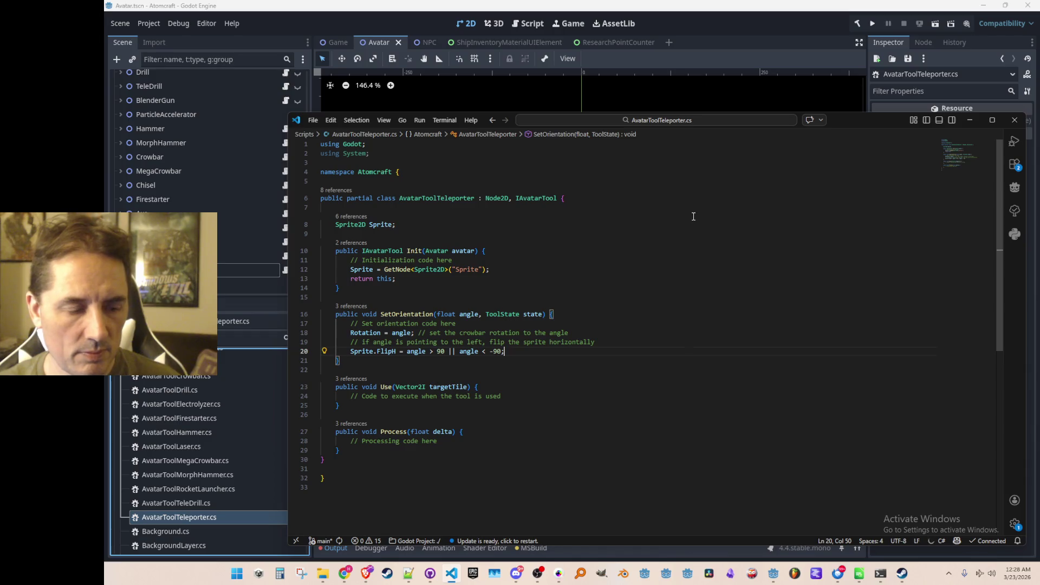
pyautogui.click(866, 25)
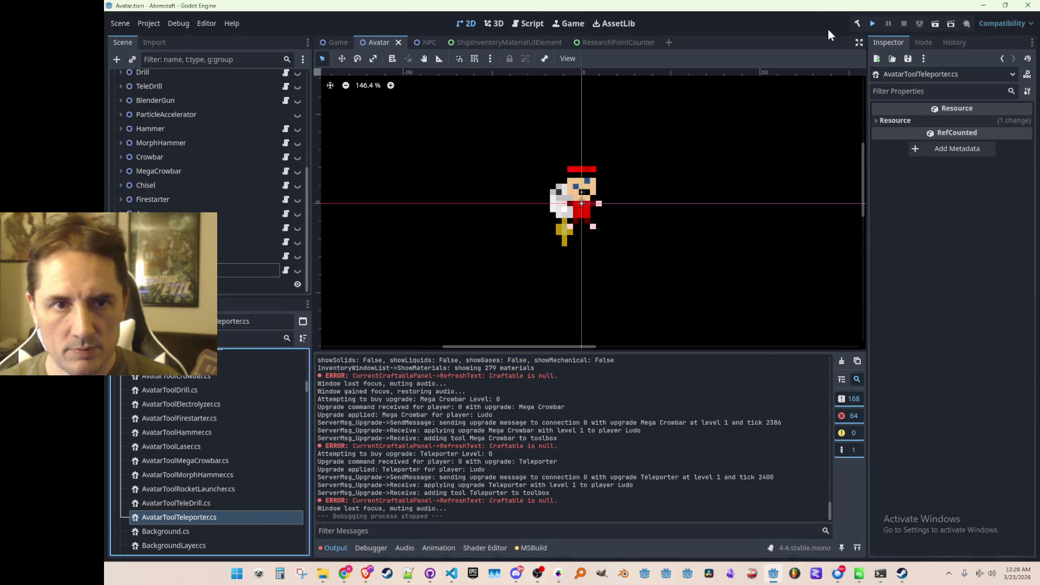
# - Save, rerun Atomcraft, pick the profile, load Enchanted Vista, and open the inventory
pyautogui.hotkey('ctrl', 's')
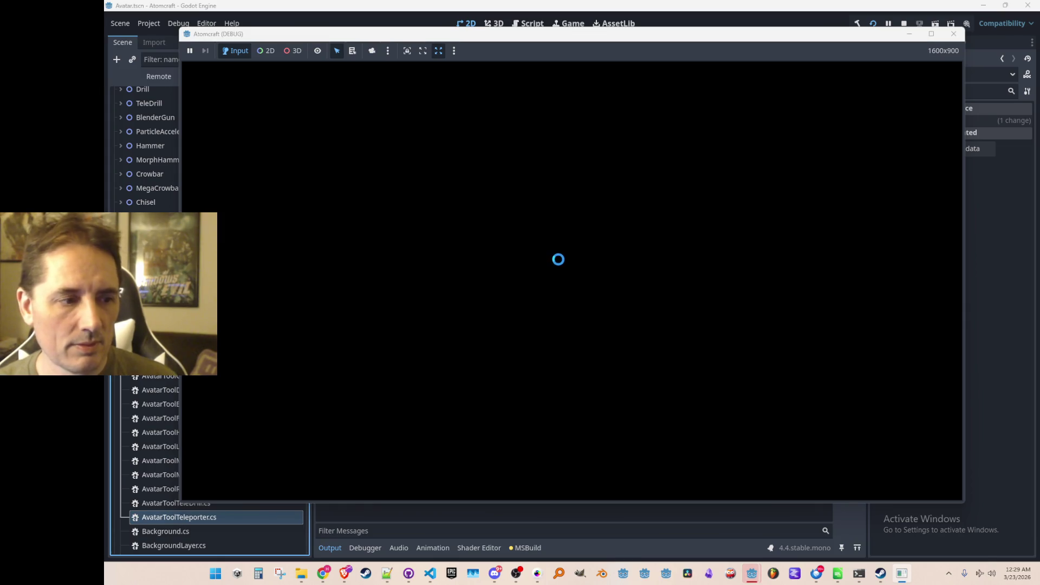
pyautogui.click(550, 281)
pyautogui.scroll(-3, 571, 302)
pyautogui.scroll(-2, 572, 303)
pyautogui.click(570, 292)
pyautogui.click(576, 292)
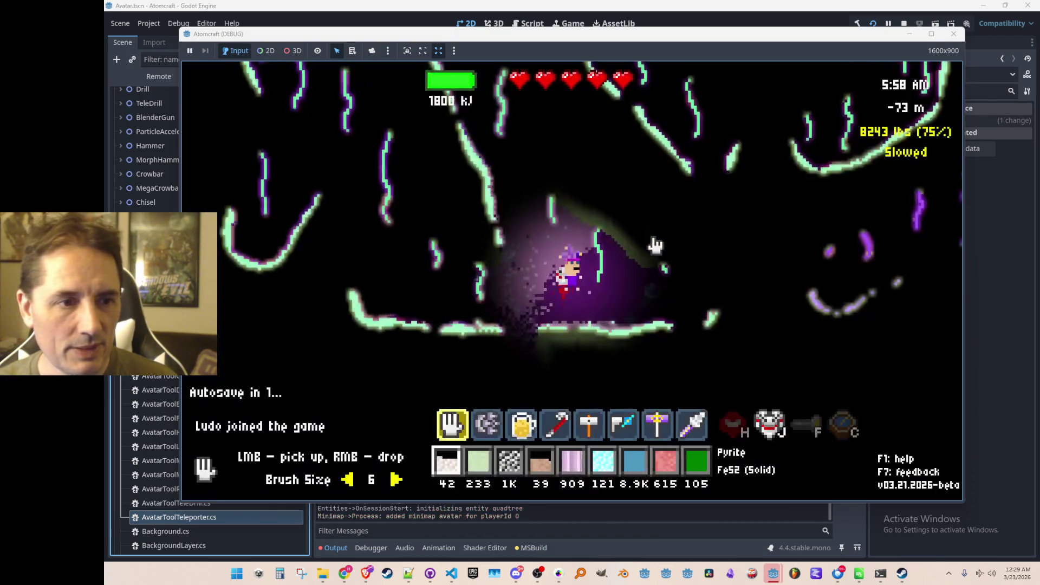
pyautogui.press('i')
pyautogui.press('i')
pyautogui.press('i')
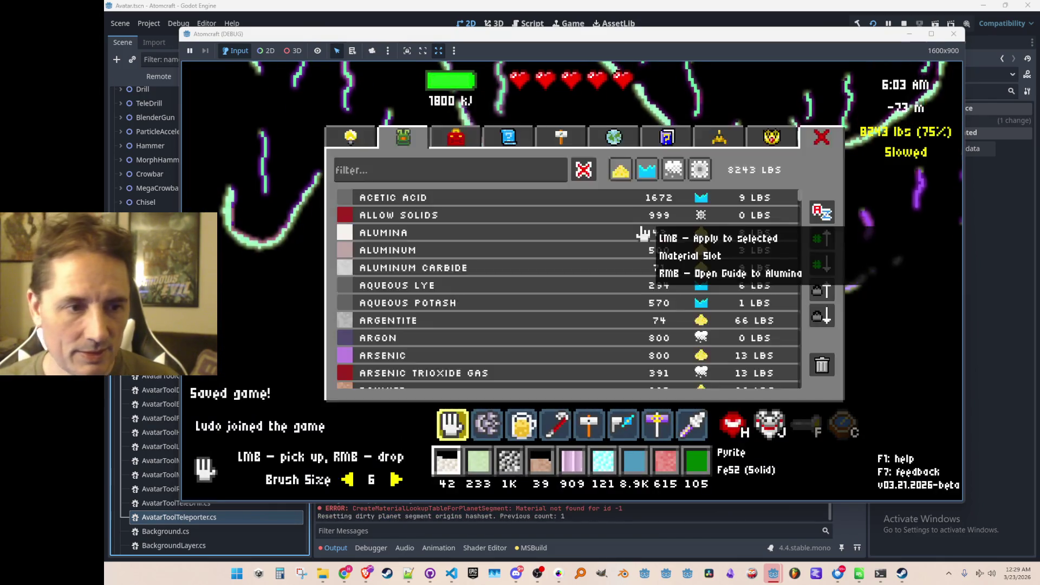
# - Open the Guide to Materials and search for 'carbon'
pyautogui.click(657, 144)
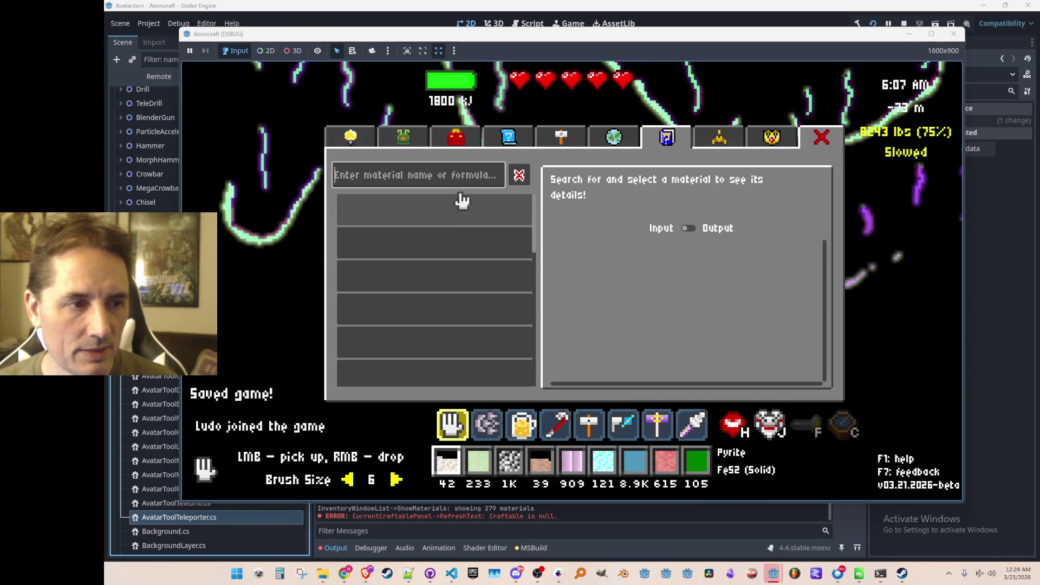
pyautogui.click(430, 168)
pyautogui.write('carbon')
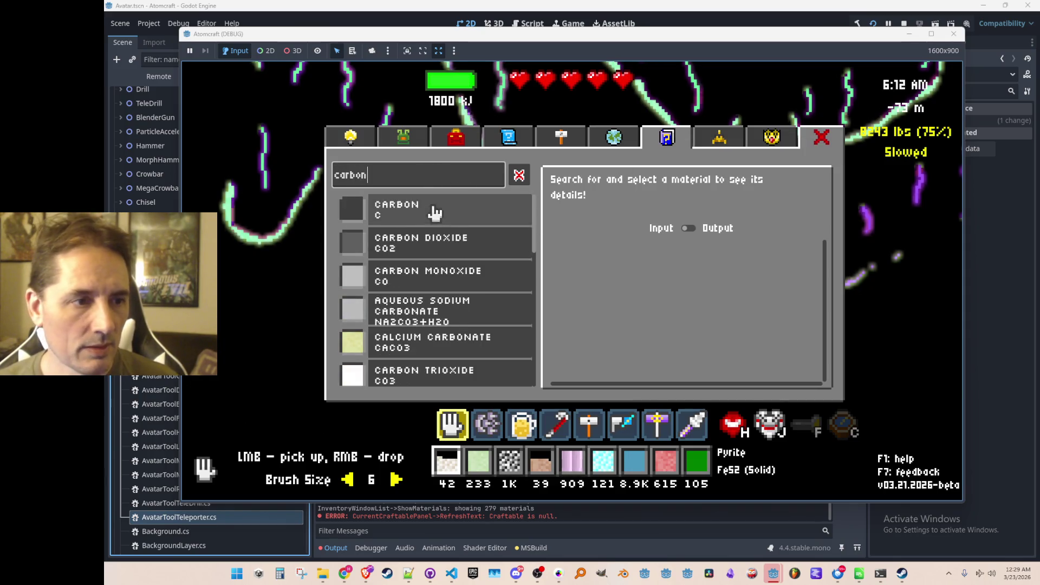
pyautogui.scroll(-5, 429, 209)
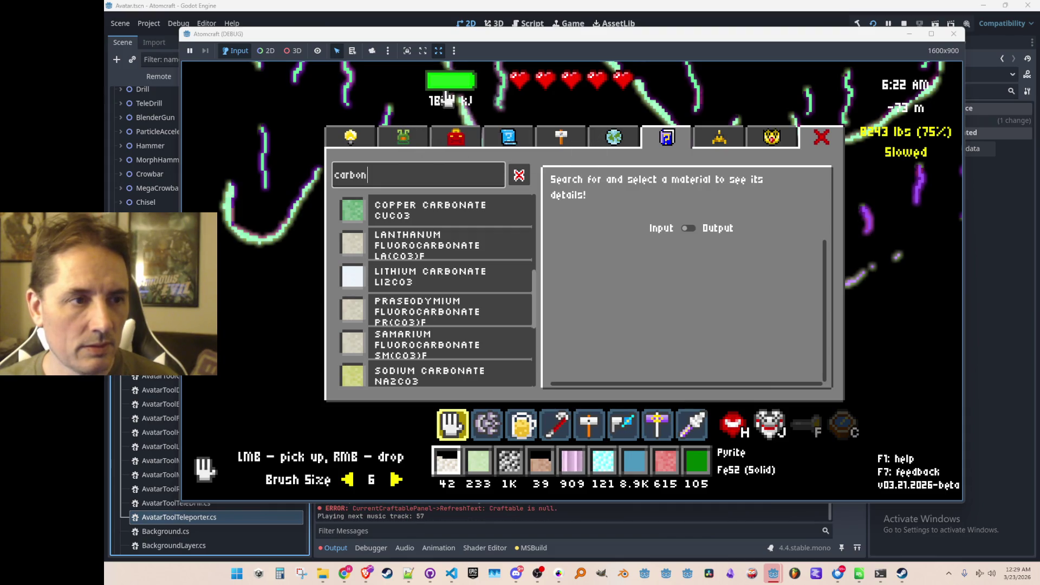
pyautogui.click(472, 212)
pyautogui.scroll(5, 417, 255)
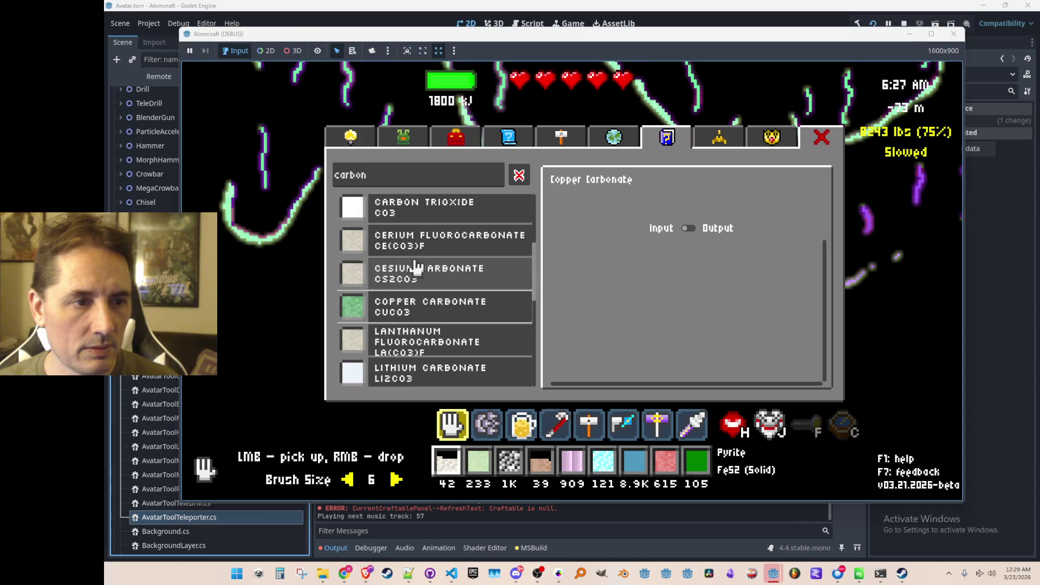
# - Select Carbon and scroll through the recipes it appears in
pyautogui.click(425, 213)
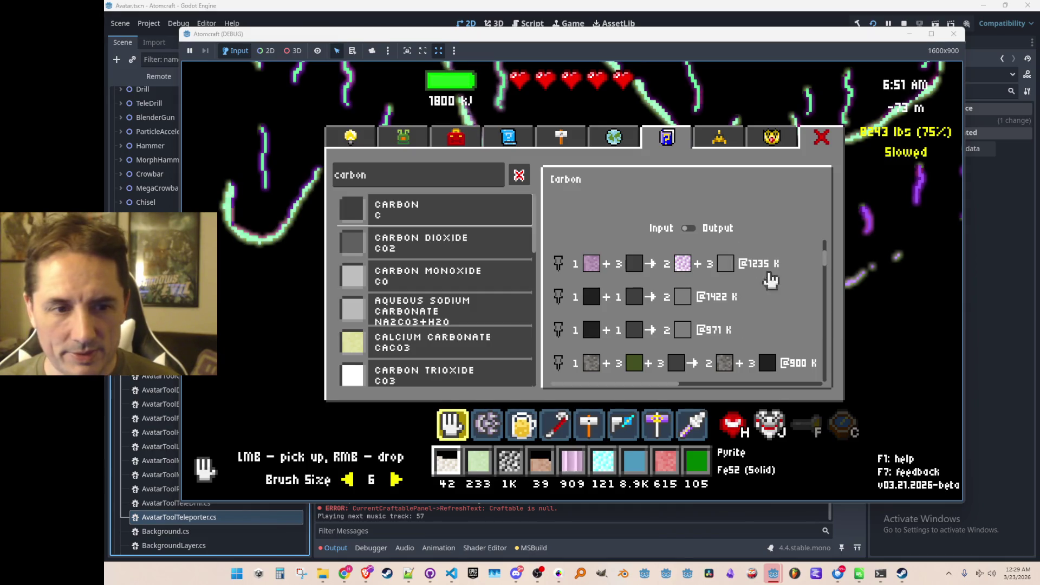
pyautogui.scroll(-3, 723, 306)
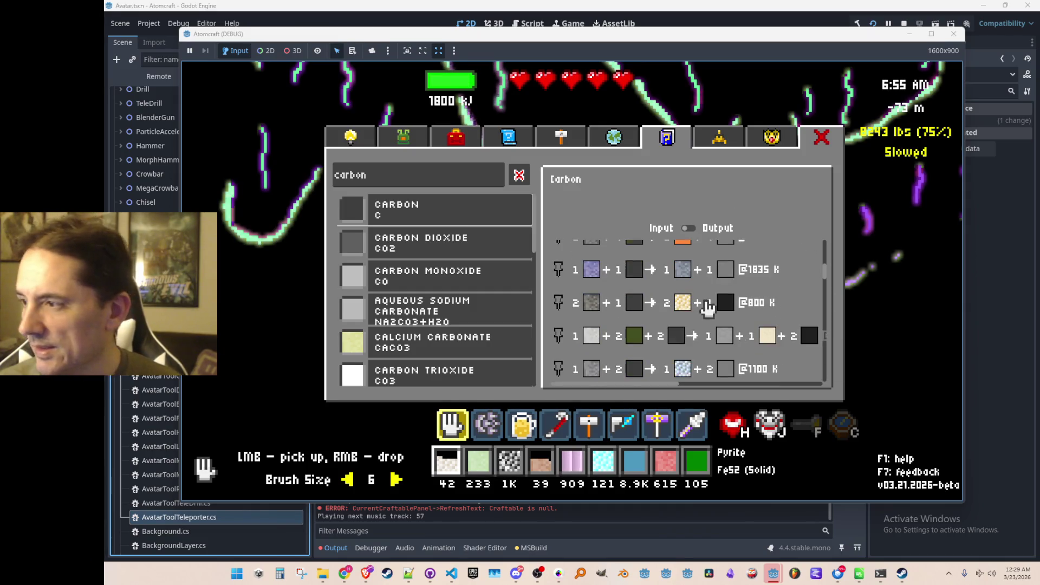
pyautogui.scroll(3, 715, 305)
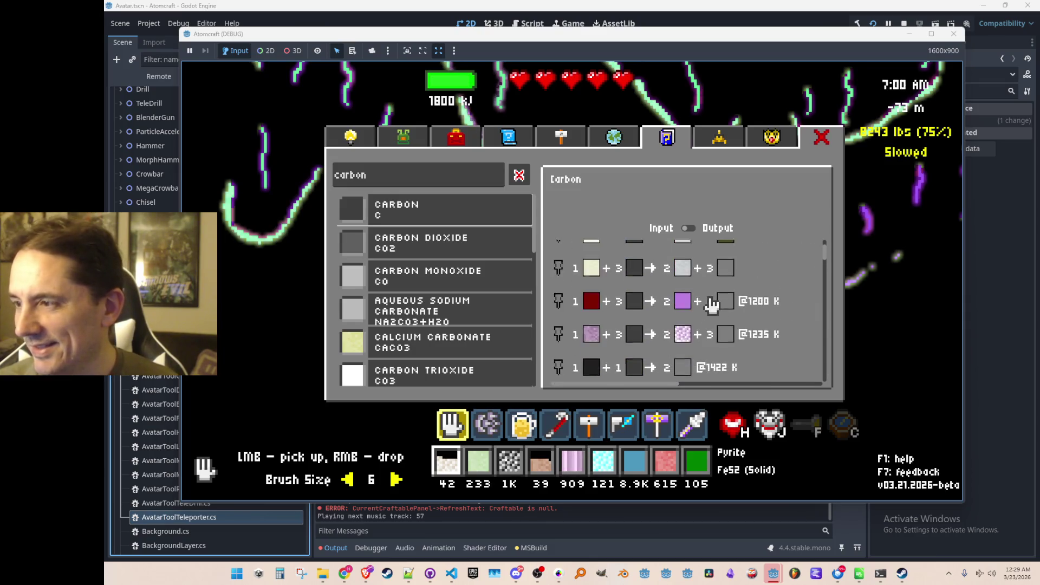
pyautogui.scroll(-3, 709, 309)
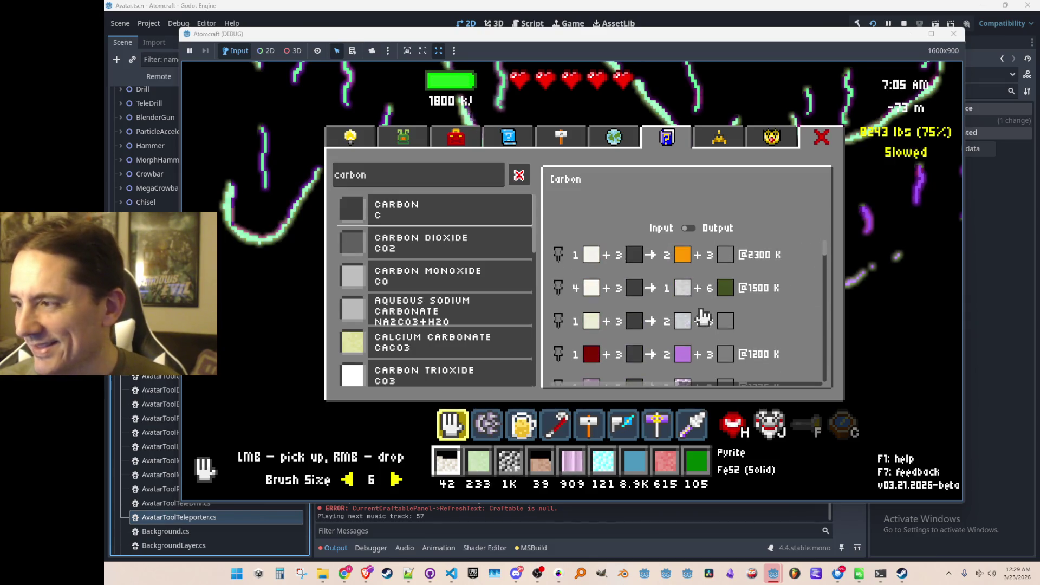
pyautogui.scroll(-3, 645, 209)
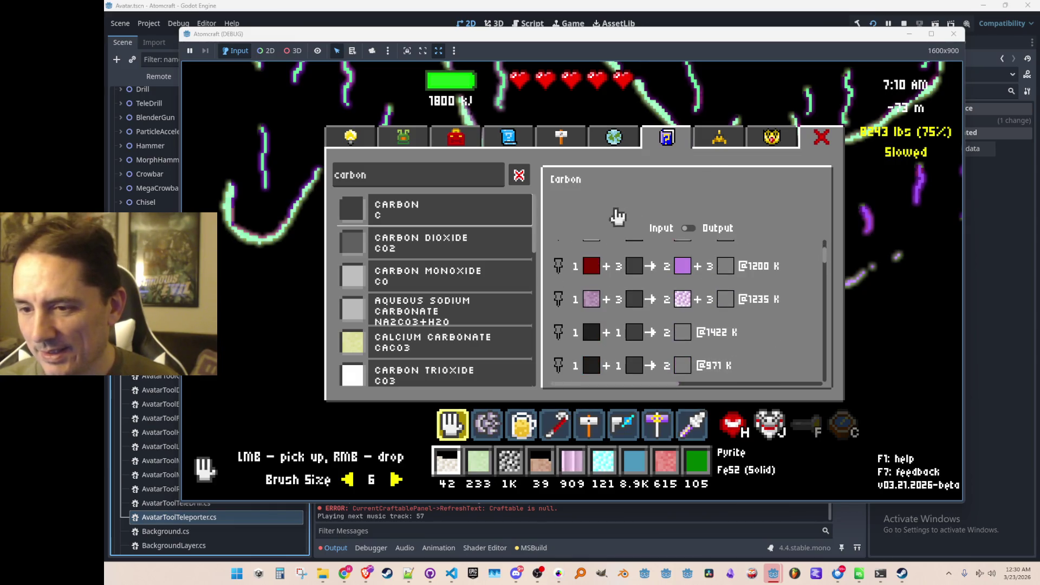
pyautogui.scroll(-3, 422, 243)
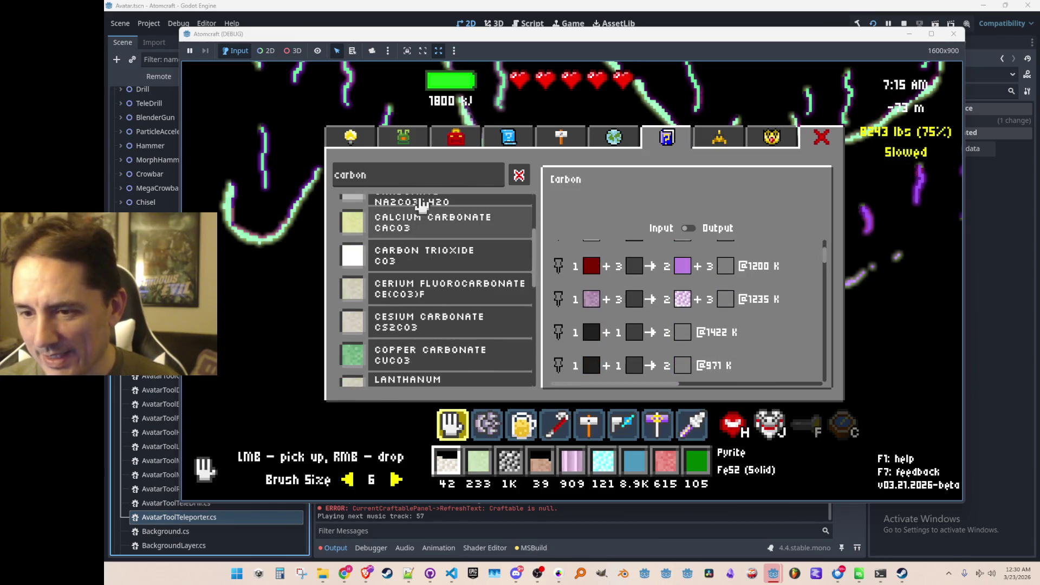
pyautogui.click(403, 139)
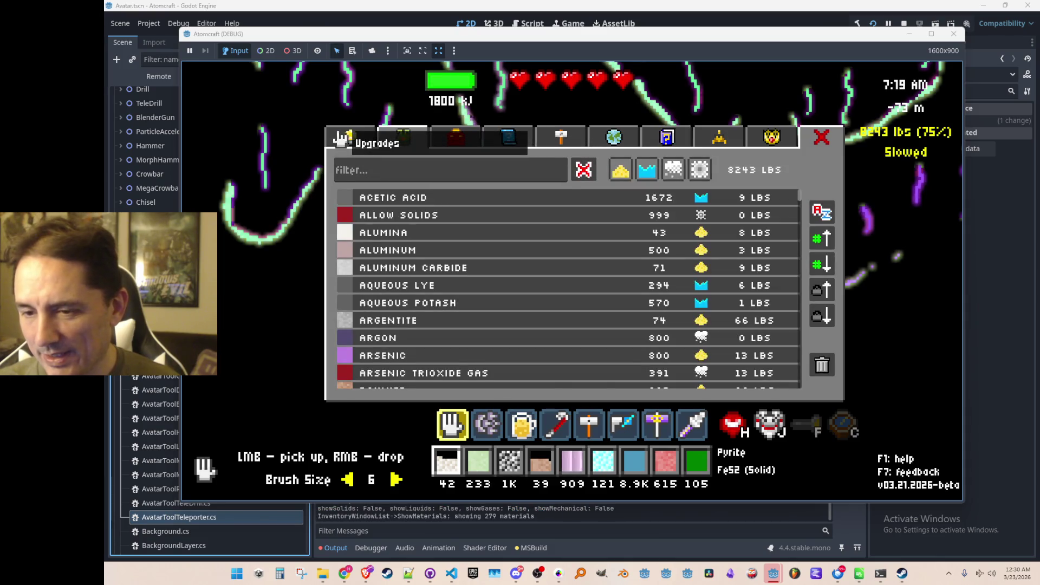
# - Buy the Mega Crowbar and the Teleporter from the Upgrades tab's Tools list
pyautogui.click(357, 138)
pyautogui.scroll(-3, 478, 264)
pyautogui.scroll(-4, 477, 269)
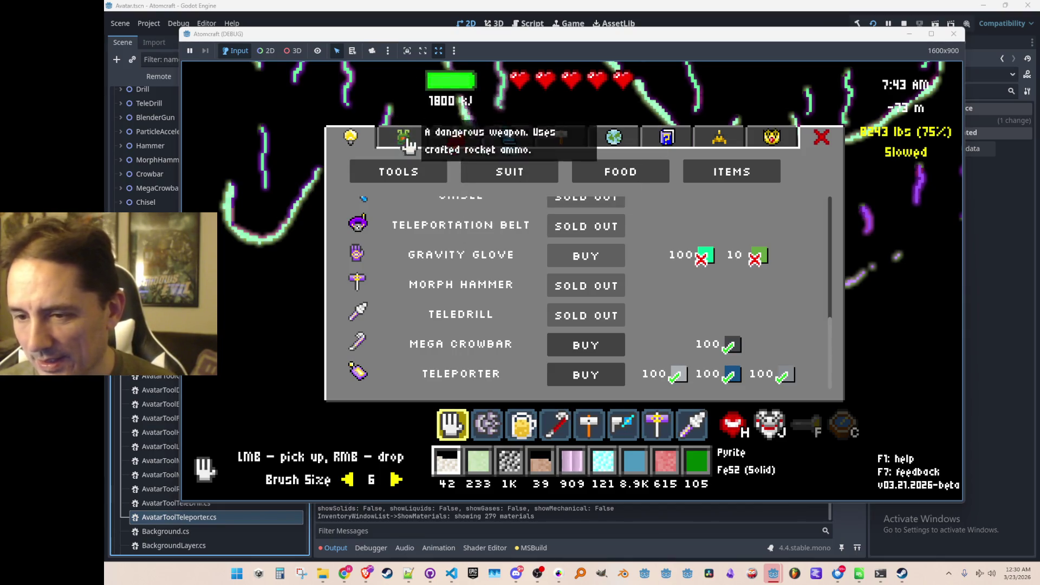
pyautogui.scroll(3, 496, 294)
pyautogui.scroll(-3, 497, 285)
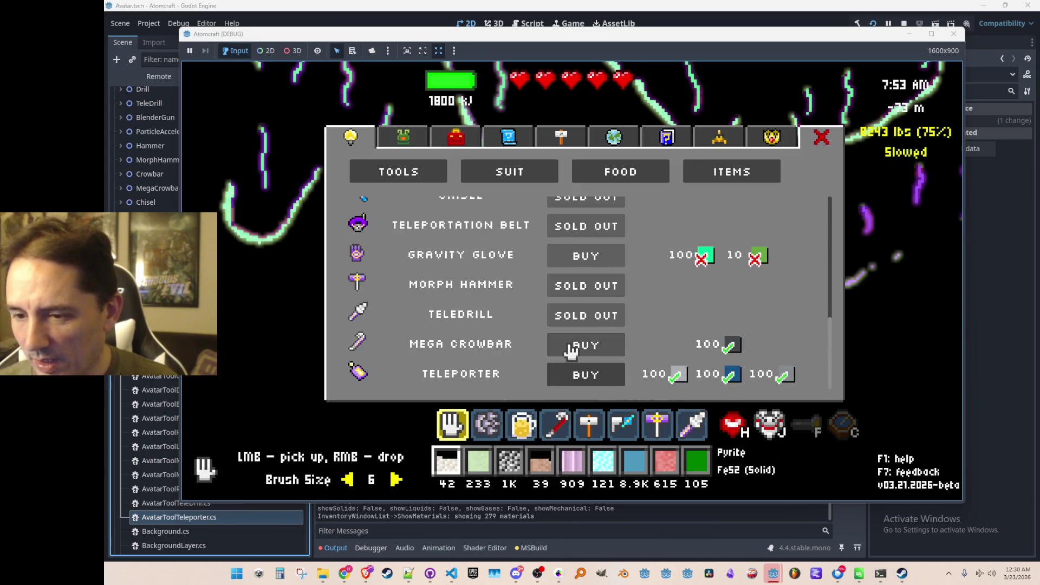
pyautogui.click(574, 348)
pyautogui.click(578, 375)
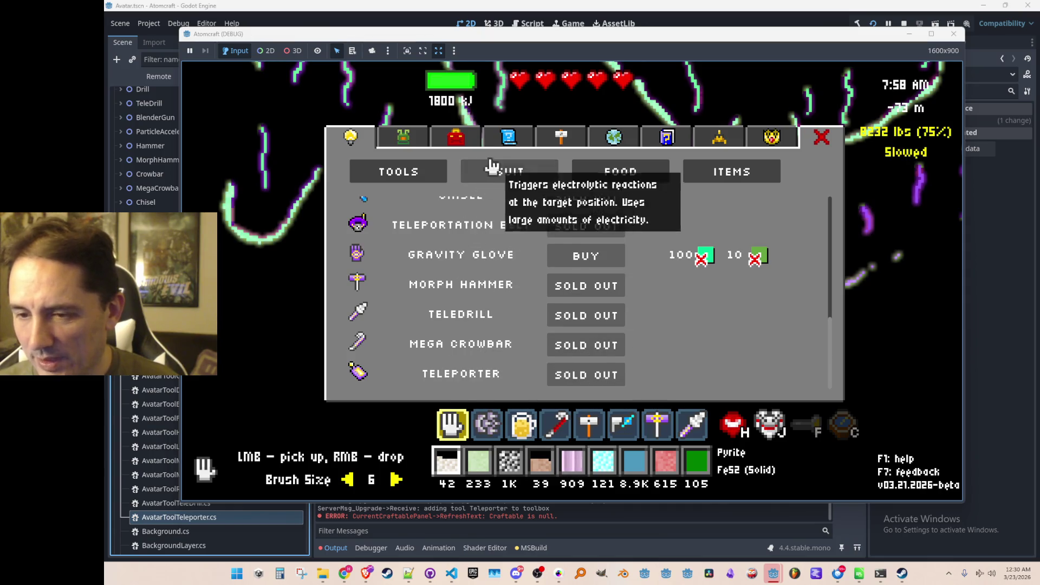
# - Check the inventory materials list, review the upgrades list again, then close the shop
pyautogui.click(417, 144)
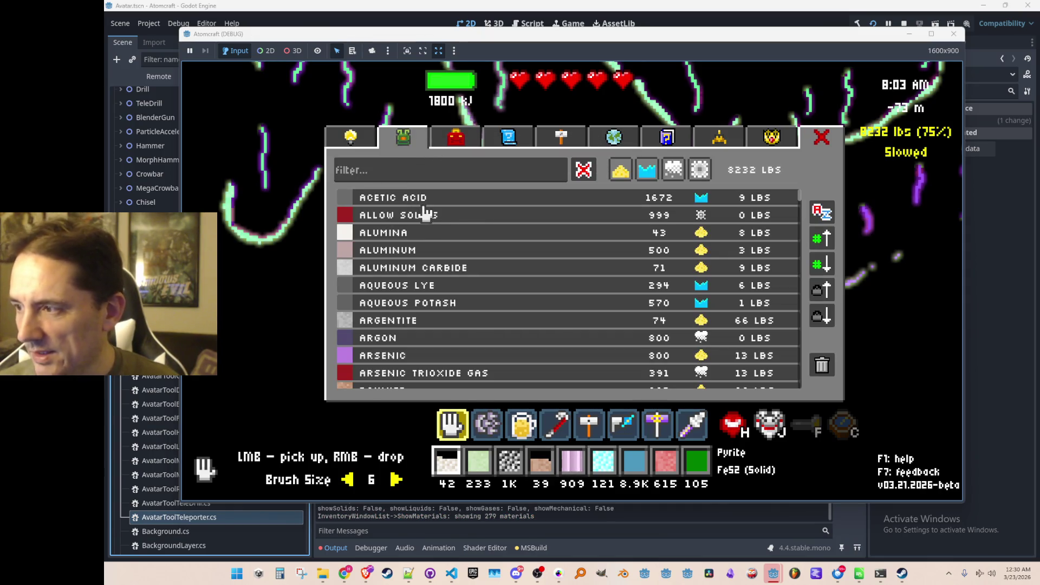
pyautogui.click(354, 142)
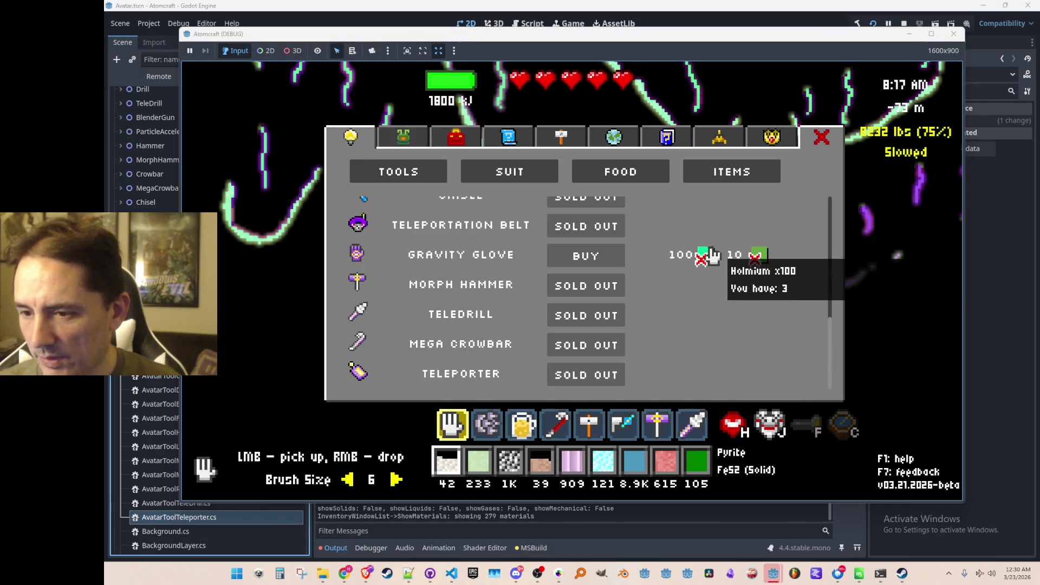
pyautogui.scroll(4, 690, 233)
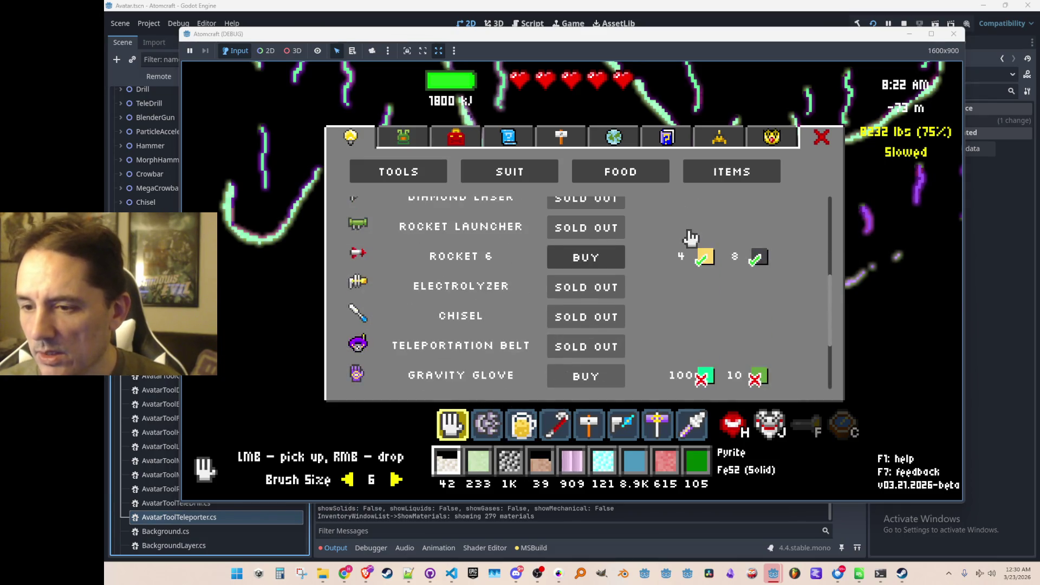
pyautogui.scroll(-3, 697, 251)
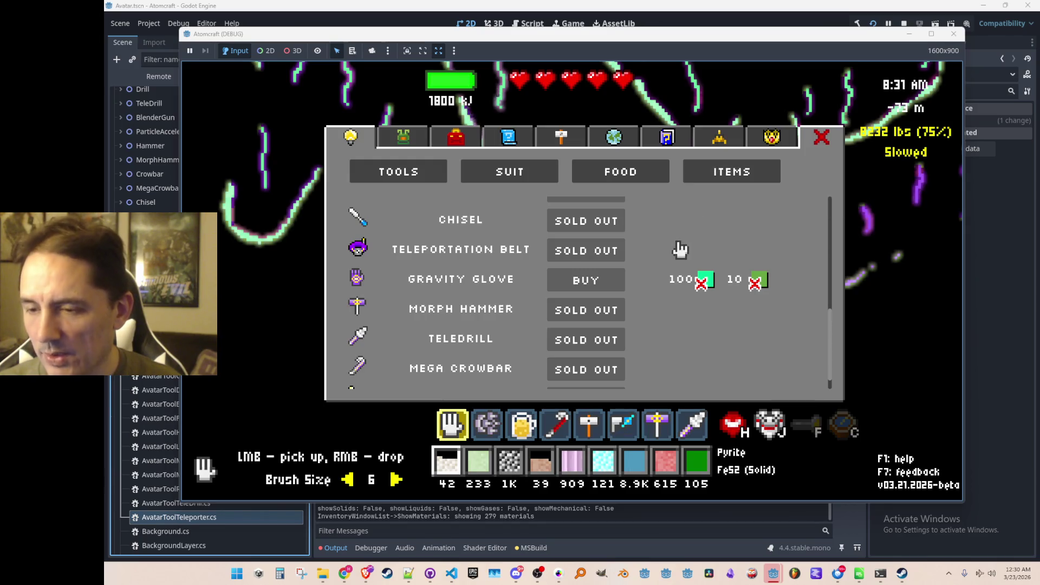
pyautogui.scroll(6, 683, 253)
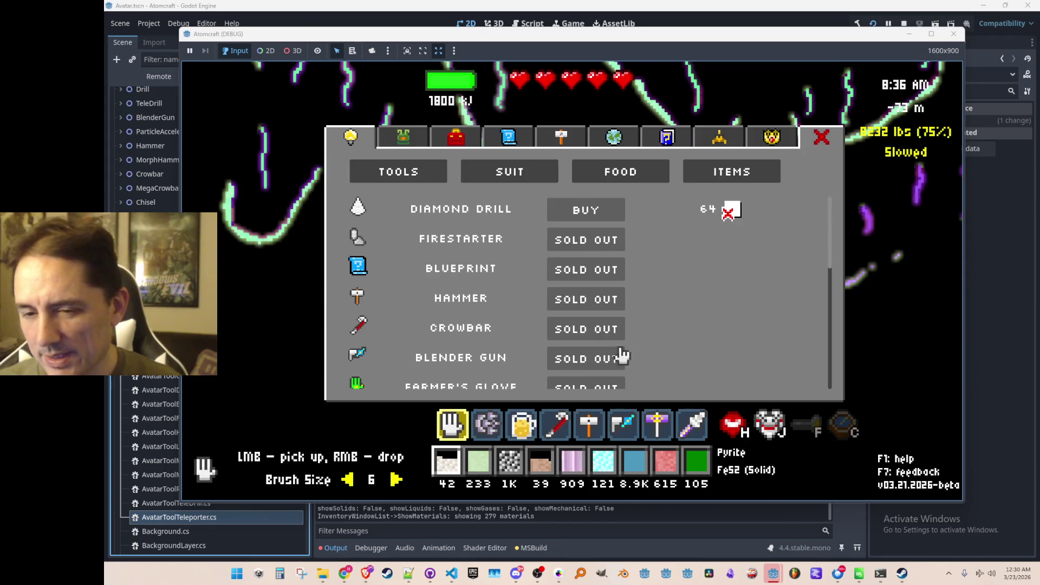
pyautogui.scroll(-6, 628, 336)
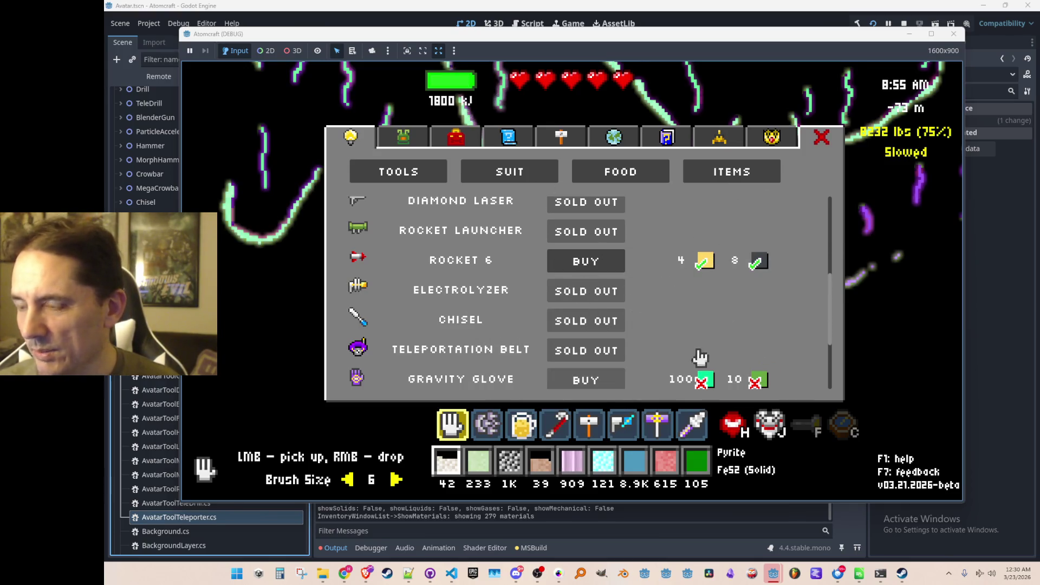
pyautogui.scroll(6, 650, 255)
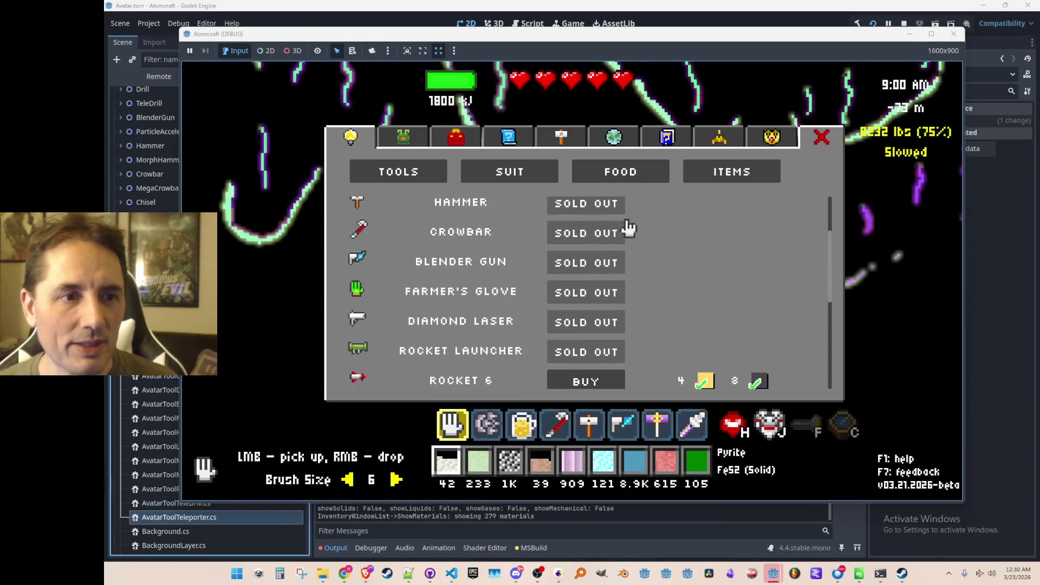
pyautogui.click(816, 142)
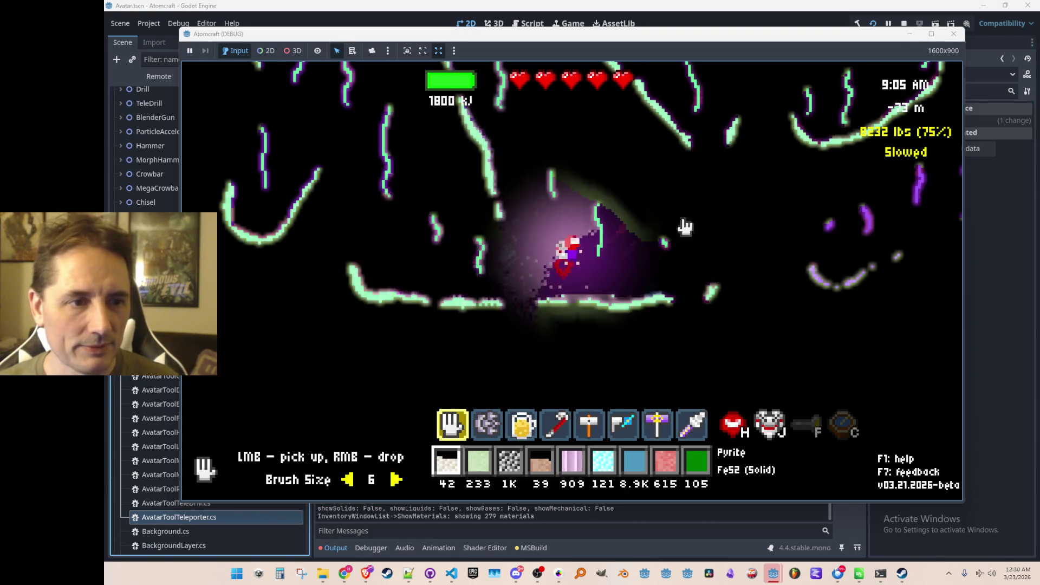
# - Walk the avatar left and right around the cave with the drill equipped
pyautogui.press('d')
pyautogui.press('2')
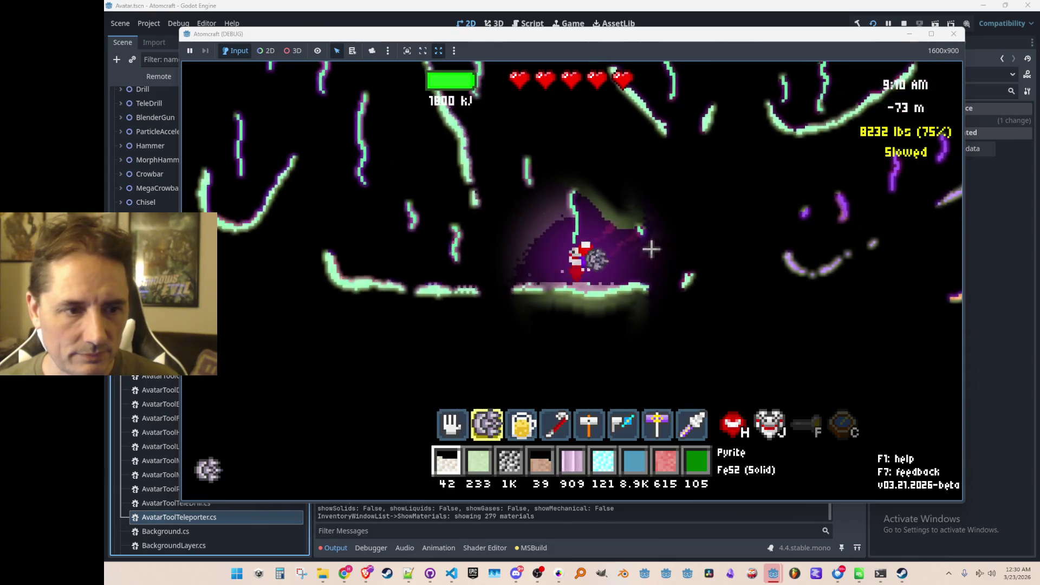
pyautogui.press('a')
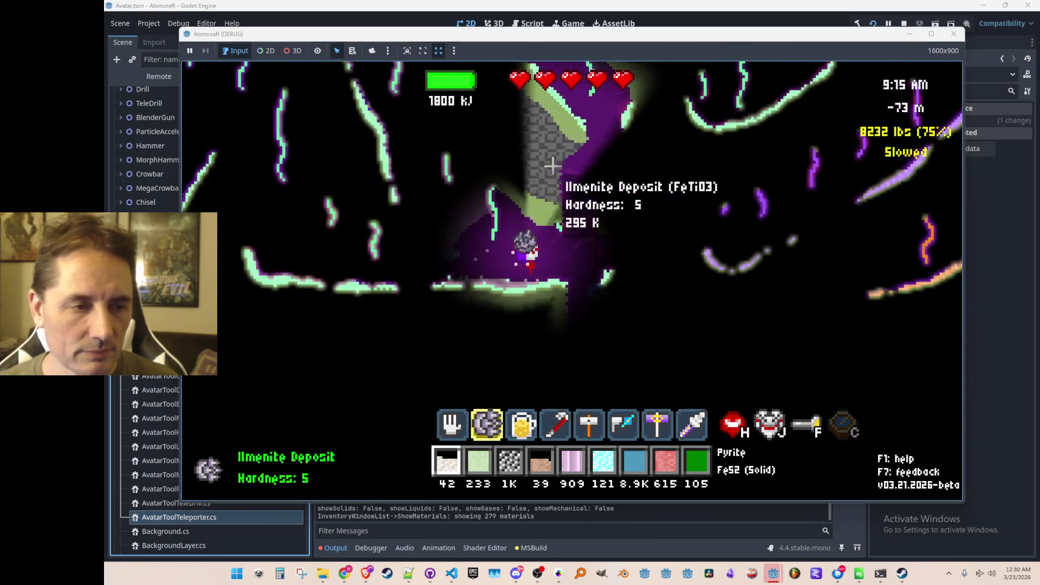
pyautogui.press('a')
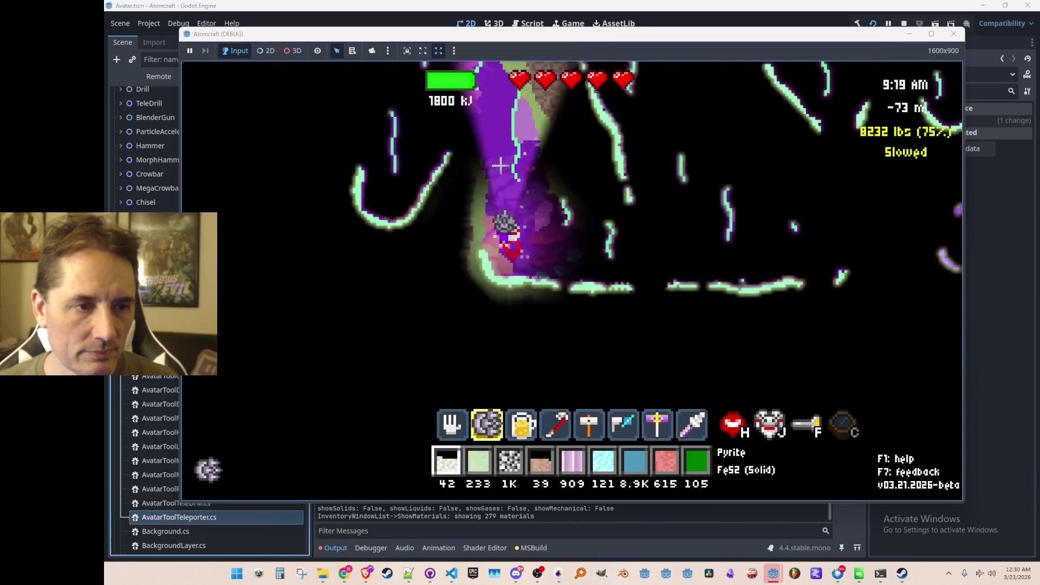
pyautogui.press('d')
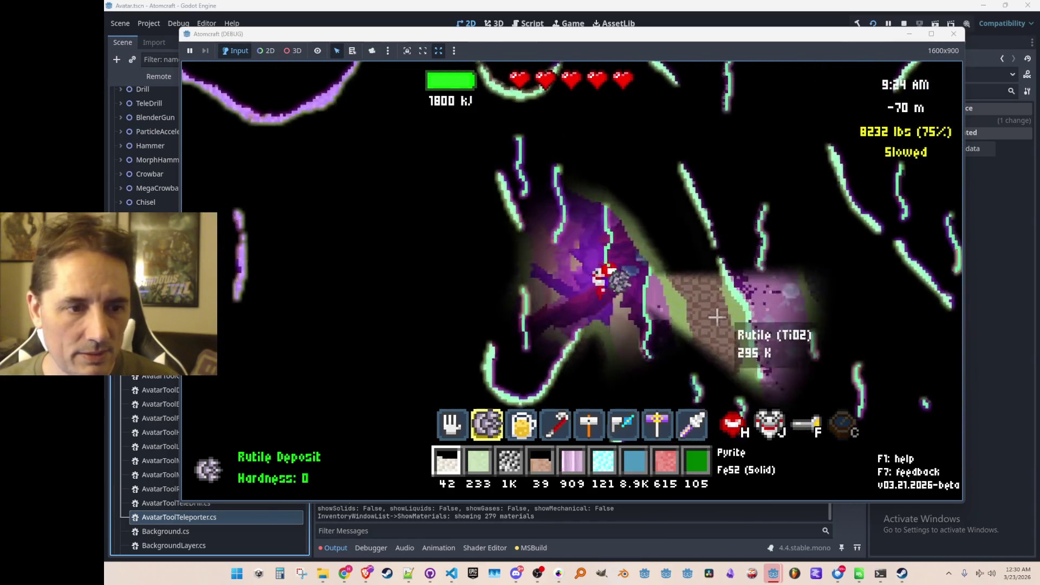
pyautogui.press('d')
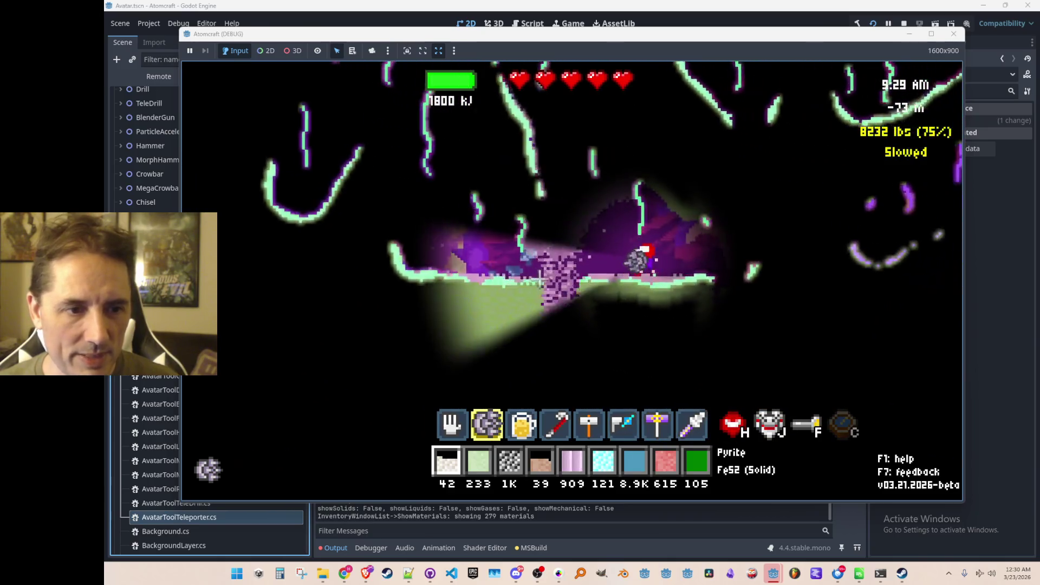
# - Drill down through the rock into the lava cave, then fly up into the tunnel beyond
pyautogui.moveTo(493, 245); pyautogui.dragTo(466, 270)
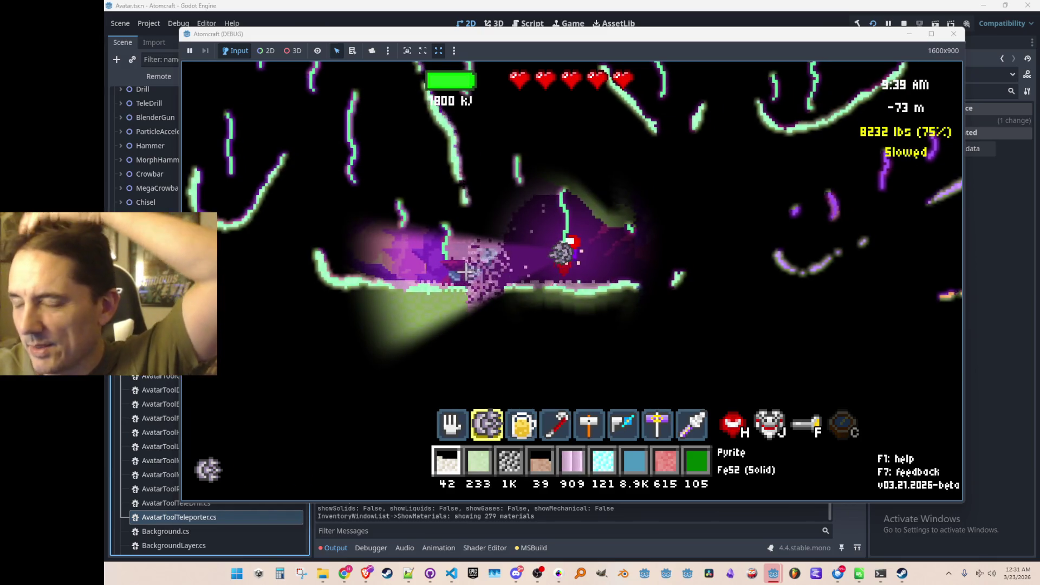
pyautogui.moveTo(466, 270)
pyautogui.mouseDown()
pyautogui.moveTo(639, 393)
pyautogui.moveTo(585, 330)
pyautogui.moveTo(583, 340)
pyautogui.moveTo(598, 219)
pyautogui.mouseUp()
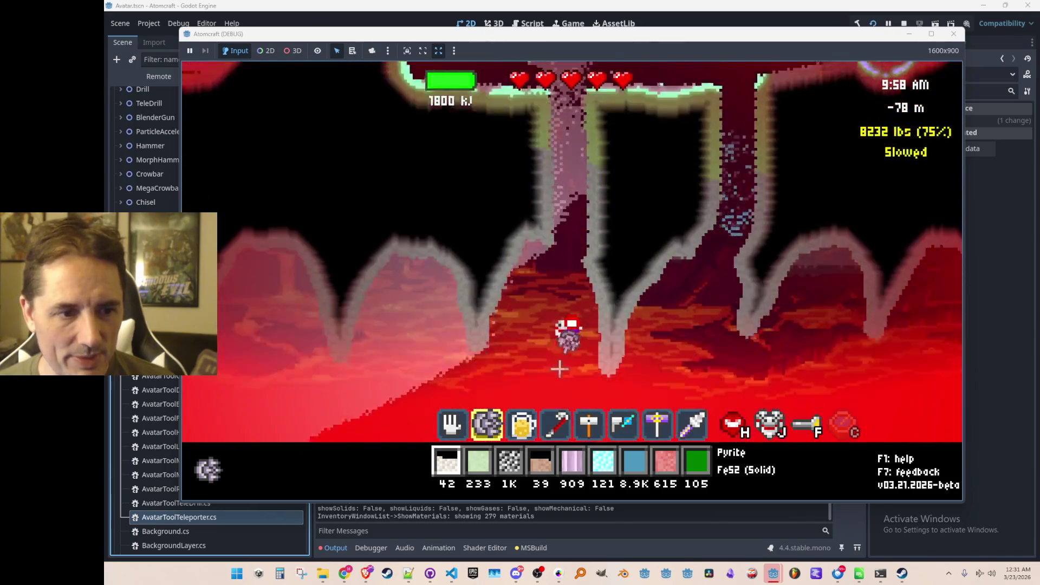
pyautogui.moveTo(605, 382)
pyautogui.mouseDown()
pyautogui.moveTo(576, 395)
pyautogui.moveTo(585, 380)
pyautogui.moveTo(743, 374)
pyautogui.moveTo(732, 367)
pyautogui.moveTo(859, 207)
pyautogui.moveTo(754, 262)
pyautogui.mouseUp()
pyautogui.press('d')
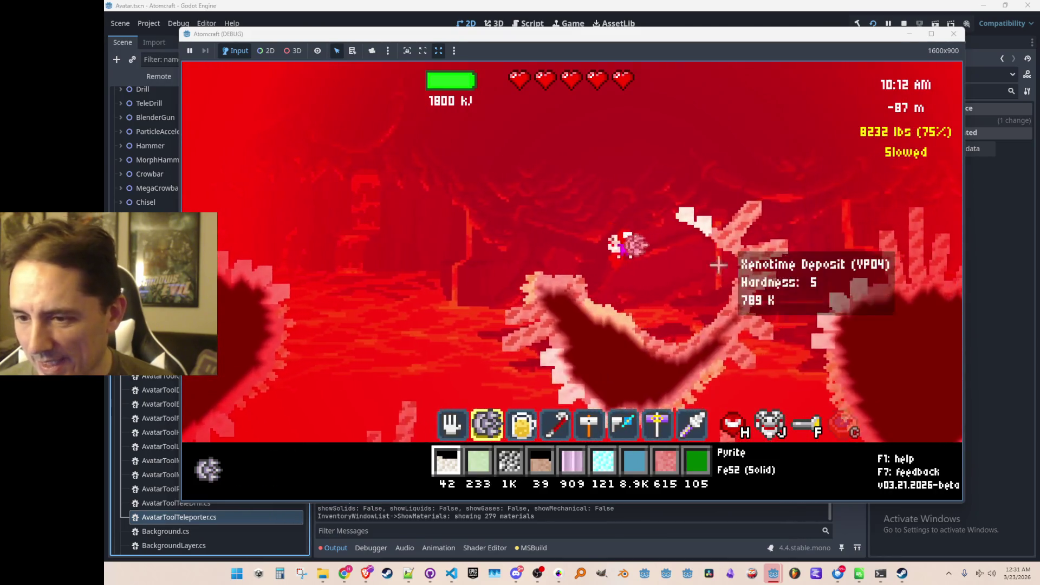
pyautogui.moveTo(519, 83)
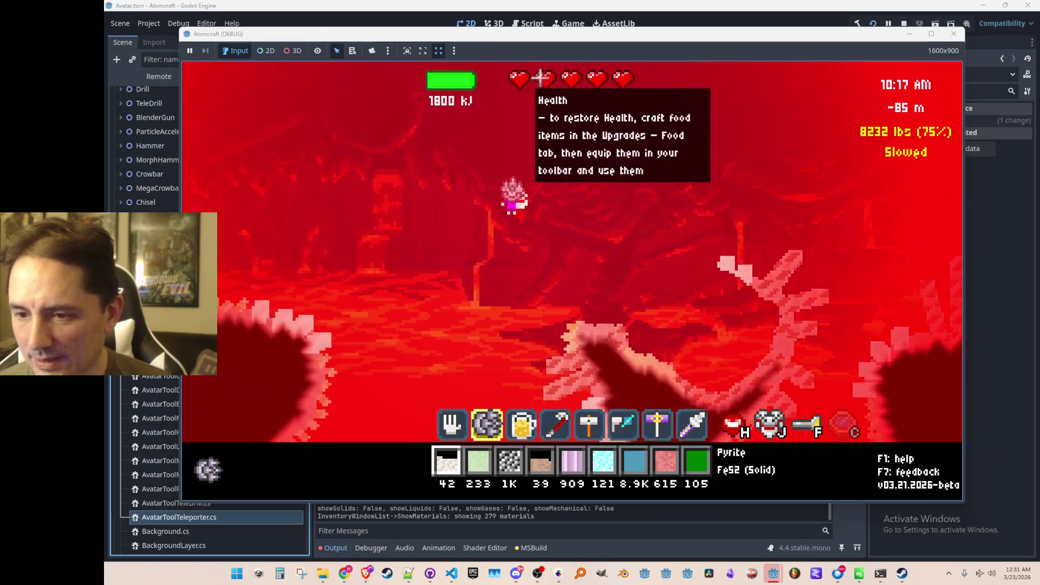
pyautogui.press('w')
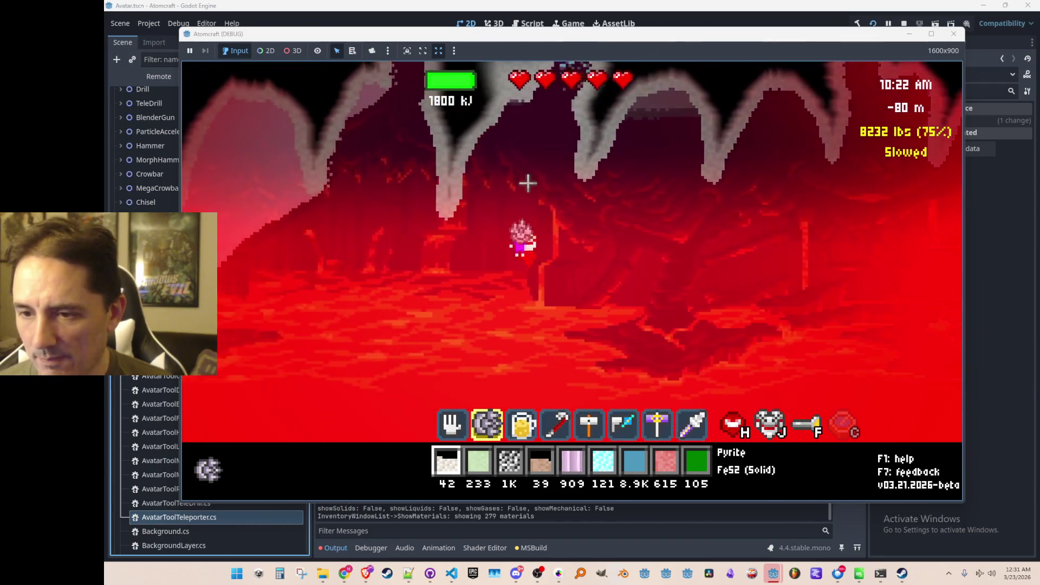
pyautogui.press('w')
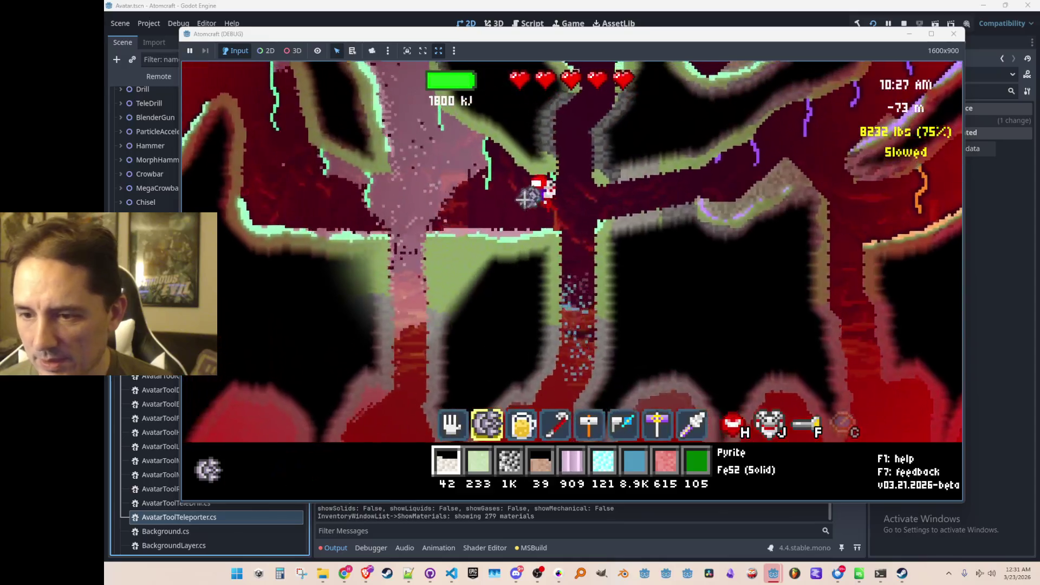
pyautogui.press('d')
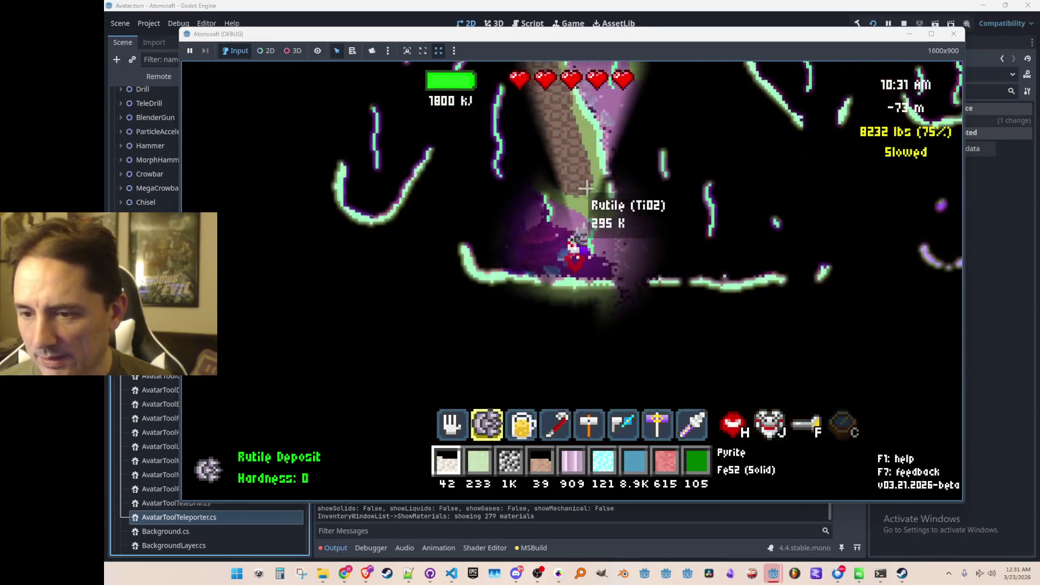
pyautogui.press('d')
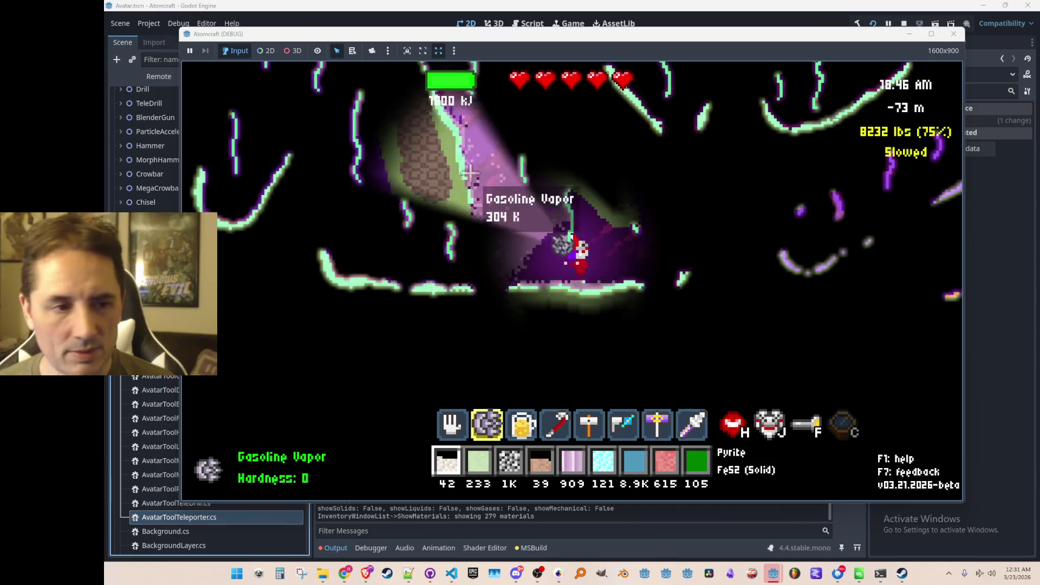
# - Place the Mega Crowbar and Teleporter on the tool bar from the inventory's Toolbox
pyautogui.press('i')
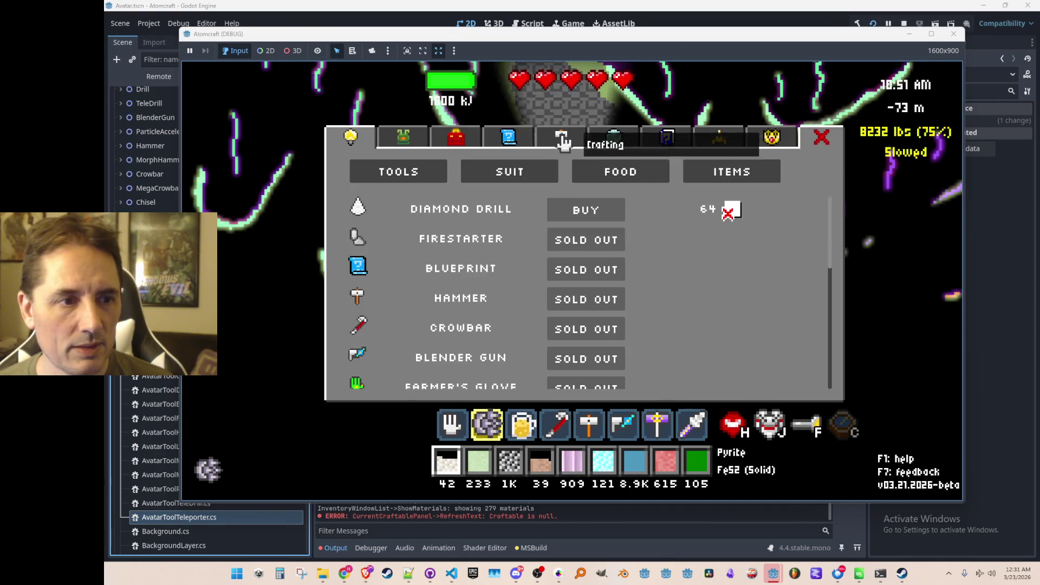
pyautogui.click(457, 140)
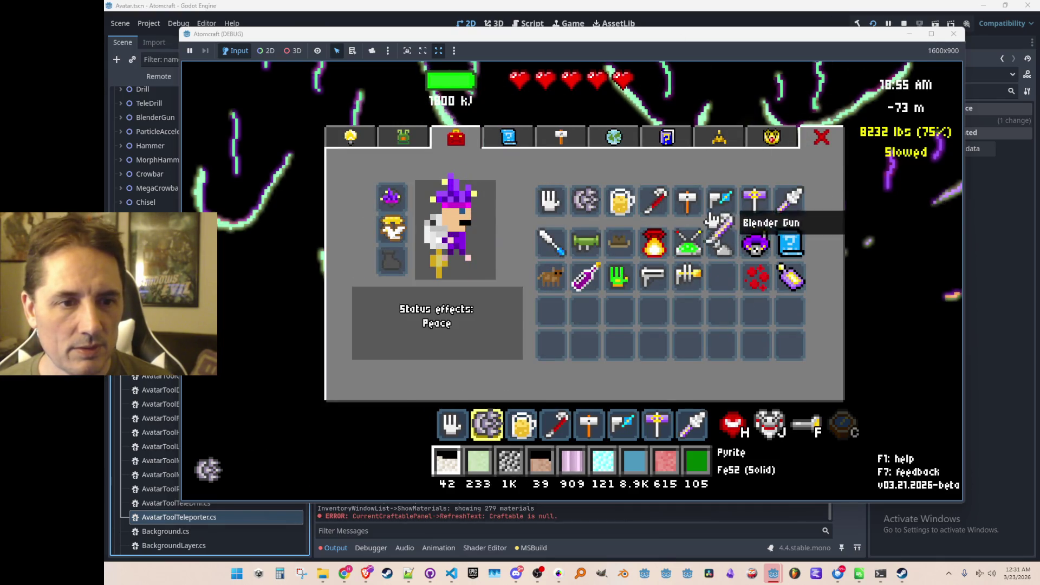
pyautogui.moveTo(722, 217); pyautogui.dragTo(721, 276)
pyautogui.click(764, 204)
pyautogui.press('i')
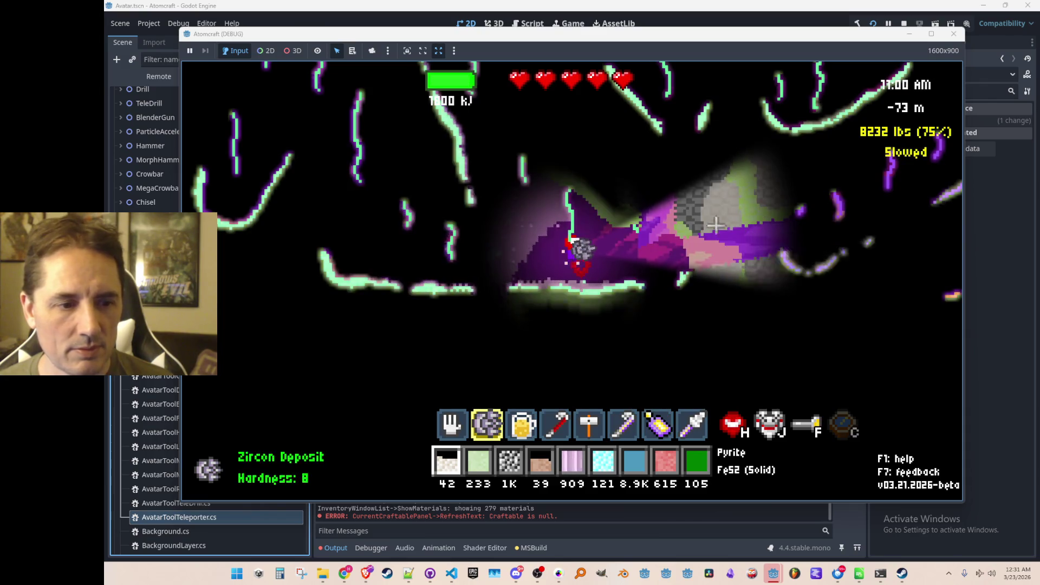
# - Equip the Teleporter and Mega Crowbar from the tool bar, then stop the game
pyautogui.press('8')
pyautogui.press('7')
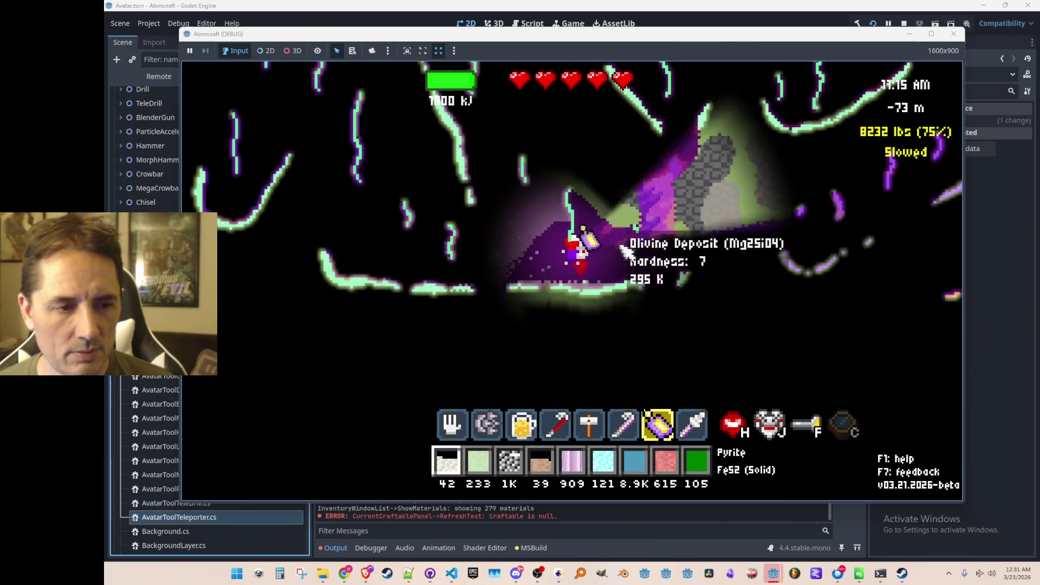
pyautogui.press('6')
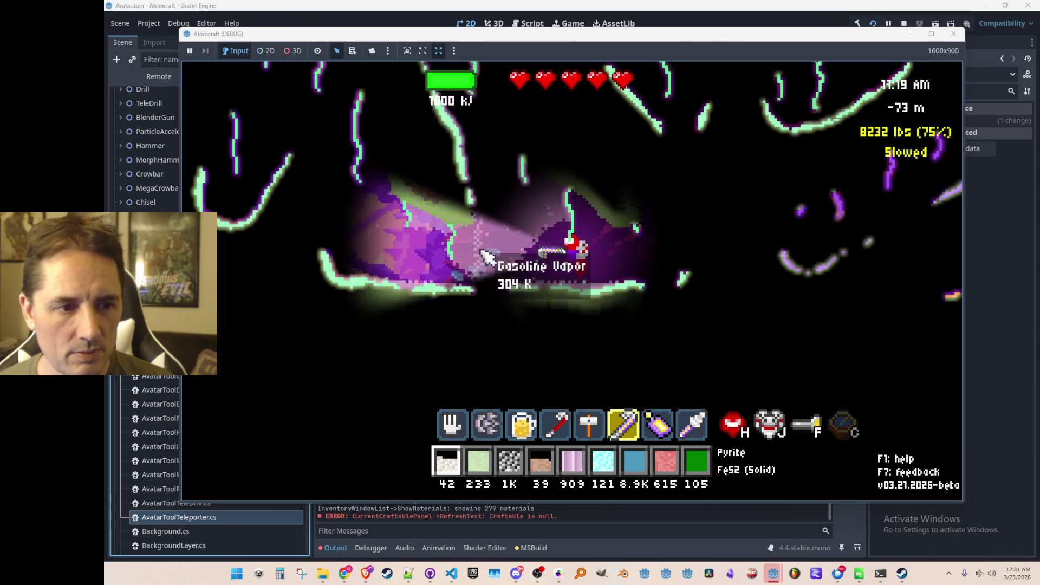
pyautogui.press('F8')
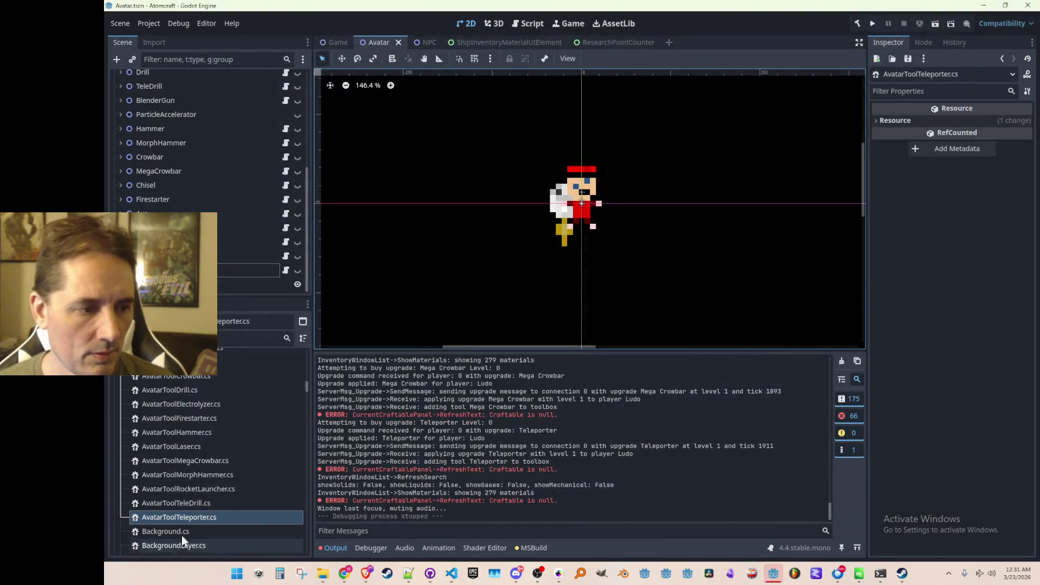
# - Open the teleporter script, then show the Teleporter node and rotate it to point down-left
pyautogui.doubleClick(197, 518)
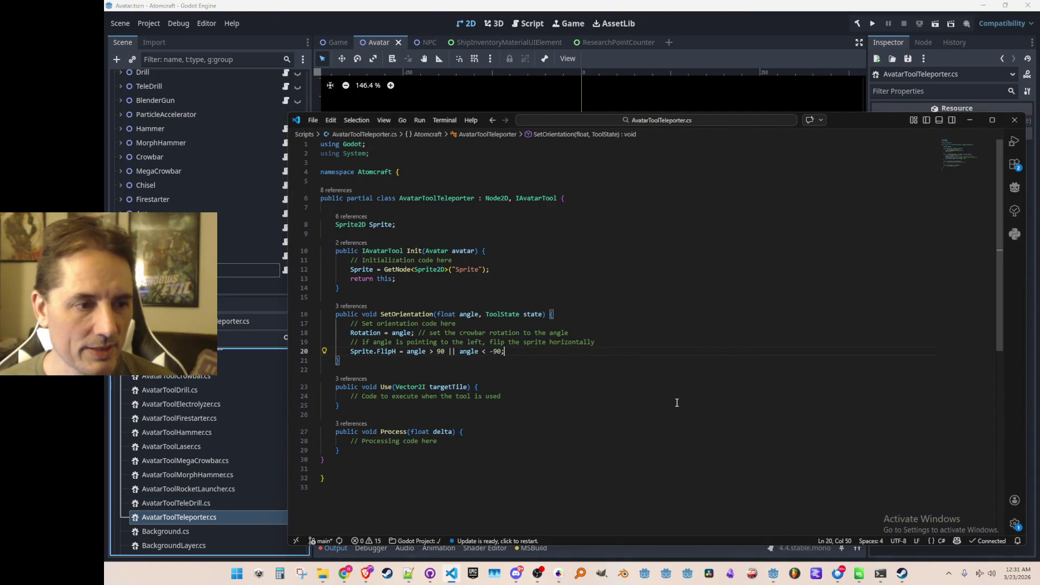
pyautogui.hotkey('alt', 'Tab')
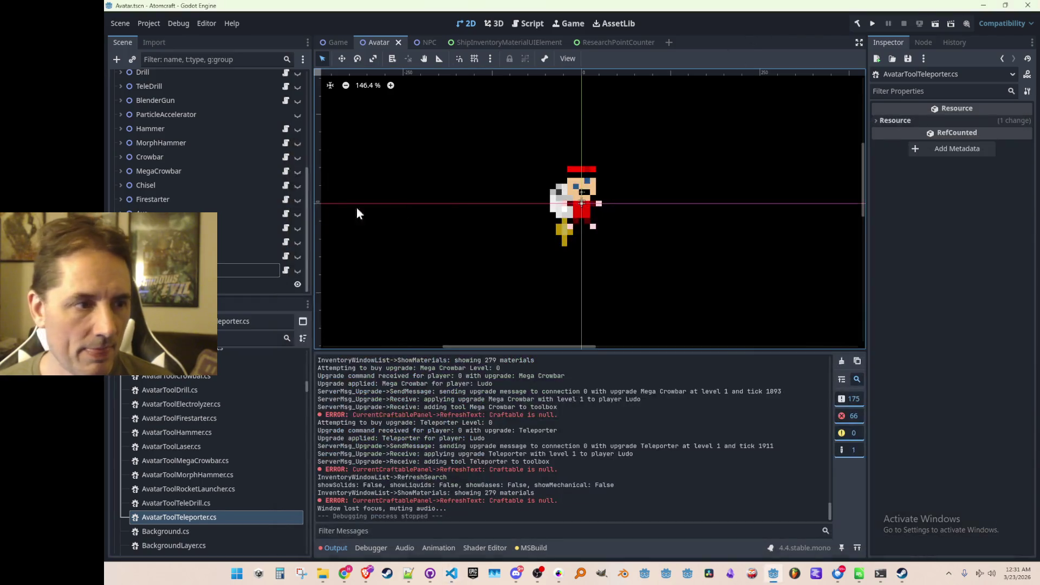
pyautogui.scroll(-1, 276, 292)
pyautogui.click(298, 256)
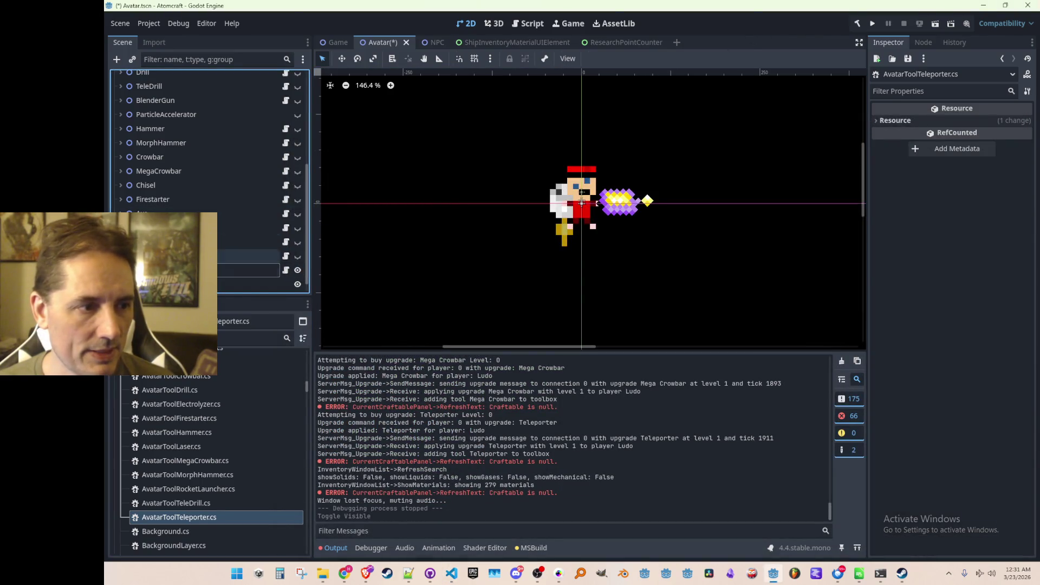
pyautogui.click(254, 256)
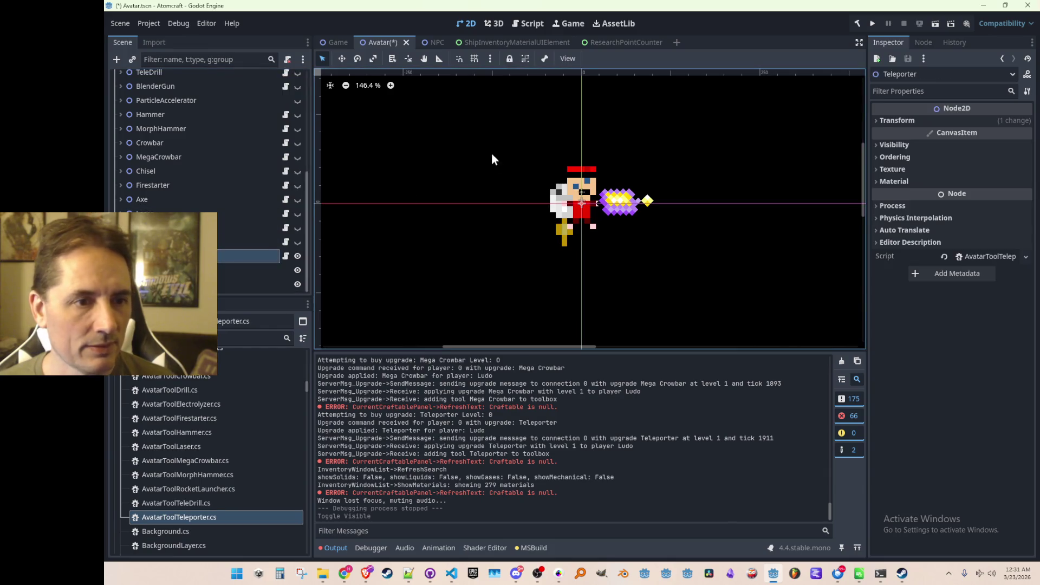
pyautogui.click(904, 124)
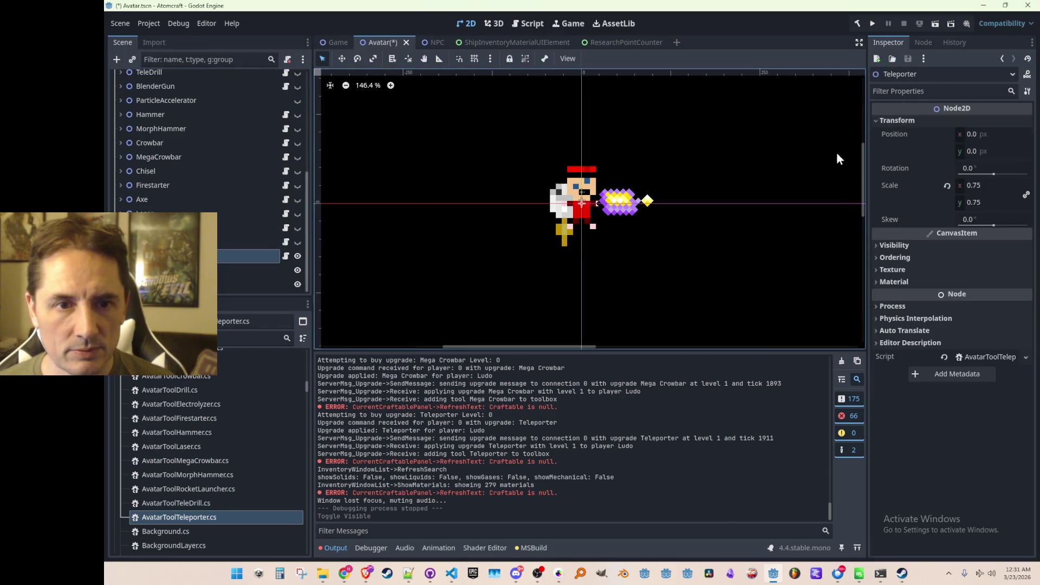
pyautogui.click(358, 59)
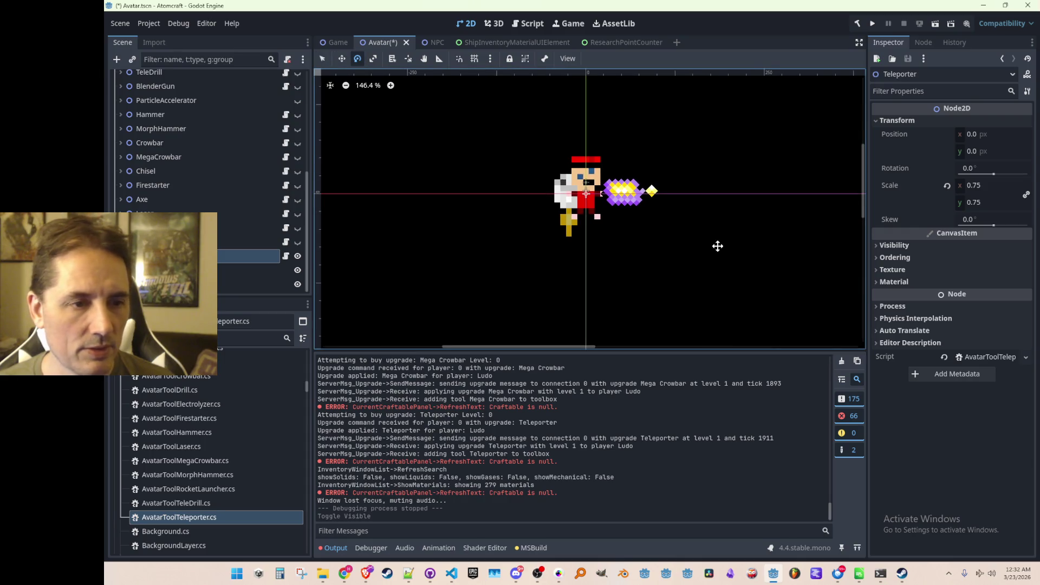
pyautogui.moveTo(665, 160)
pyautogui.mouseDown()
pyautogui.moveTo(633, 128)
pyautogui.moveTo(573, 118)
pyautogui.moveTo(548, 130)
pyautogui.moveTo(515, 154)
pyautogui.moveTo(563, 133)
pyautogui.moveTo(601, 136)
pyautogui.moveTo(604, 238)
pyautogui.moveTo(582, 245)
pyautogui.moveTo(550, 233)
pyautogui.moveTo(573, 244)
pyautogui.moveTo(585, 245)
pyautogui.moveTo(553, 231)
pyautogui.mouseUp()
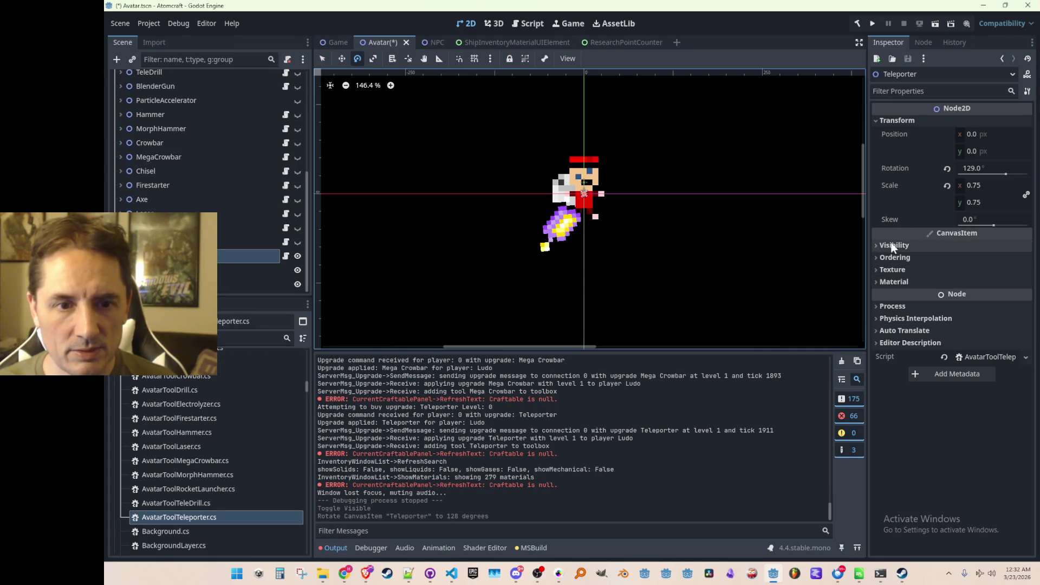
# - Try the Teleporter sprite's Flip H and Flip V settings in the down-left orientation
pyautogui.click(235, 271)
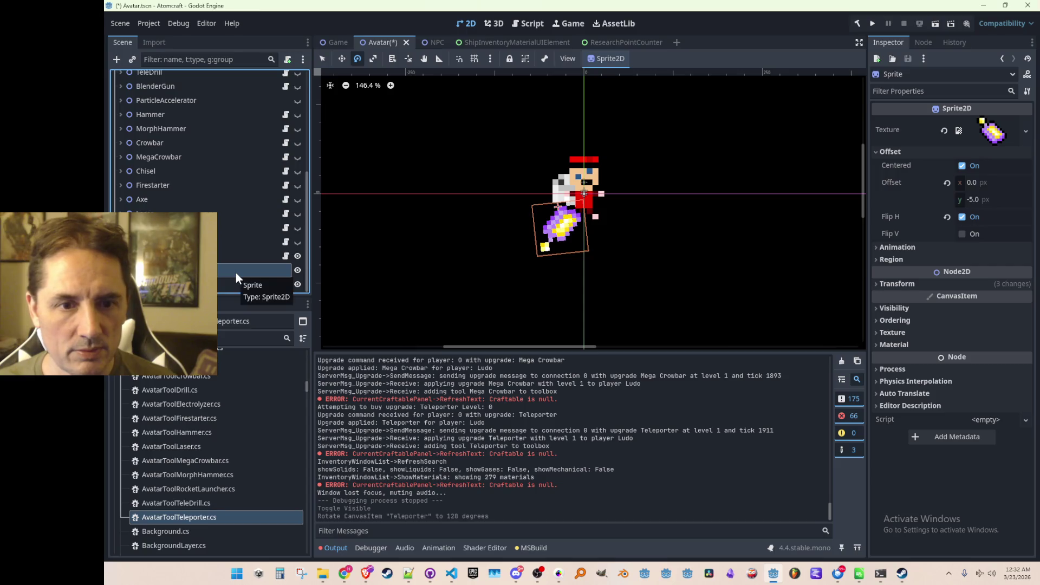
pyautogui.hotkey('alt', 'Tab')
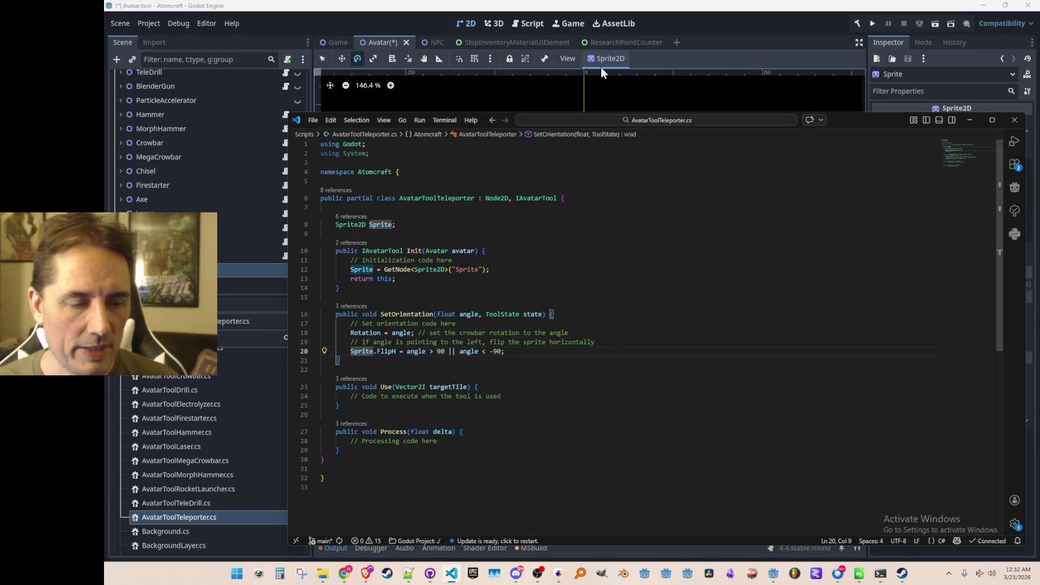
pyautogui.click(706, 21)
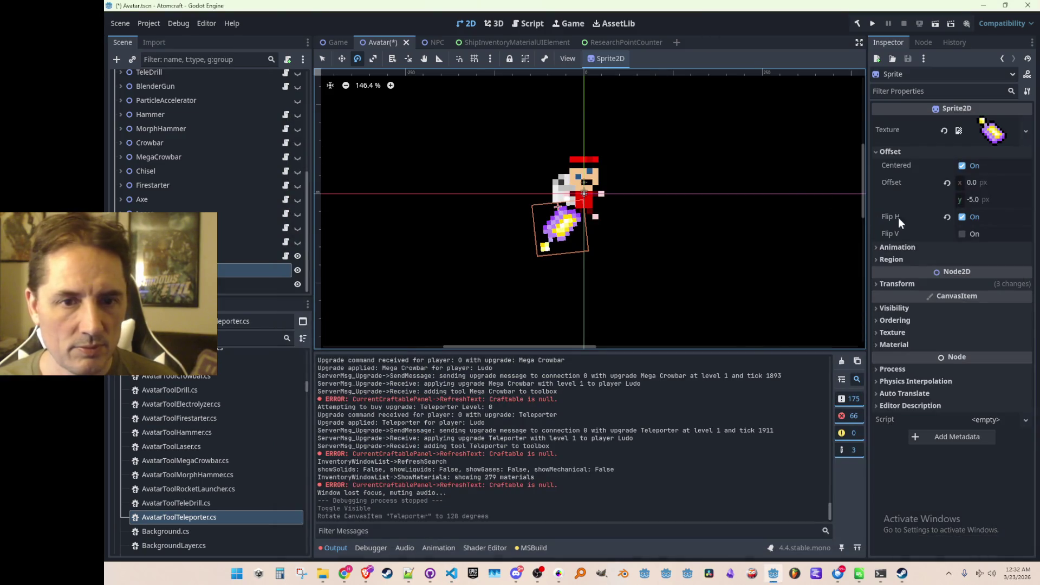
pyautogui.click(962, 217)
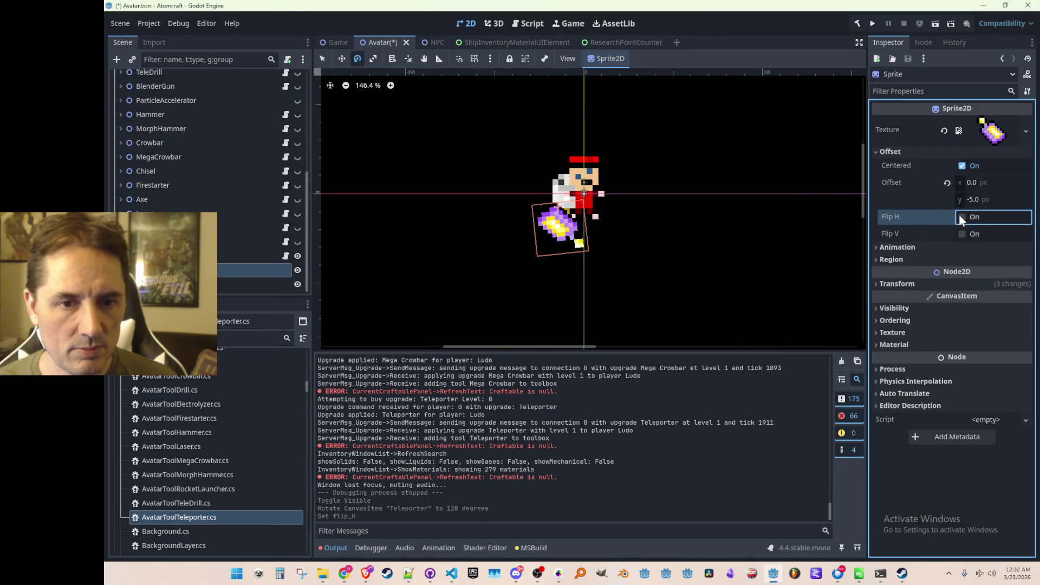
pyautogui.click(962, 217)
pyautogui.click(962, 234)
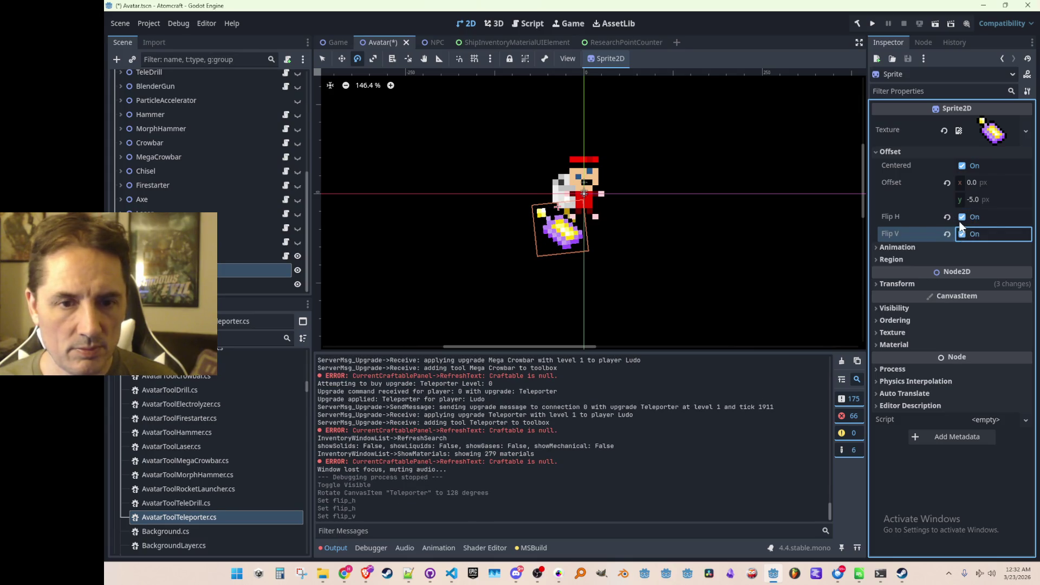
pyautogui.click(961, 217)
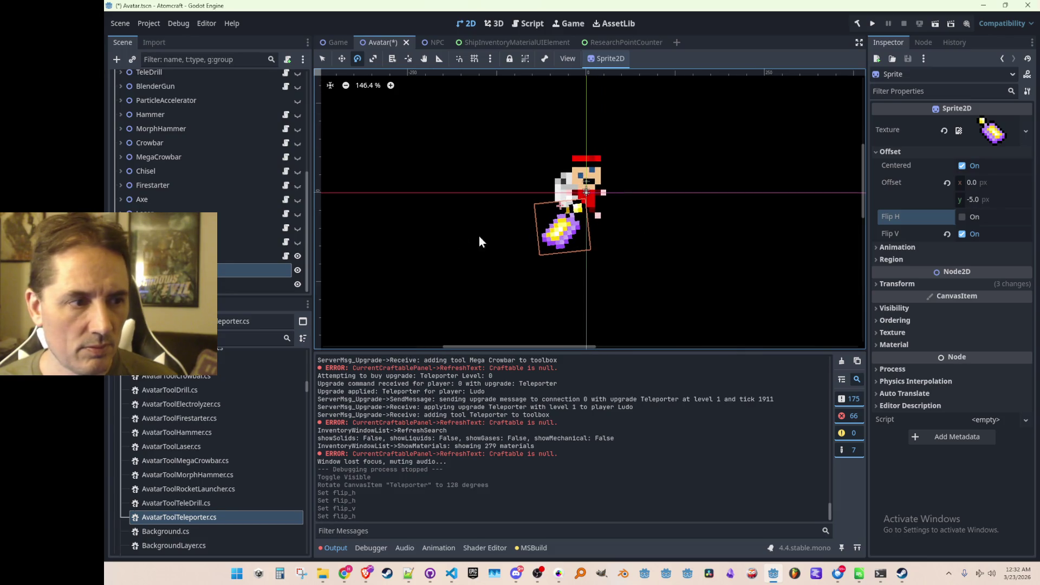
pyautogui.moveTo(462, 181)
pyautogui.mouseDown()
pyautogui.moveTo(528, 247)
pyautogui.moveTo(501, 217)
pyautogui.moveTo(496, 157)
pyautogui.moveTo(510, 157)
pyautogui.mouseUp()
pyautogui.hotkey('ctrl', 'z')
# - Rotate the Teleporter to about 179° and adjust the sprite's Flip V, Centered and Flip H
pyautogui.click(249, 256)
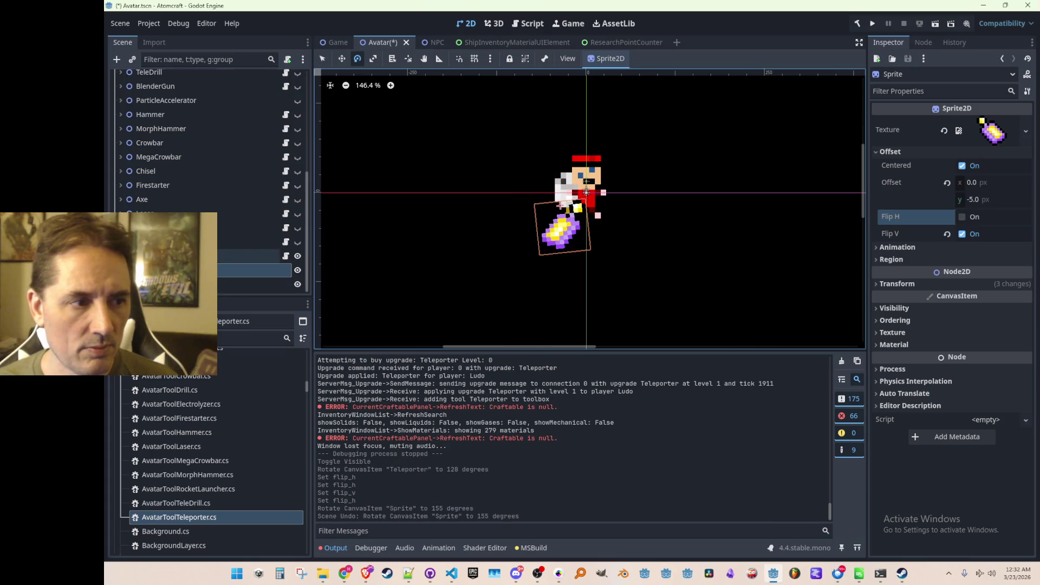
pyautogui.moveTo(526, 192); pyautogui.dragTo(525, 205)
pyautogui.click(250, 270)
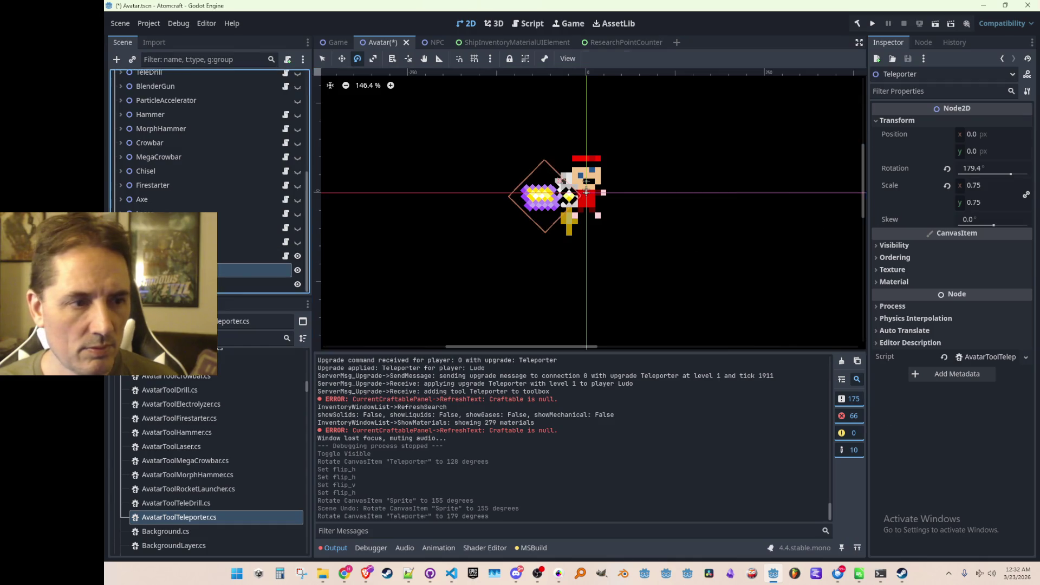
pyautogui.click(961, 233)
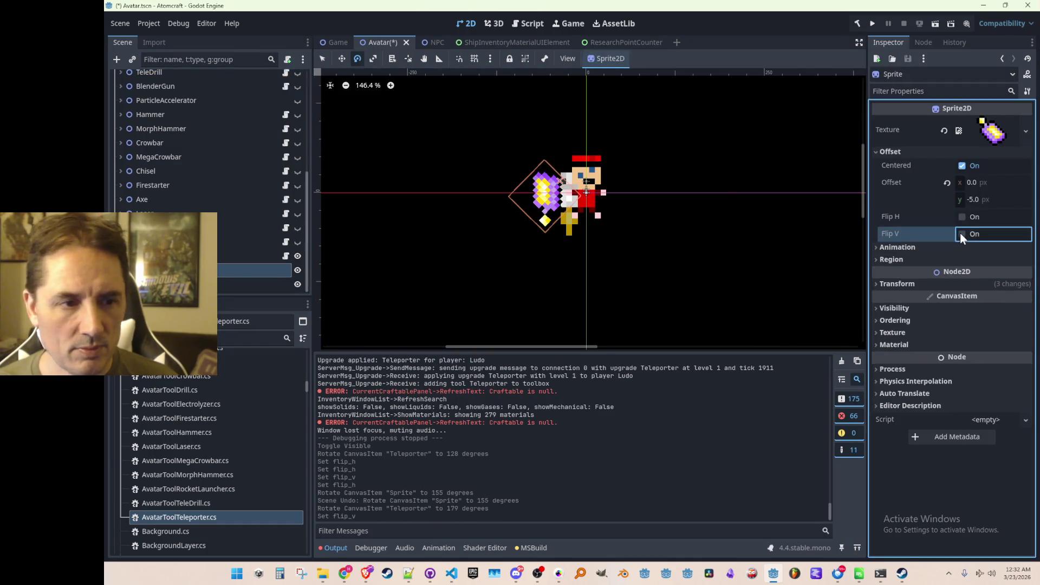
pyautogui.click(962, 165)
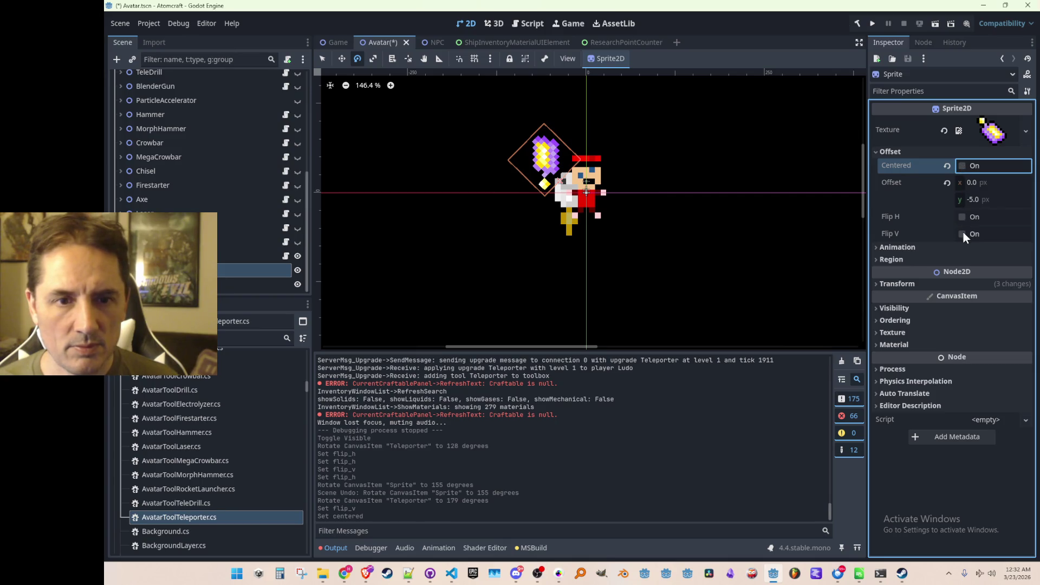
pyautogui.click(963, 166)
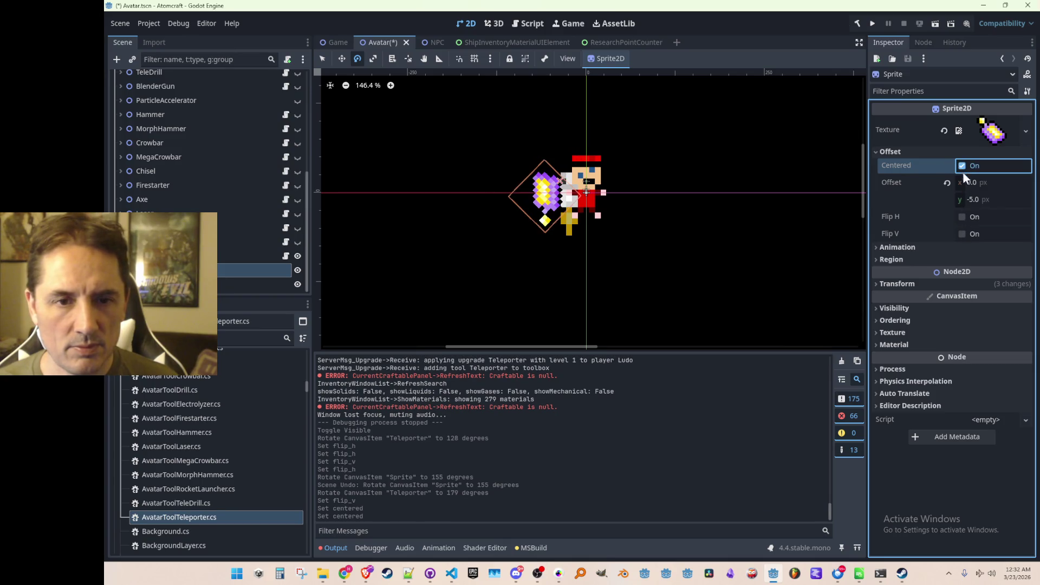
pyautogui.click(962, 217)
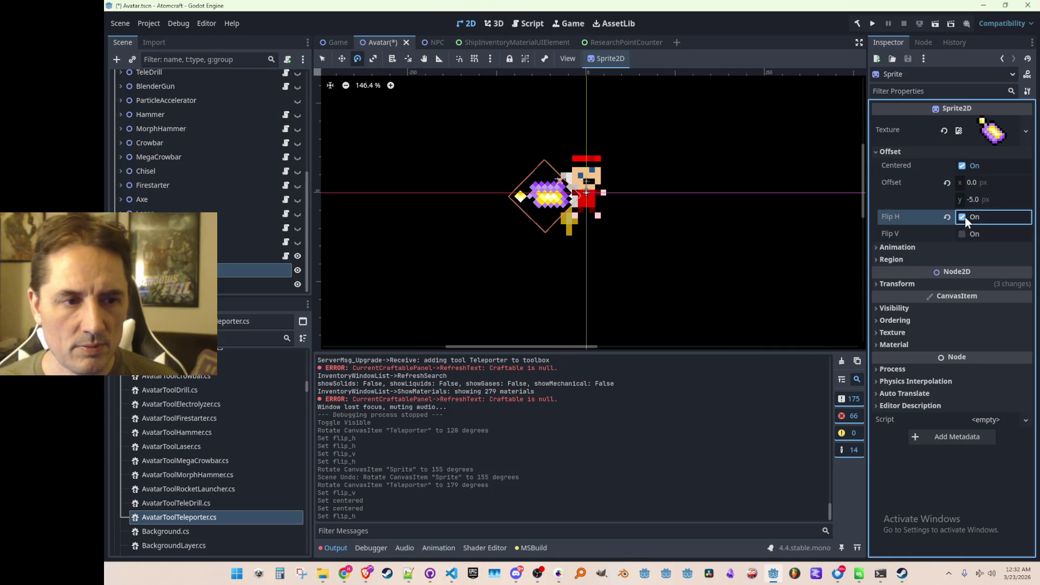
pyautogui.doubleClick(963, 217)
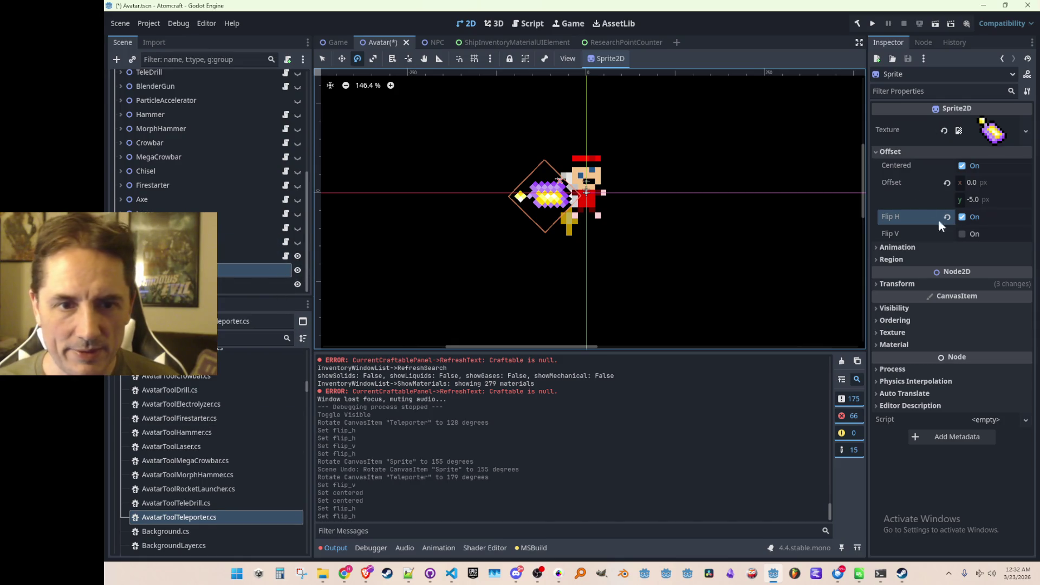
# - Rotate the Teleporter to point upward and test the sprite's vertical and horizontal flips
pyautogui.click(162, 256)
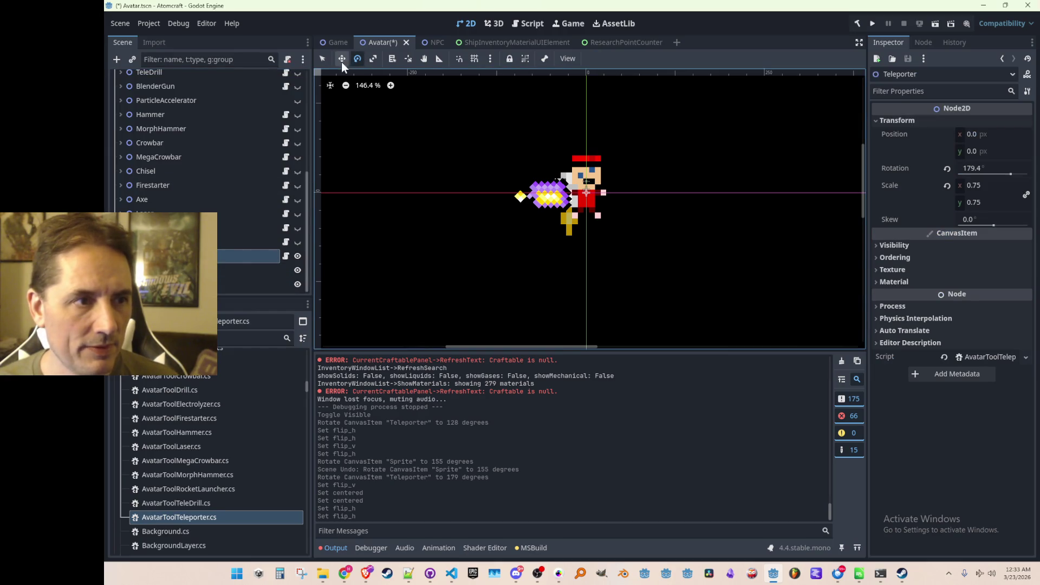
pyautogui.moveTo(504, 206)
pyautogui.mouseDown()
pyautogui.moveTo(635, 261)
pyautogui.moveTo(665, 174)
pyautogui.moveTo(623, 130)
pyautogui.moveTo(557, 133)
pyautogui.moveTo(622, 168)
pyautogui.moveTo(593, 135)
pyautogui.moveTo(567, 152)
pyautogui.moveTo(593, 133)
pyautogui.moveTo(631, 158)
pyautogui.moveTo(607, 136)
pyautogui.moveTo(574, 133)
pyautogui.moveTo(612, 132)
pyautogui.moveTo(549, 136)
pyautogui.moveTo(601, 137)
pyautogui.moveTo(586, 128)
pyautogui.moveTo(560, 136)
pyautogui.mouseUp()
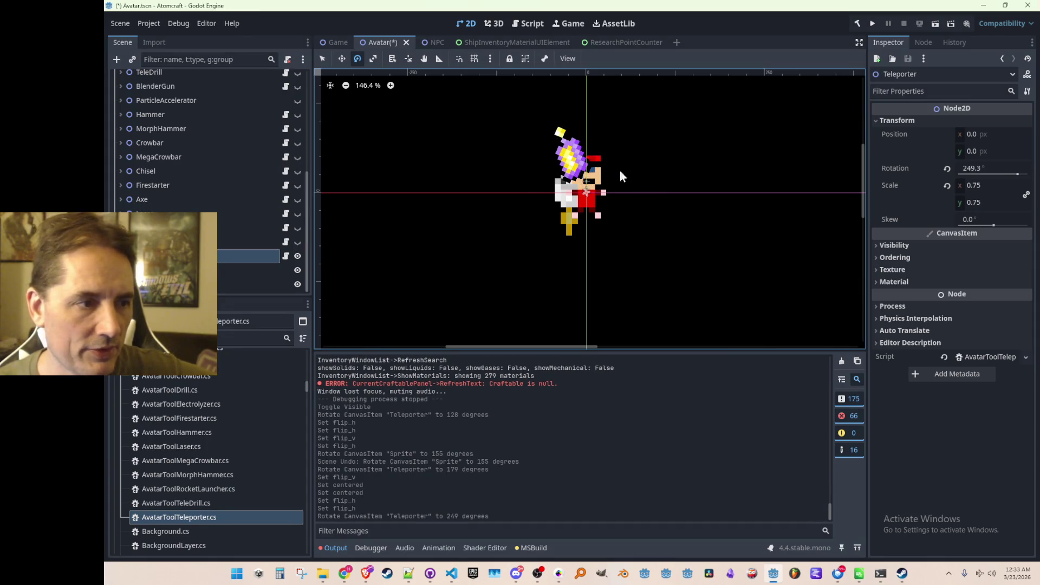
pyautogui.click(566, 143)
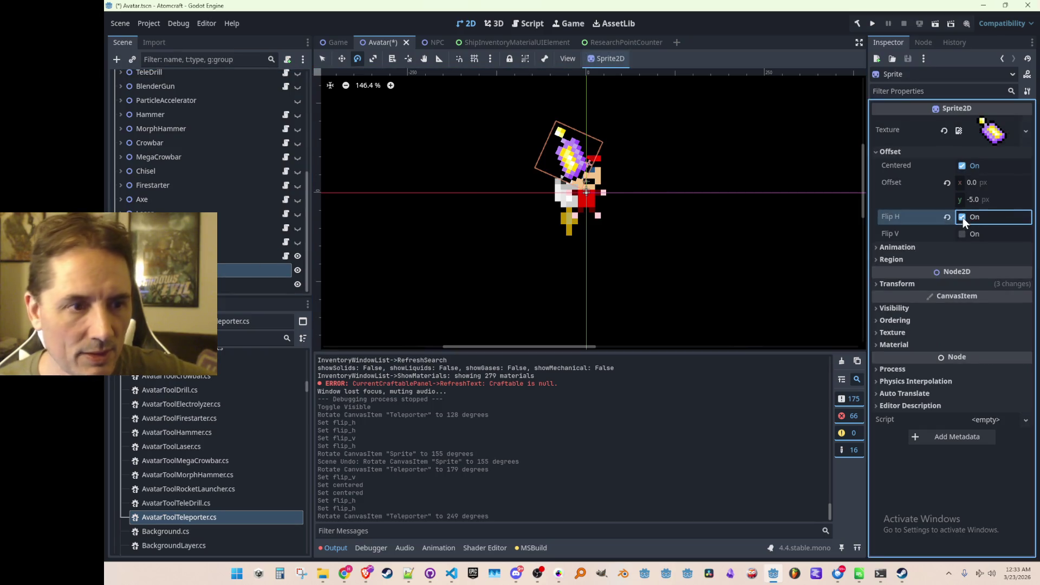
pyautogui.click(961, 234)
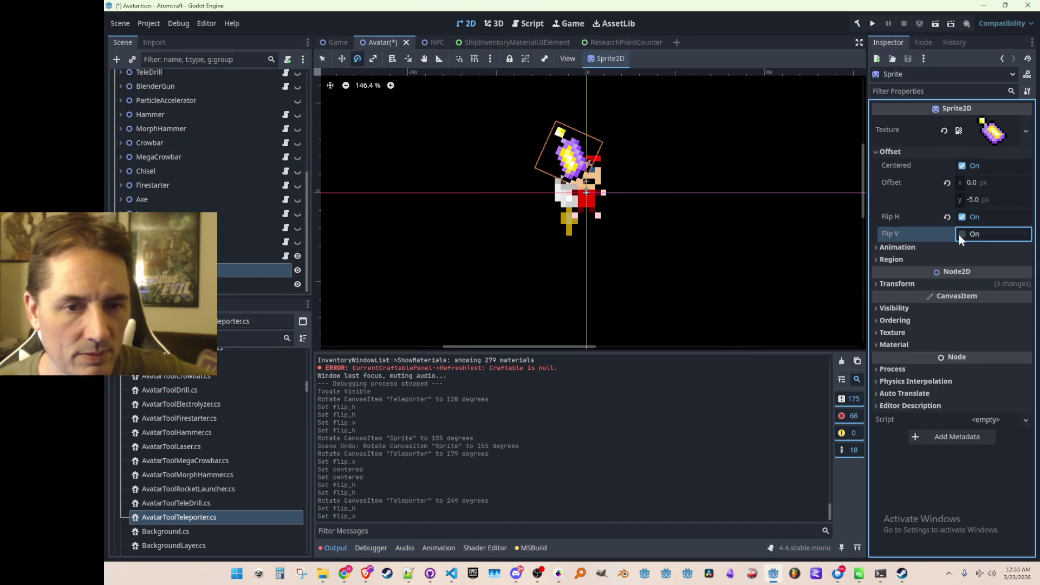
pyautogui.click(963, 216)
pyautogui.click(963, 217)
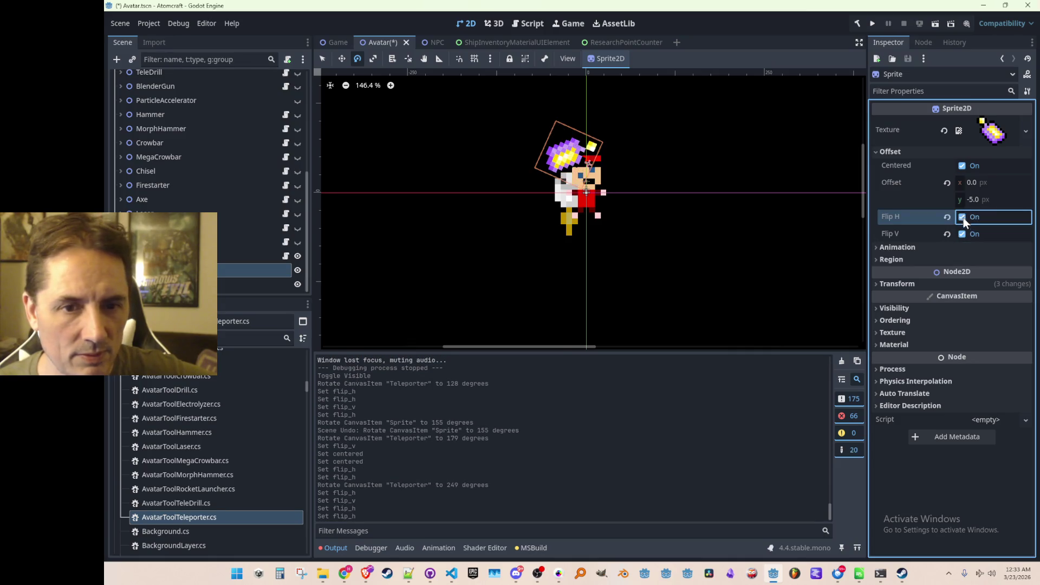
pyautogui.click(962, 234)
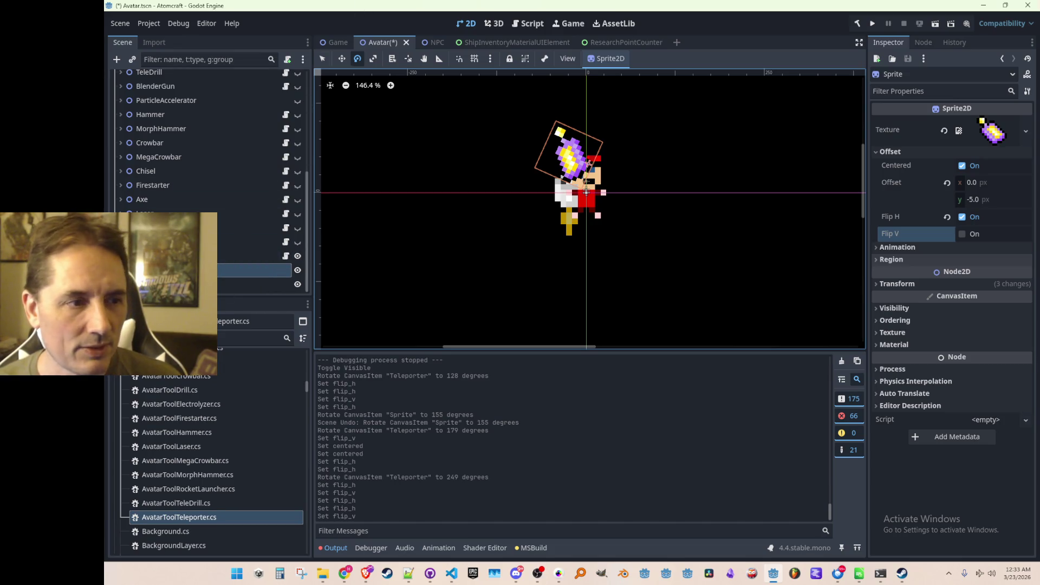
# - Reset the Teleporter's rotation to 0°, hide it, and save the Avatar scene
pyautogui.click(223, 255)
pyautogui.click(947, 169)
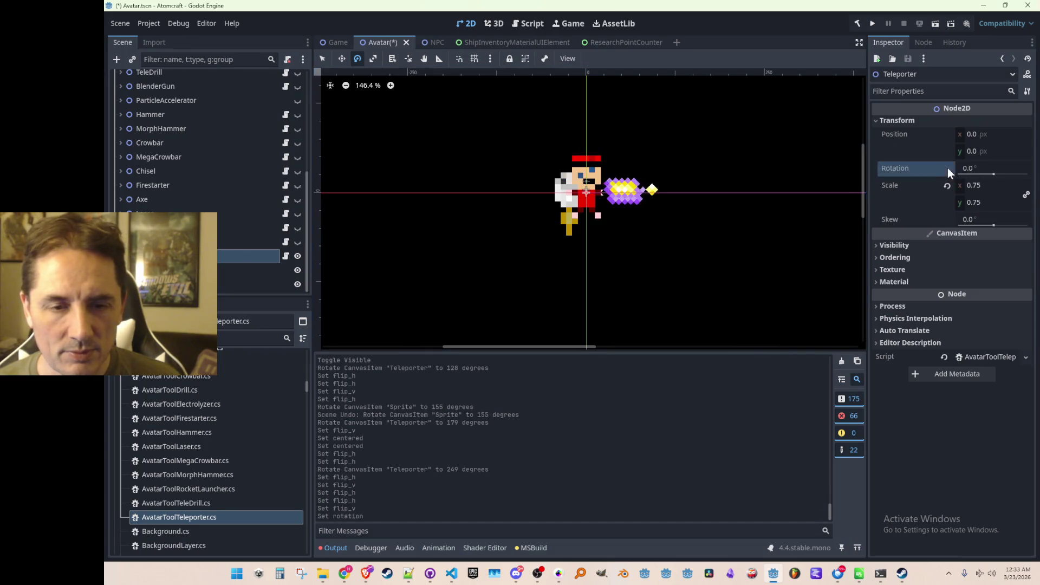
pyautogui.hotkey('ctrl', 's')
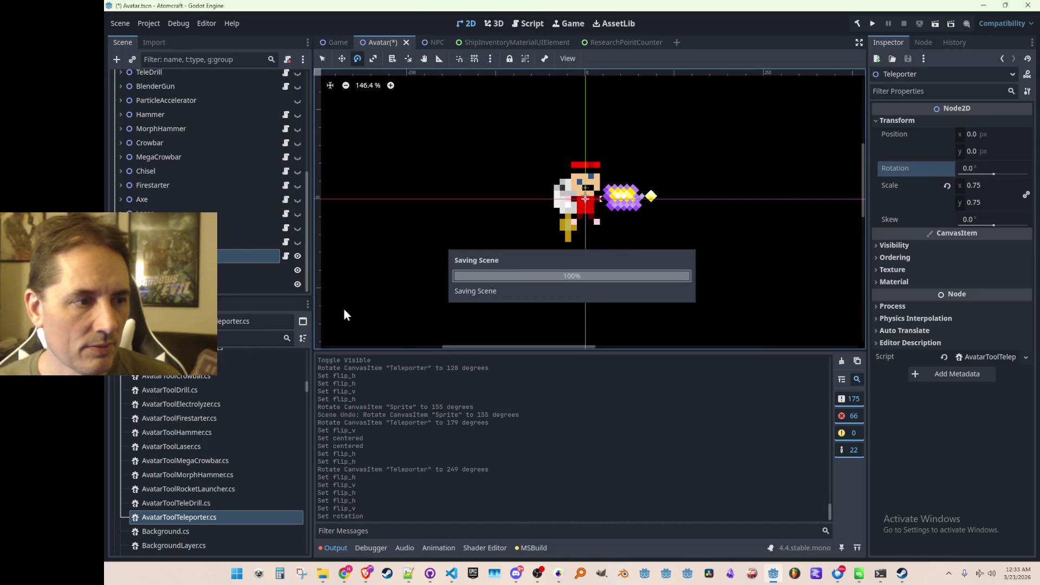
pyautogui.click(298, 256)
pyautogui.hotkey('ctrl', 's')
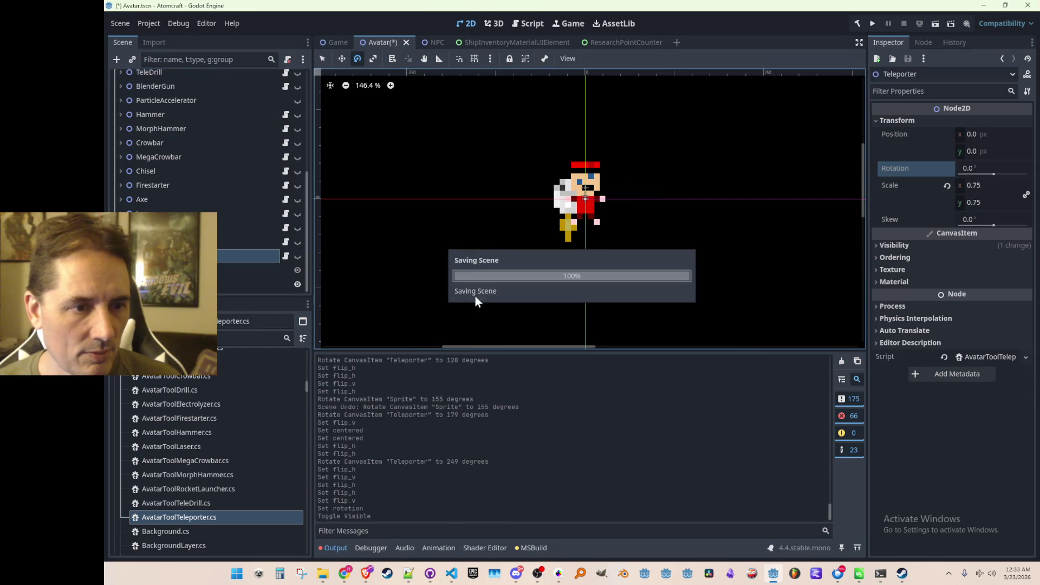
pyautogui.click(453, 576)
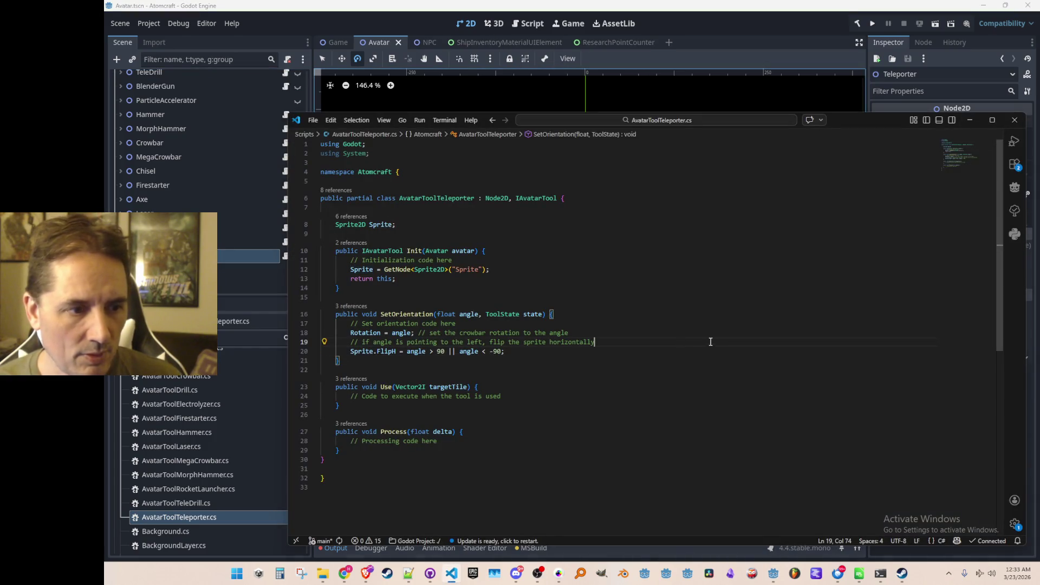
# - Remove the FlipH sprite-flip lines from SetOrientation in AvatarToolTeleporter.cs
pyautogui.hotkey('ctrl', 'z')
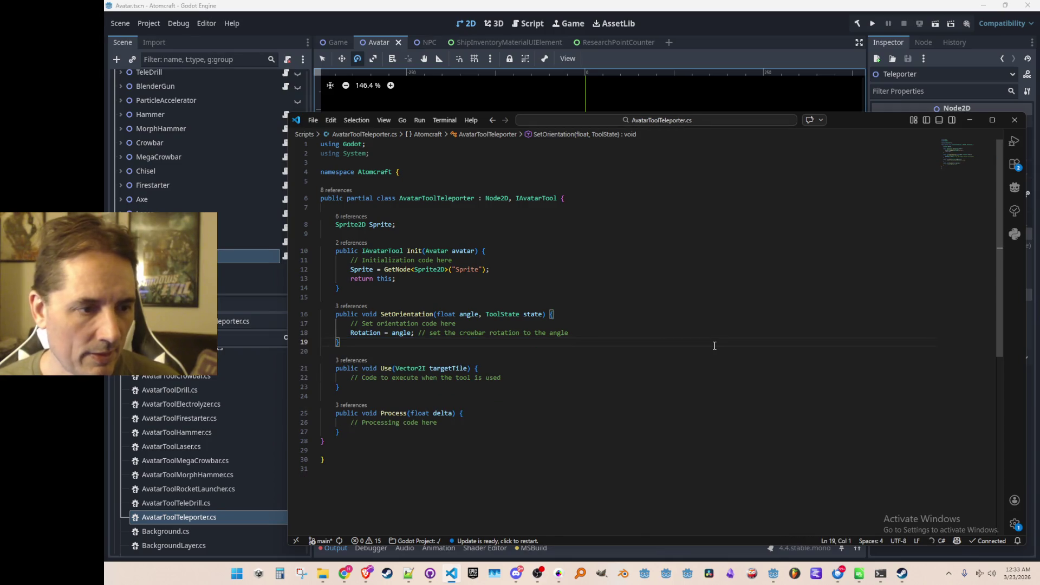
pyautogui.click(746, 18)
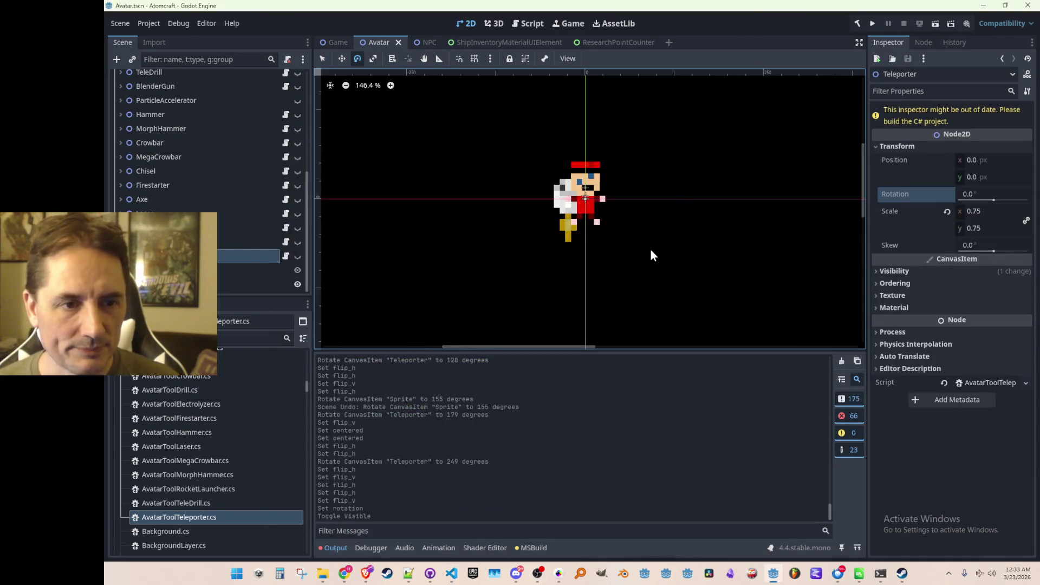
pyautogui.click(452, 574)
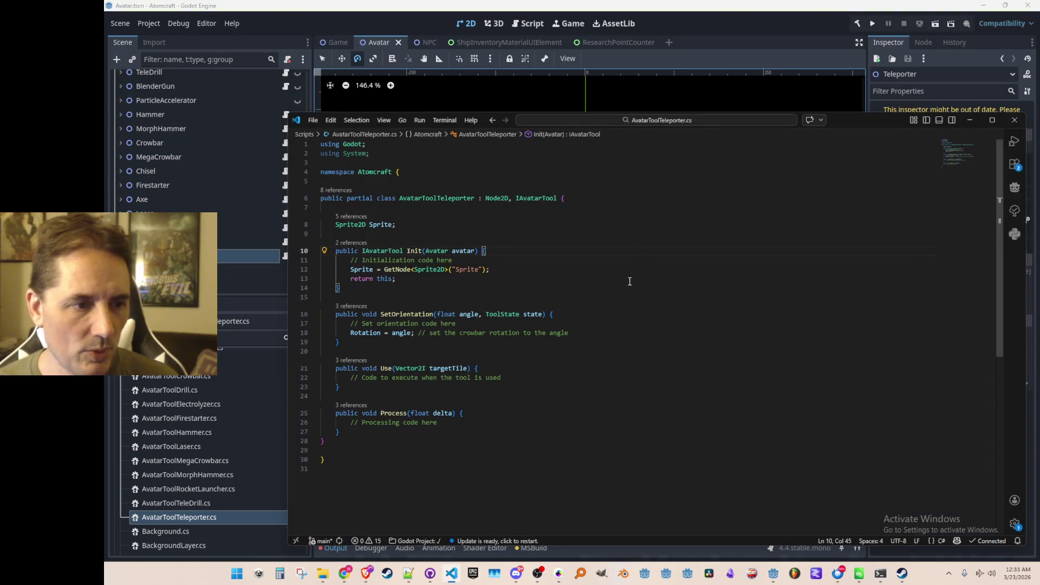
# - Open InputManager.cs and locate the TELEPORTATION_BELT case
pyautogui.hotkey('ctrl', 'p')
pyautogui.write('Inputman')
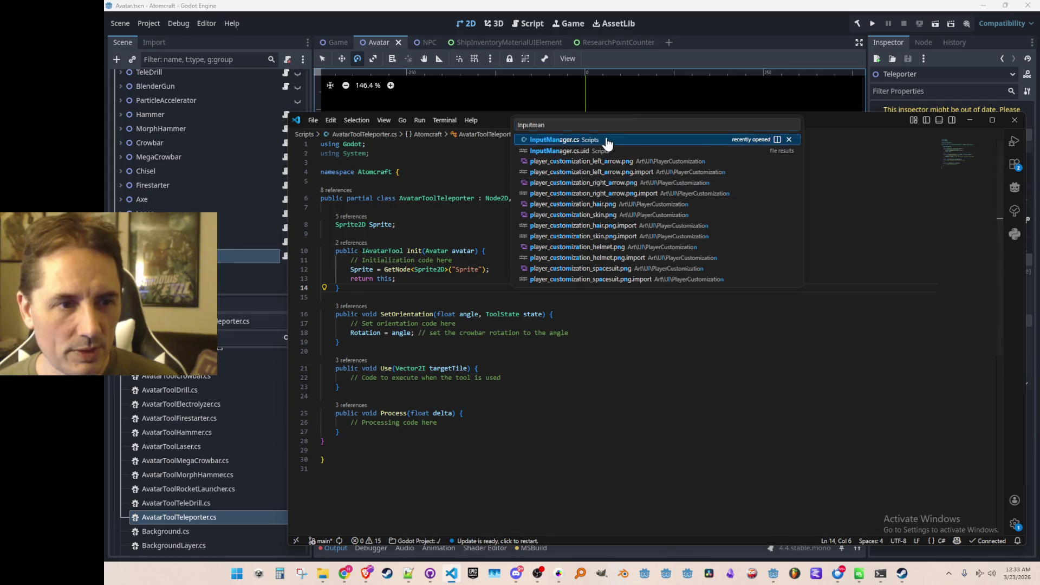
pyautogui.click(608, 139)
pyautogui.hotkey('ctrl', 'f')
pyautogui.write('TELEPO')
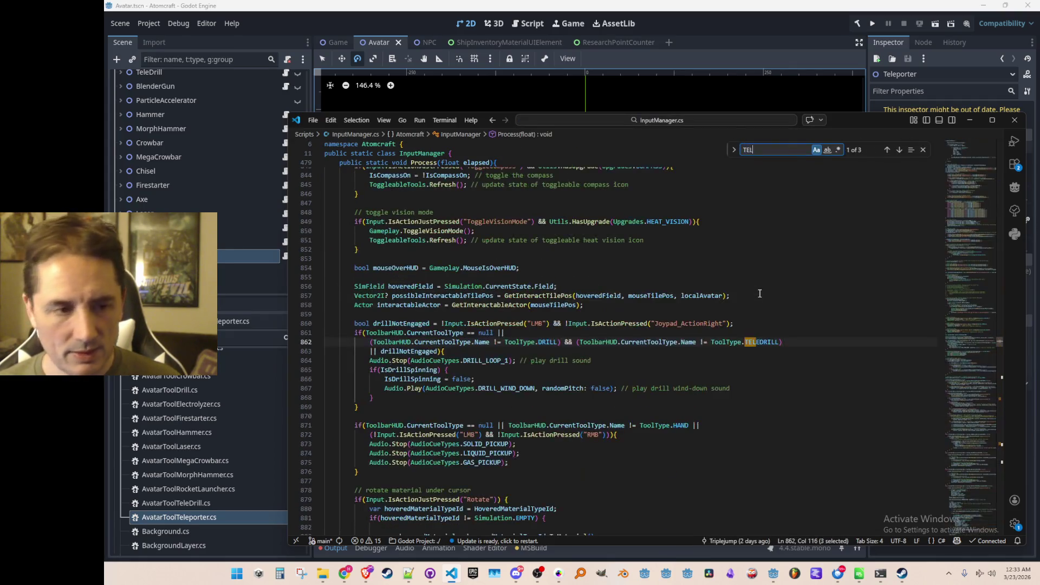
pyautogui.press('Escape')
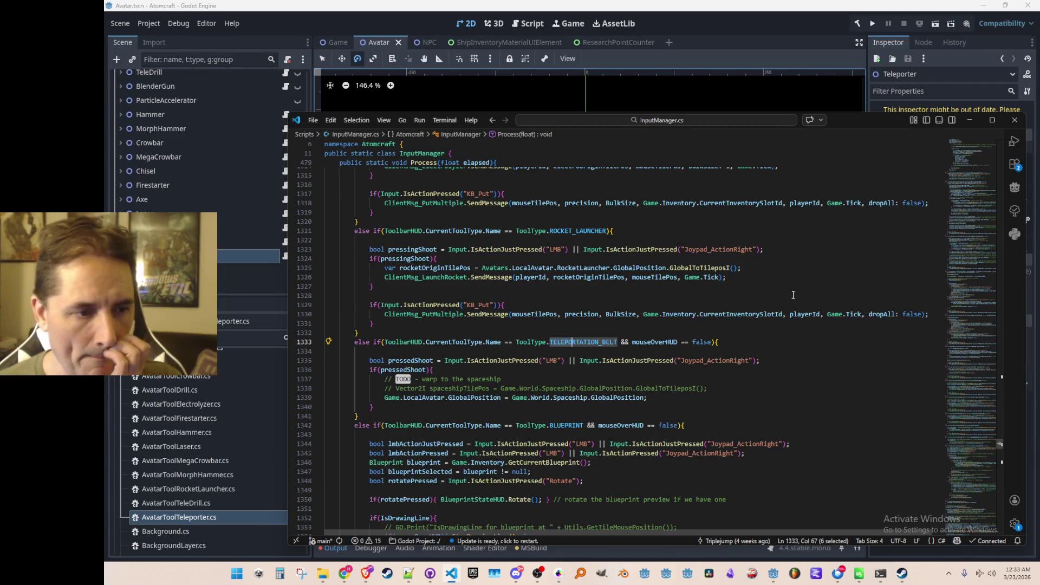
# - Duplicate the TELEPORTATION_BELT block and rename the copy's case to TELEPORTER
pyautogui.scroll(-3, 793, 295)
pyautogui.press('Home')
pyautogui.press('Home')
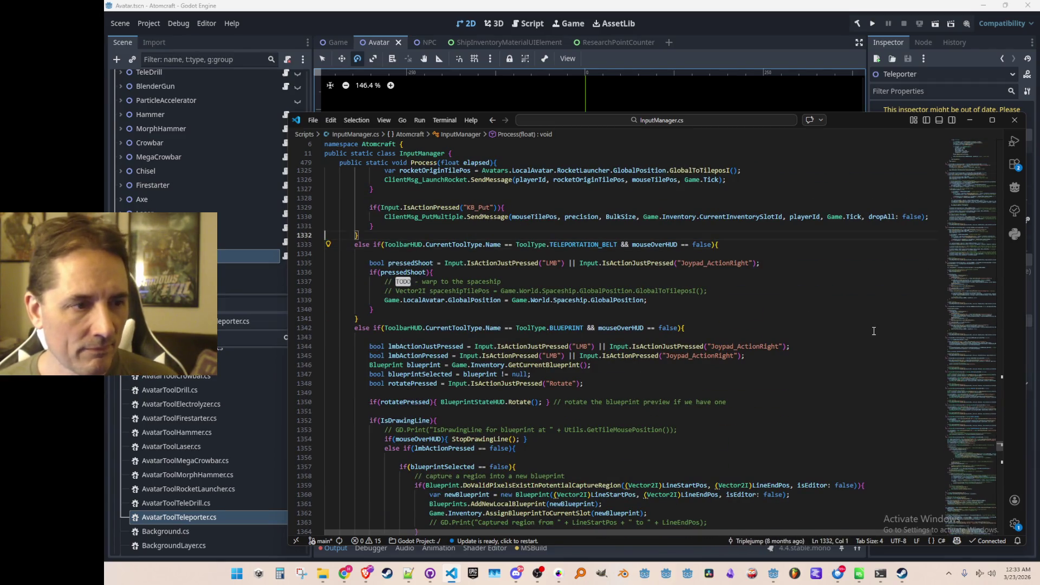
pyautogui.hotkey('shift', 'Down')
pyautogui.hotkey('shift', 'Down')
pyautogui.hotkey('shift', 'Down')
pyautogui.hotkey('shift', 'Down')
pyautogui.hotkey('shift', 'Down')
pyautogui.hotkey('shift', 'Down')
pyautogui.hotkey('ctrl', 'c')
pyautogui.press('Right')
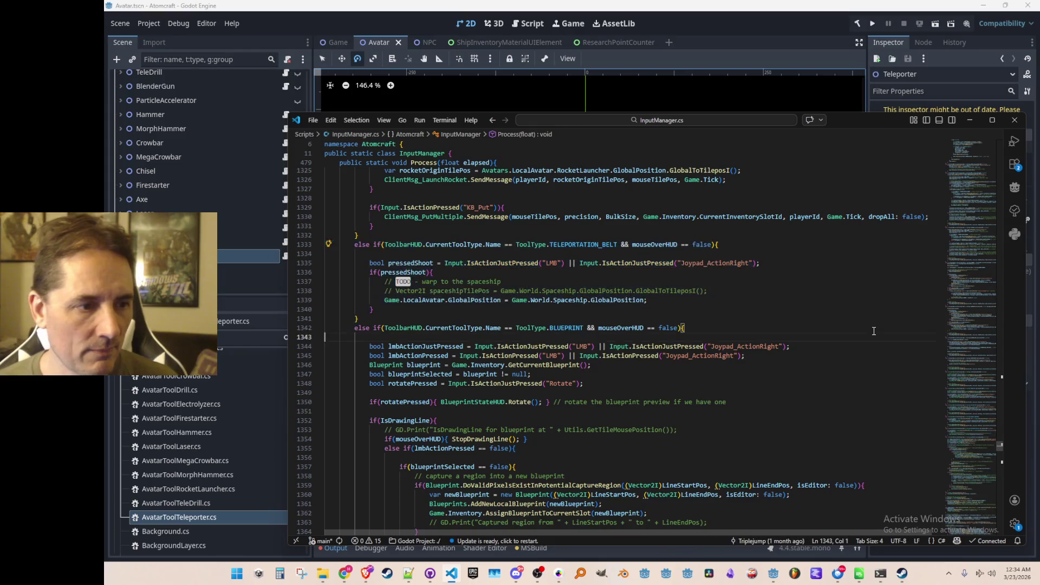
pyautogui.hotkey('ctrl', 'v')
pyautogui.press('Up')
pyautogui.press('Up')
pyautogui.press('Up')
pyautogui.press('Up')
pyautogui.press('Up')
pyautogui.press('Up')
pyautogui.hotkey('ctrl', 'Right')
pyautogui.hotkey('ctrl', 'Right')
pyautogui.hotkey('ctrl', 'Right')
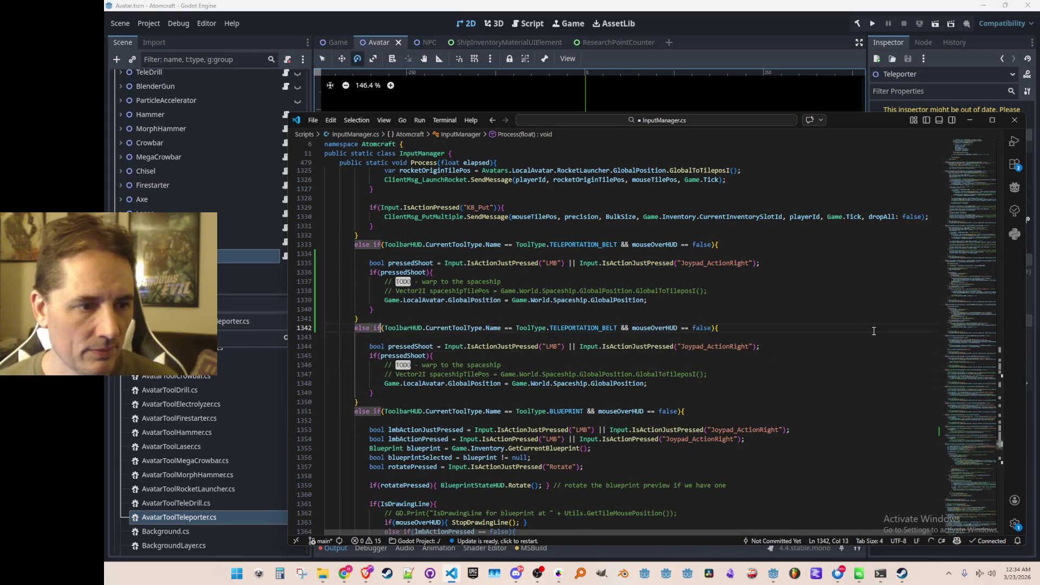
pyautogui.press('Right')
pyautogui.hotkey('ctrl', 'shift', 'Right')
pyautogui.write('TELEPORTER')
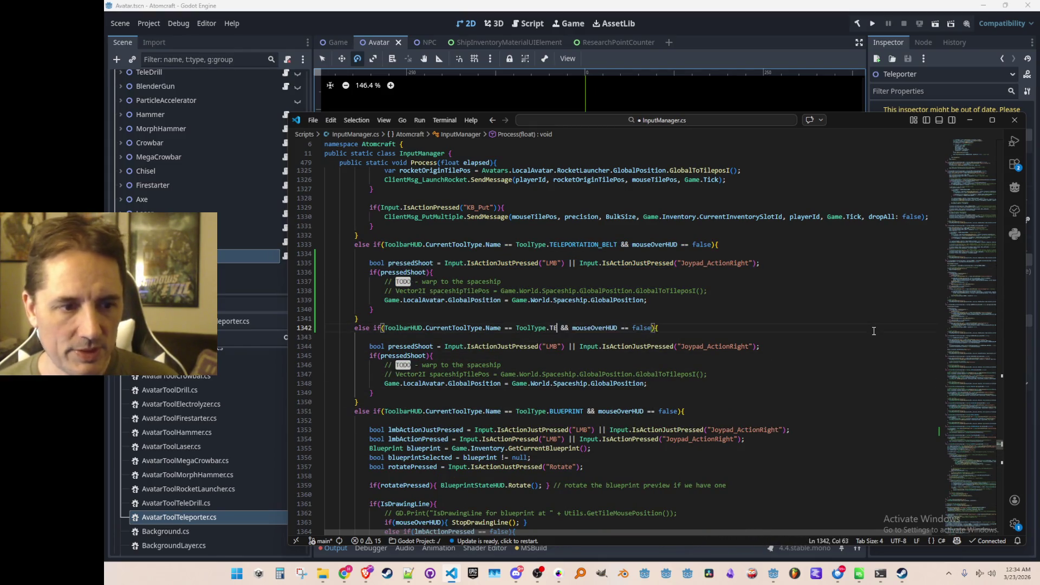
# - Make the TELEPORTER case warp to mouseTilePos.TileposToGlobal() and reword its comment to target position
pyautogui.press('Down')
pyautogui.press('Down')
pyautogui.press('Down')
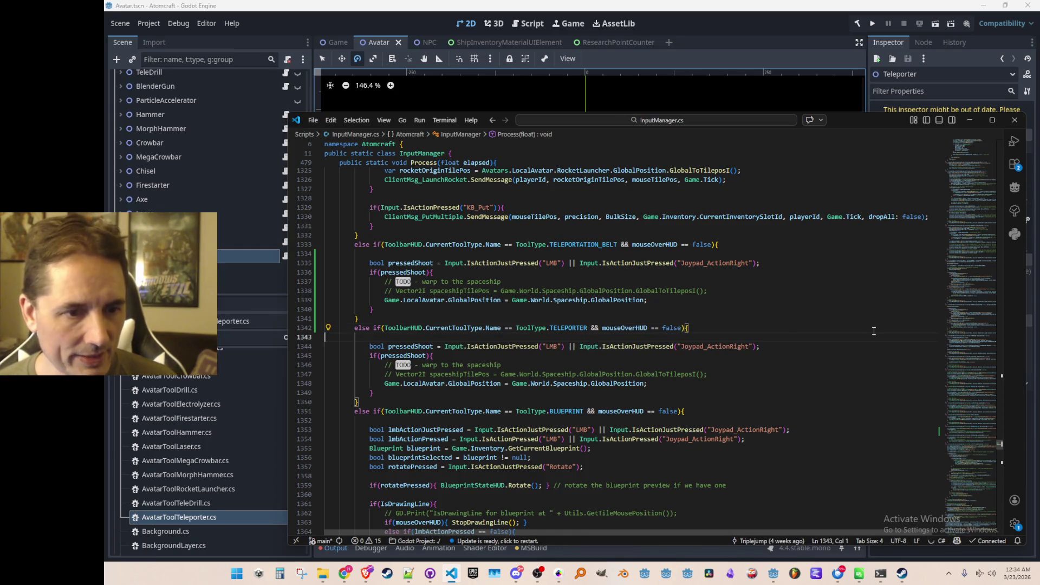
pyautogui.press('Down')
pyautogui.hotkey('ctrl', 'Left')
pyautogui.hotkey('ctrl', 'Left')
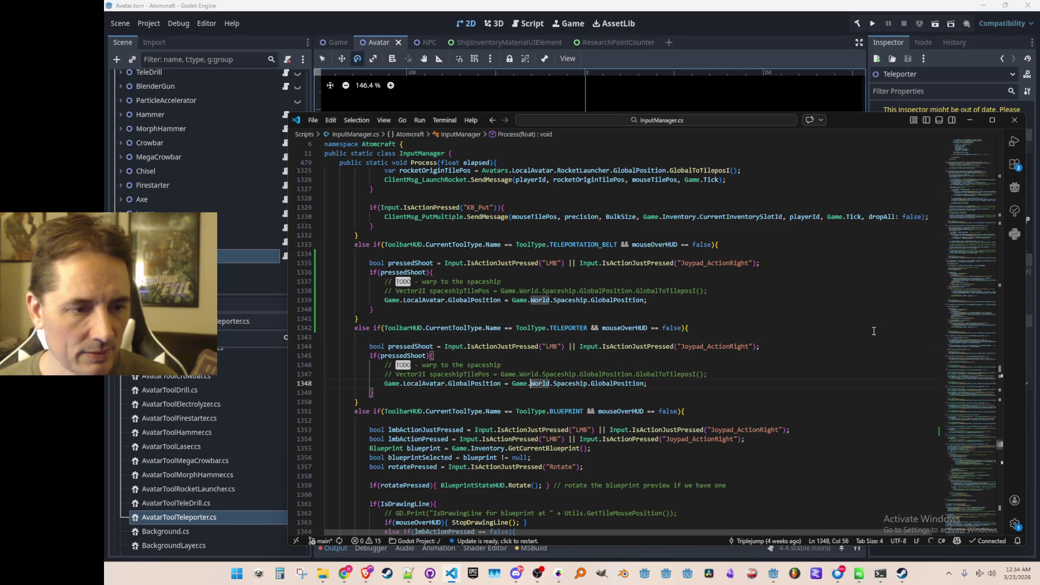
pyautogui.hotkey('ctrl', 'Left')
pyautogui.hotkey('shift', 'End')
pyautogui.write('m')
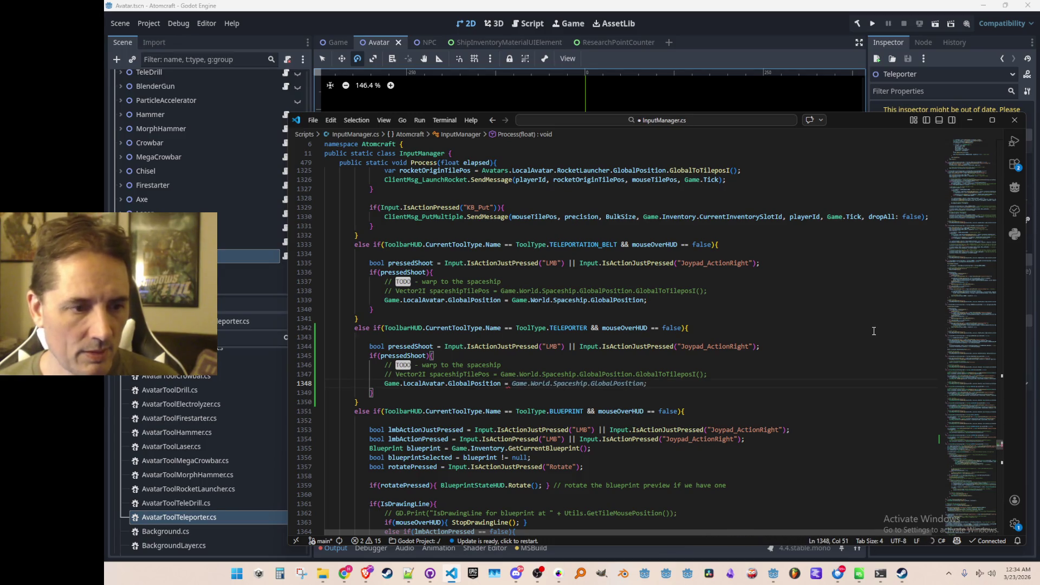
pyautogui.write('ouseTilePos')
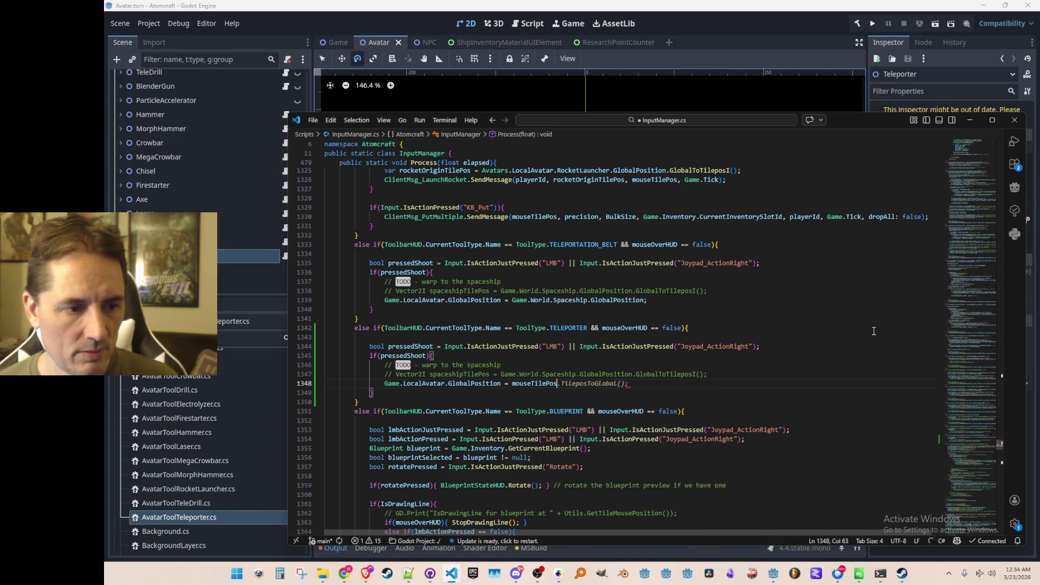
pyautogui.press('Tab')
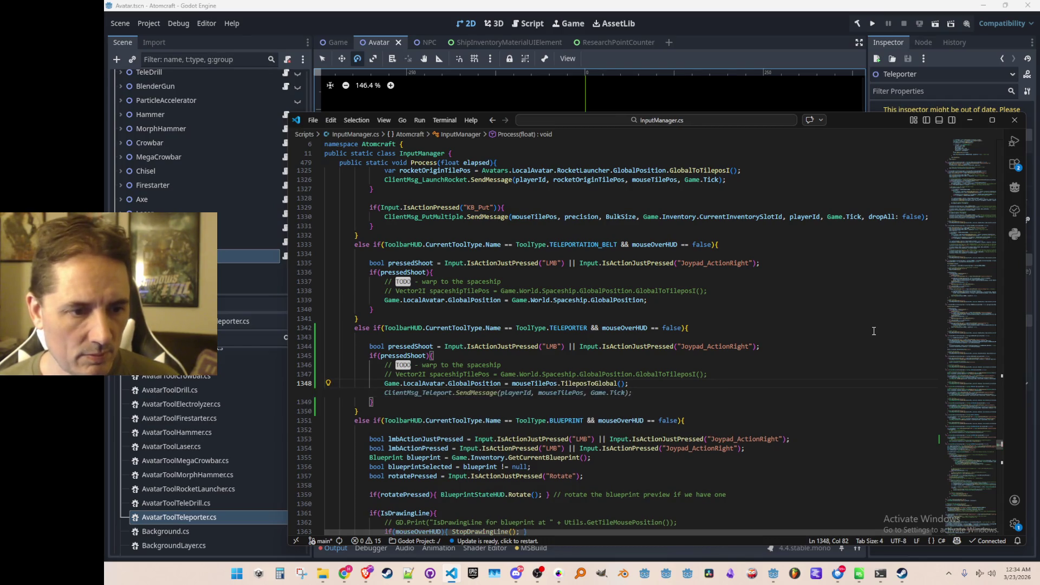
pyautogui.press('Home')
pyautogui.press('Home')
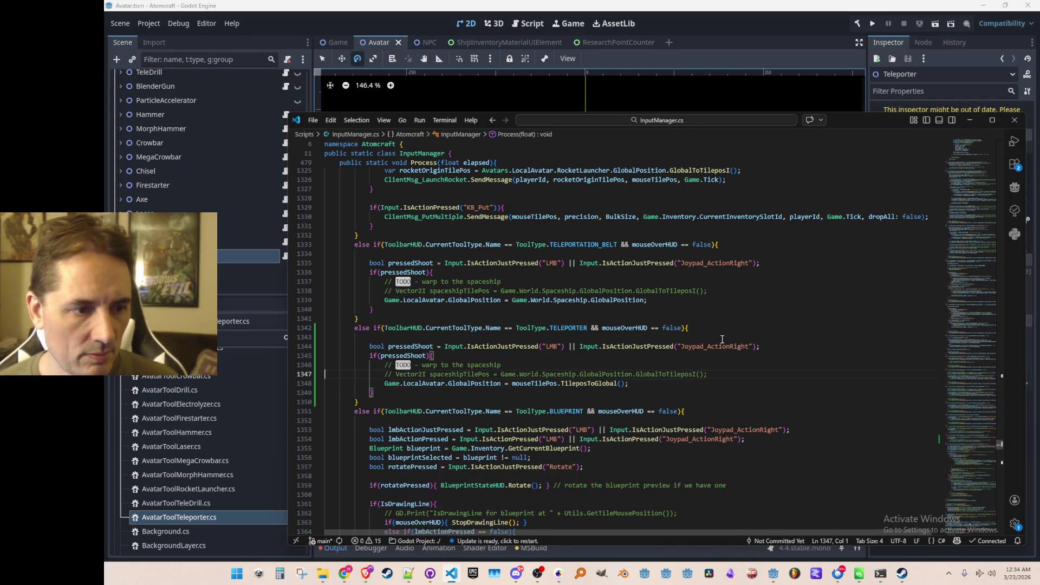
pyautogui.hotkey('shift', 'End')
pyautogui.press('BackSpace')
pyautogui.press('BackSpace')
pyautogui.hotkey('ctrl', 'BackSpace')
pyautogui.press('Delete')
pyautogui.press('Delete')
pyautogui.press('Delete')
pyautogui.press('End')
pyautogui.hotkey('ctrl', 'shift', 'Left')
pyautogui.write('tar')
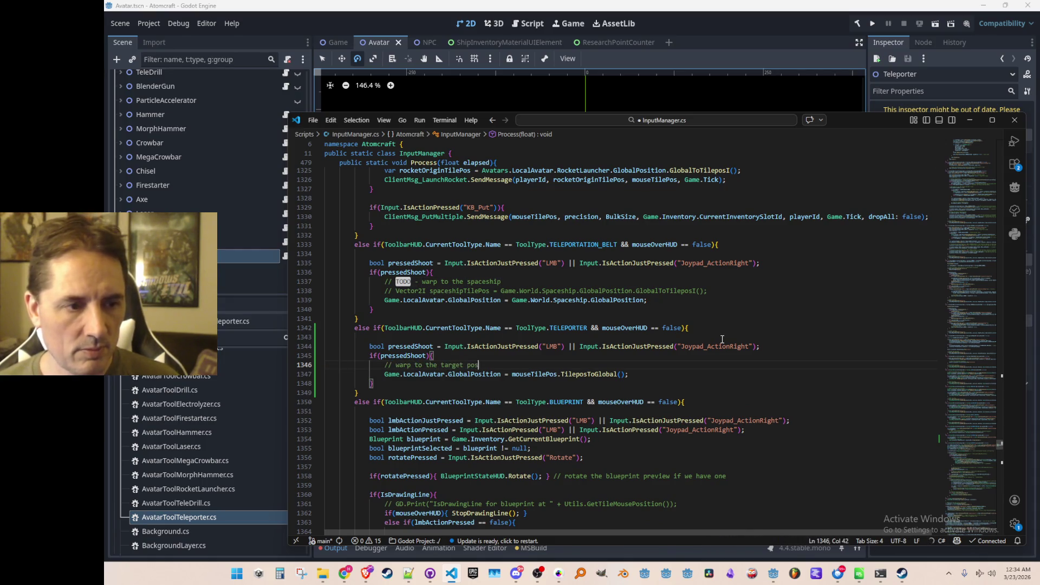
# - Drop the TODO prefix and commented spaceship line from the belt block, adding a new comment line
pyautogui.press('Up')
pyautogui.press('Up')
pyautogui.press('Up')
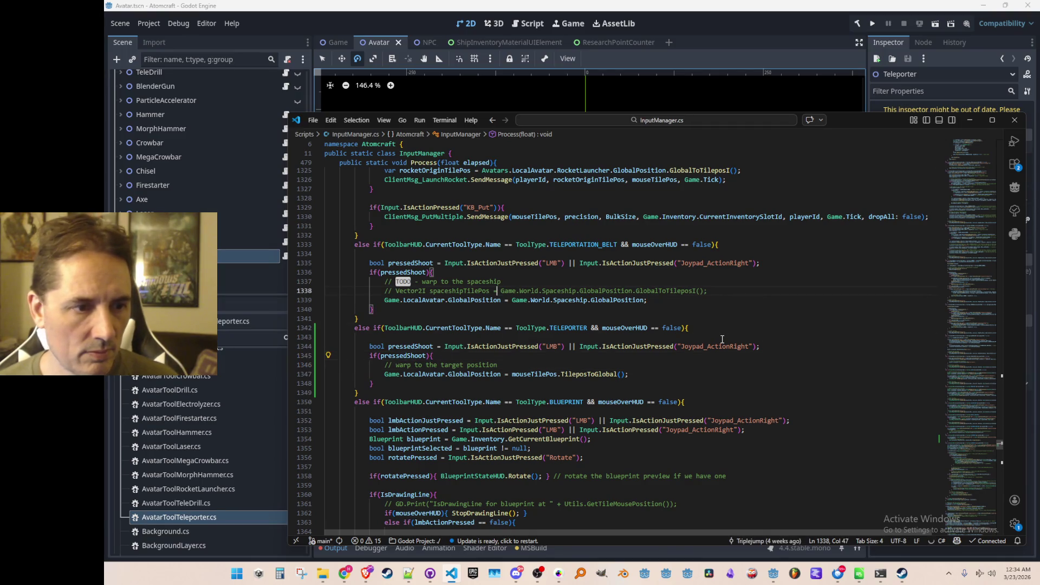
pyautogui.hotkey('ctrl', 'Left')
pyautogui.hotkey('ctrl', 'Left')
pyautogui.hotkey('ctrl', 'Left')
pyautogui.hotkey('ctrl', 'BackSpace')
pyautogui.hotkey('ctrl', 'BackSpace')
pyautogui.press('Down')
pyautogui.hotkey('ctrl', 'shift', 'k')
pyautogui.press('End')
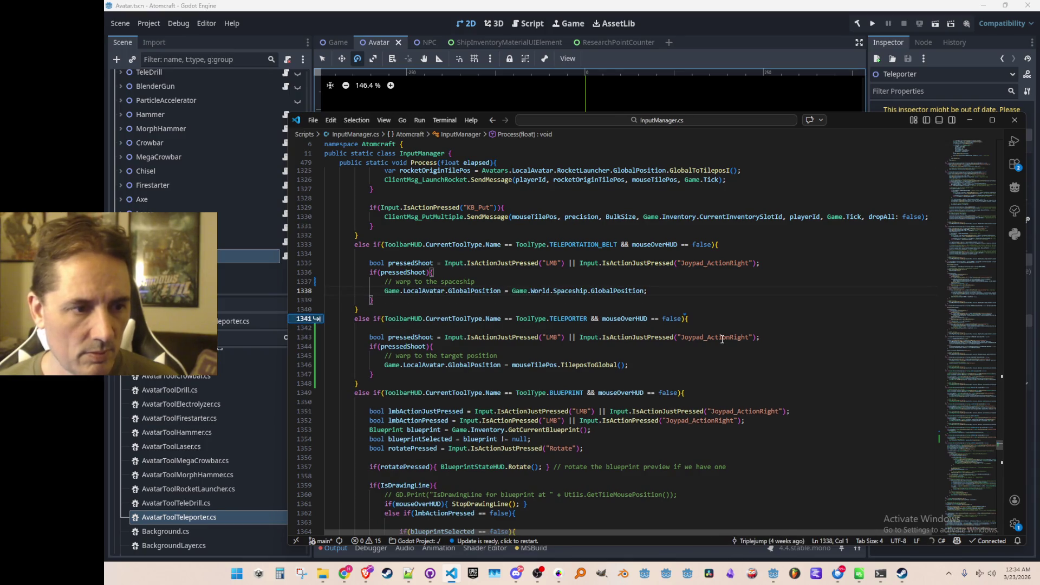
pyautogui.press('Return')
pyautogui.write('// TODO -')
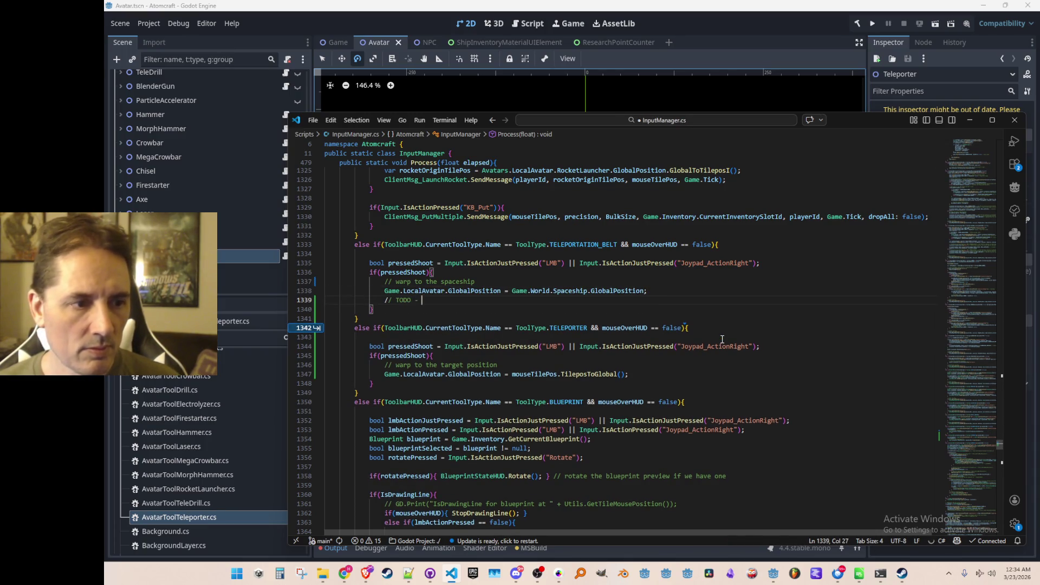
pyautogui.write('ment in netwo')
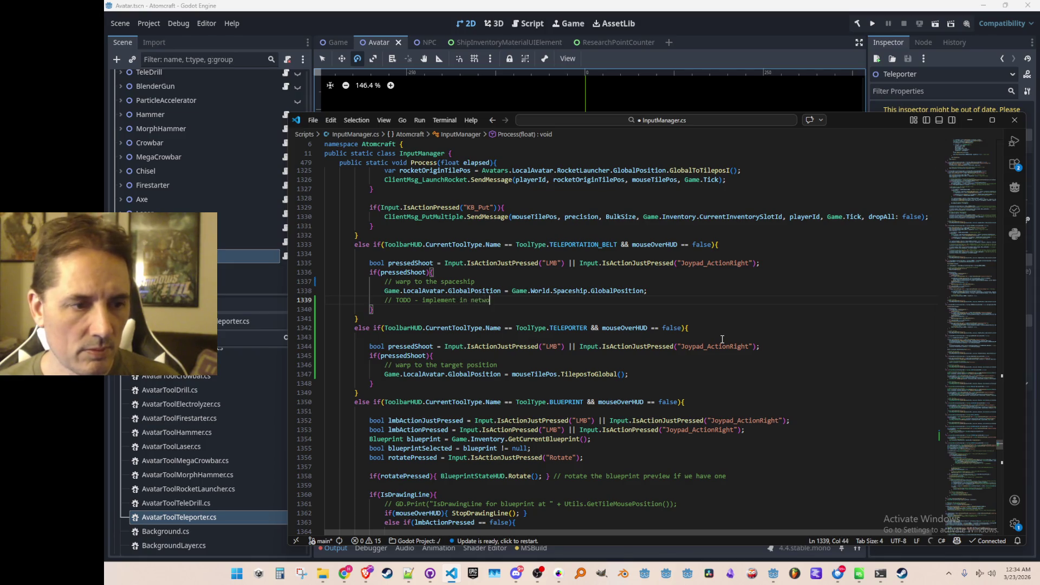
# - Copy the '// TODO - implement in networked way' comment under the teleporter warp and save InputManager.cs
pyautogui.hotkey('ctrl', 'l')
pyautogui.hotkey('ctrl', 'c')
pyautogui.press('Down')
pyautogui.press('Down')
pyautogui.press('Down')
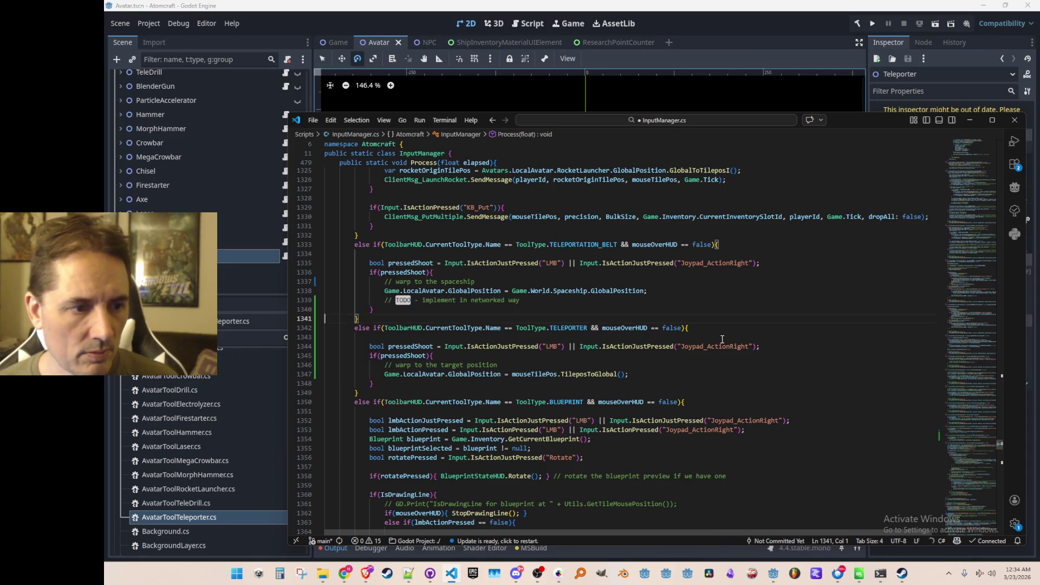
pyautogui.hotkey('ctrl', 'v')
pyautogui.press('Up')
pyautogui.hotkey('ctrl', 's')
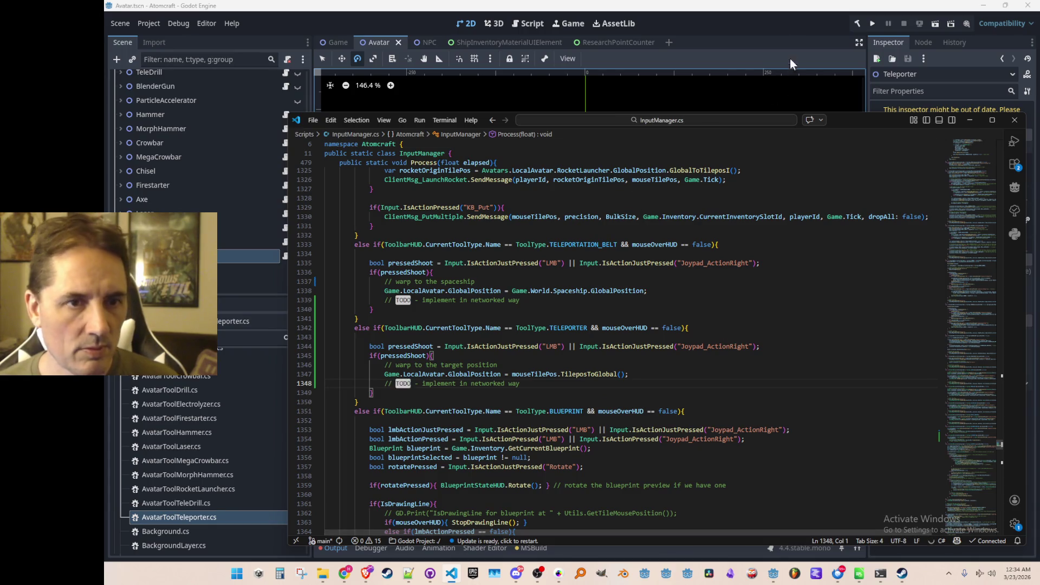
pyautogui.click(790, 60)
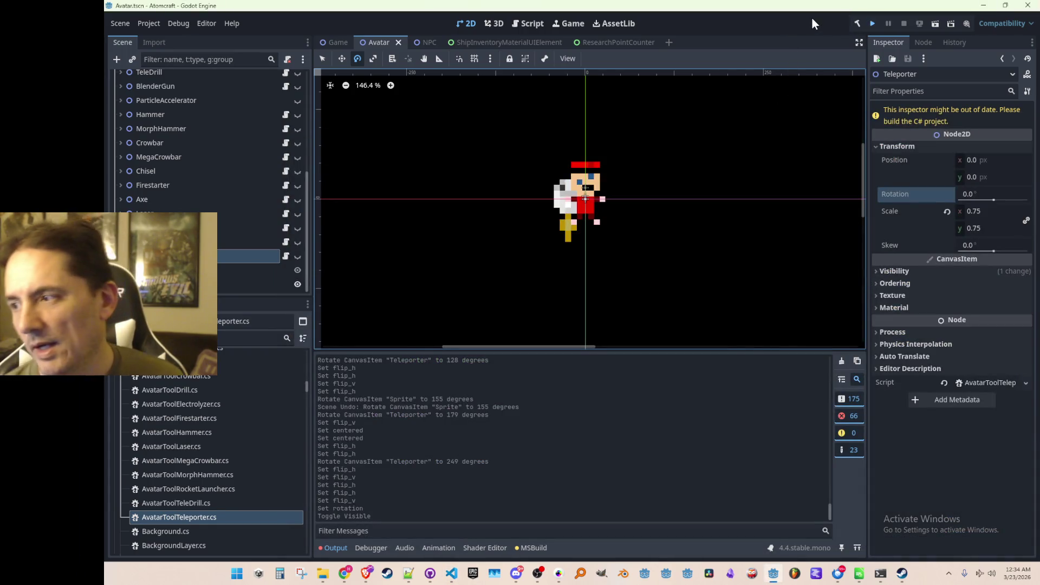
# - Save the Avatar scene and start the Atomcraft debug build
pyautogui.hotkey('ctrl', 's')
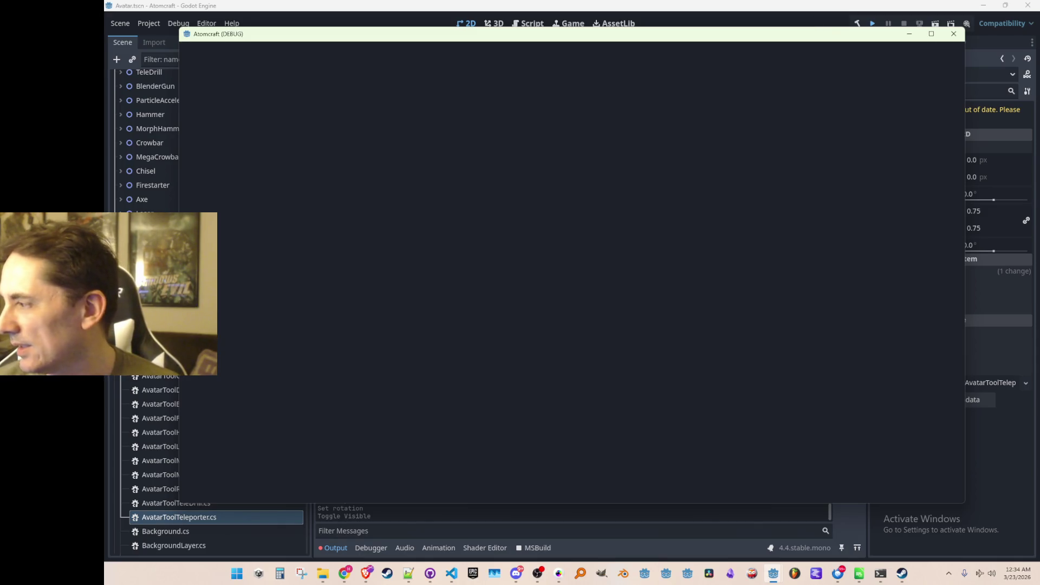
pyautogui.click(954, 34)
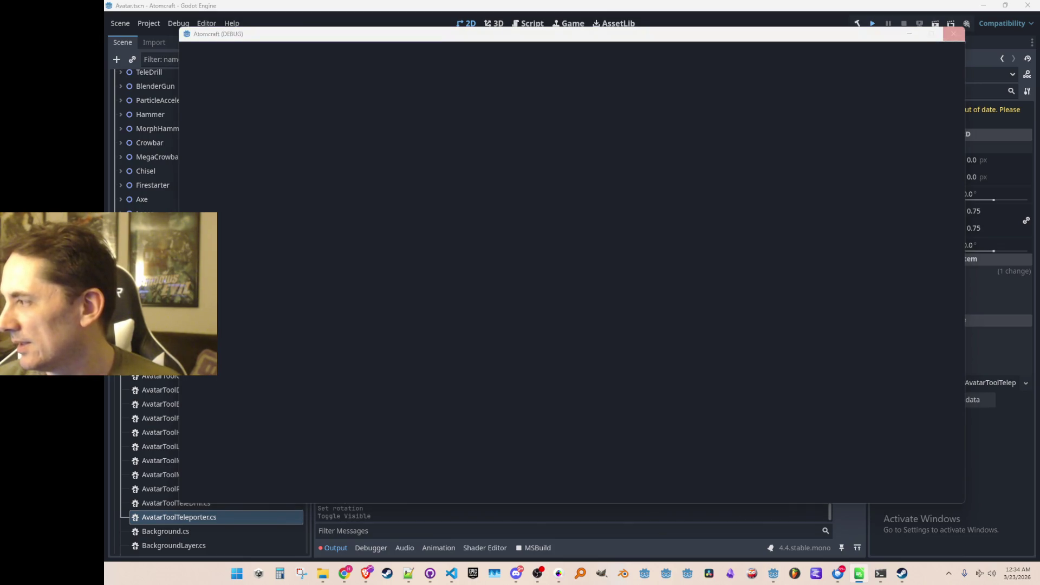
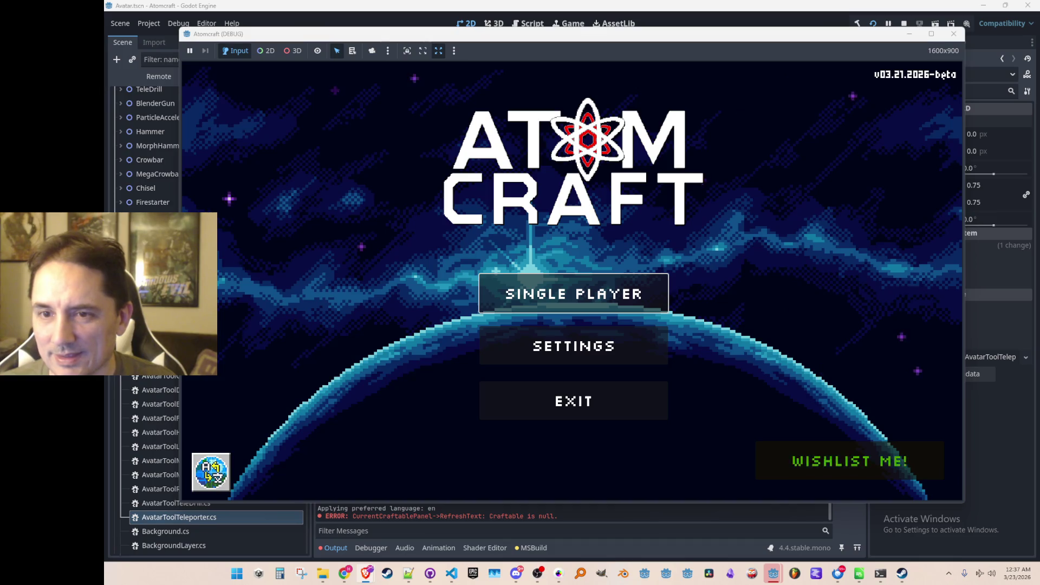
# - Bring Brave forward from the wiki page and go back to the search results
pyautogui.hotkey('alt', 'Tab')
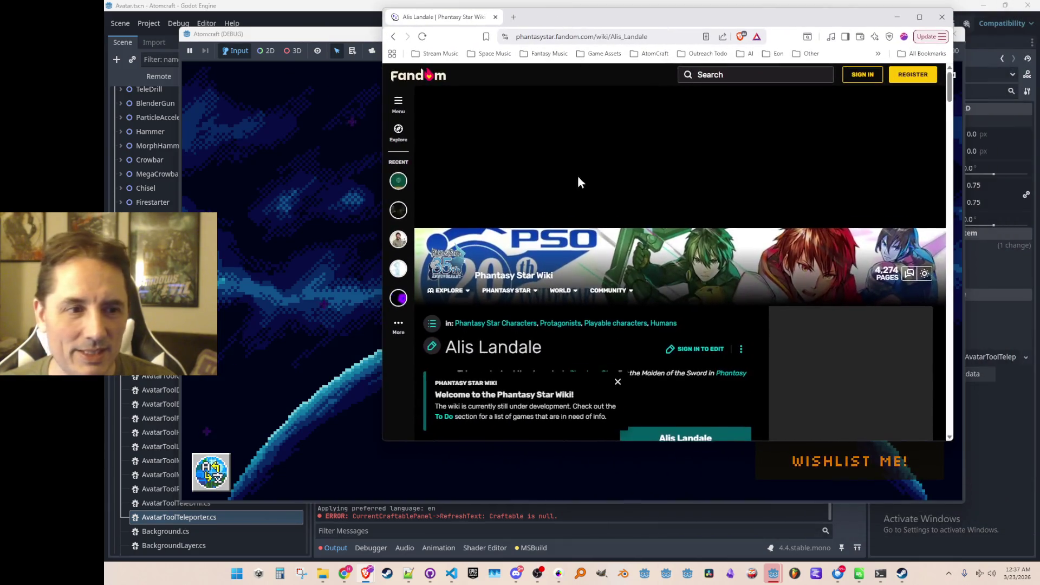
pyautogui.scroll(-2, 585, 175)
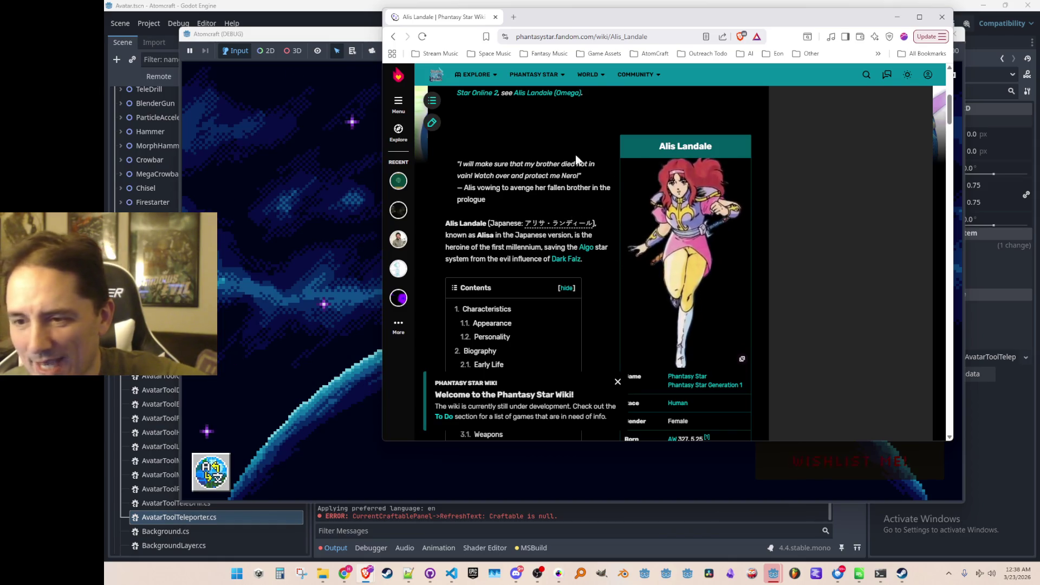
pyautogui.click(394, 37)
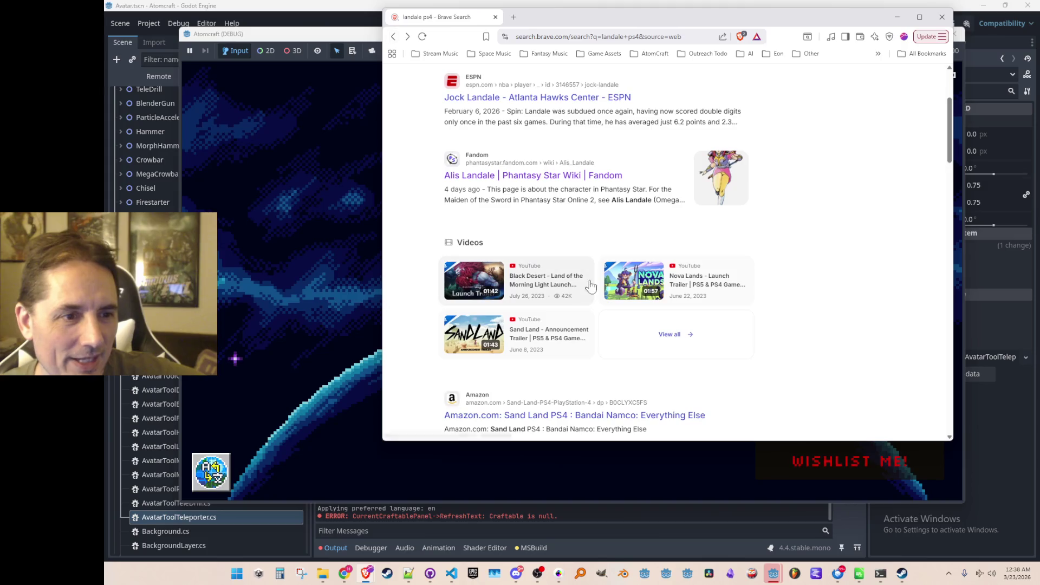
pyautogui.scroll(-5, 590, 287)
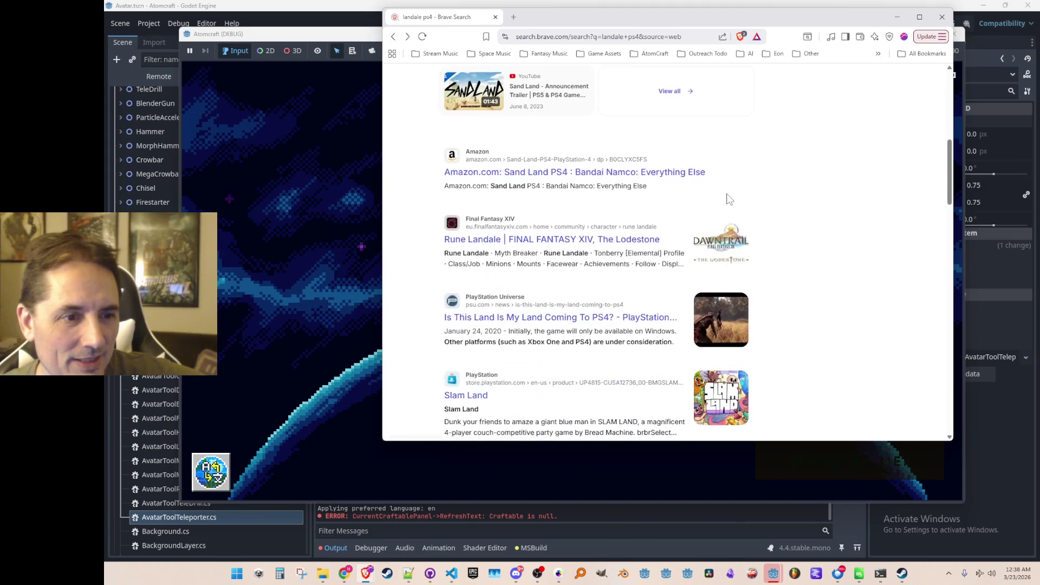
pyautogui.scroll(6, 704, 179)
# - Edit the search query to 'landale phantasy star 4'
pyautogui.click(530, 88)
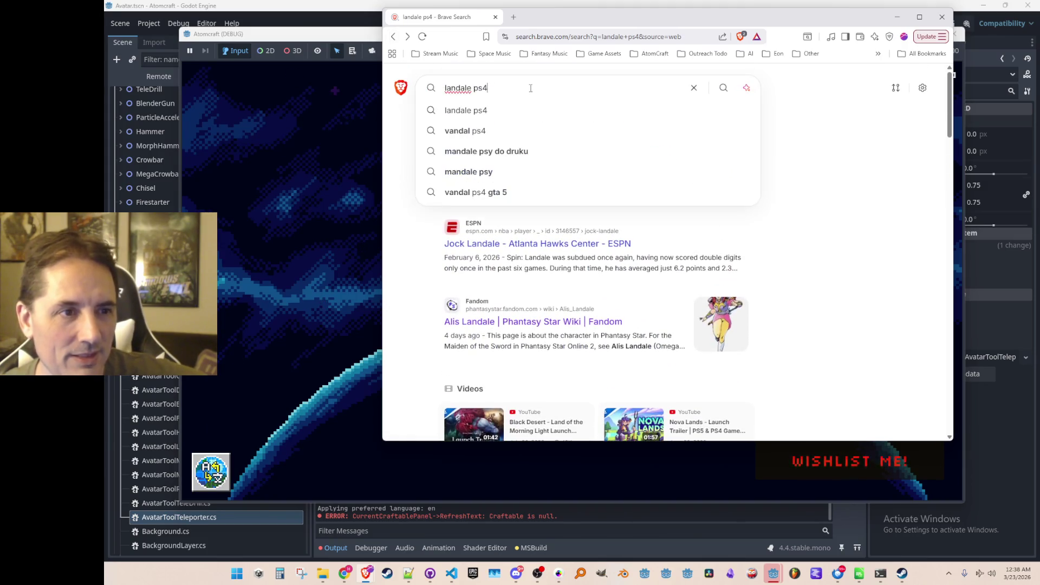
pyautogui.press('BackSpace')
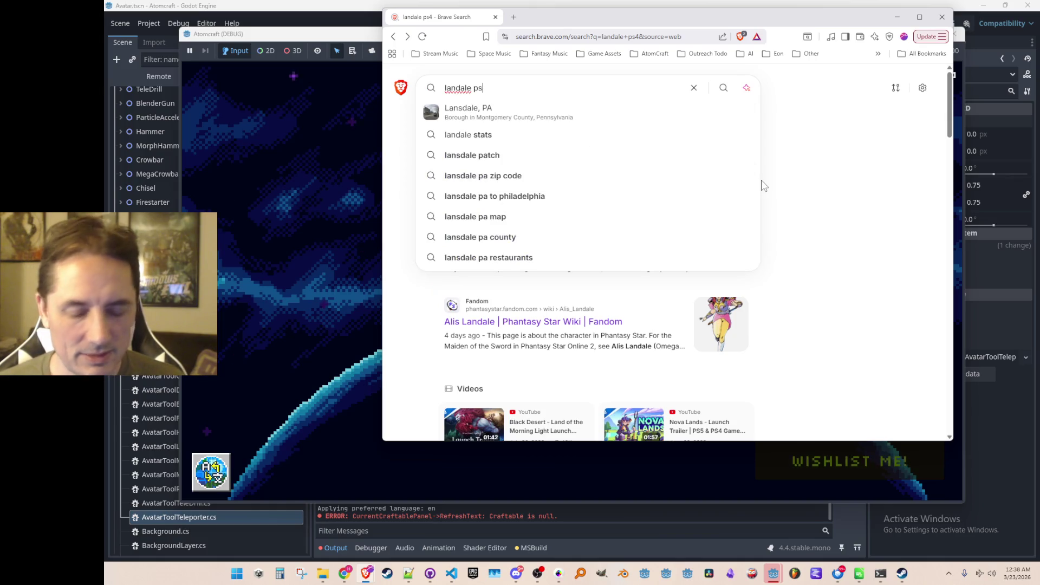
pyautogui.write('hantasy star 4')
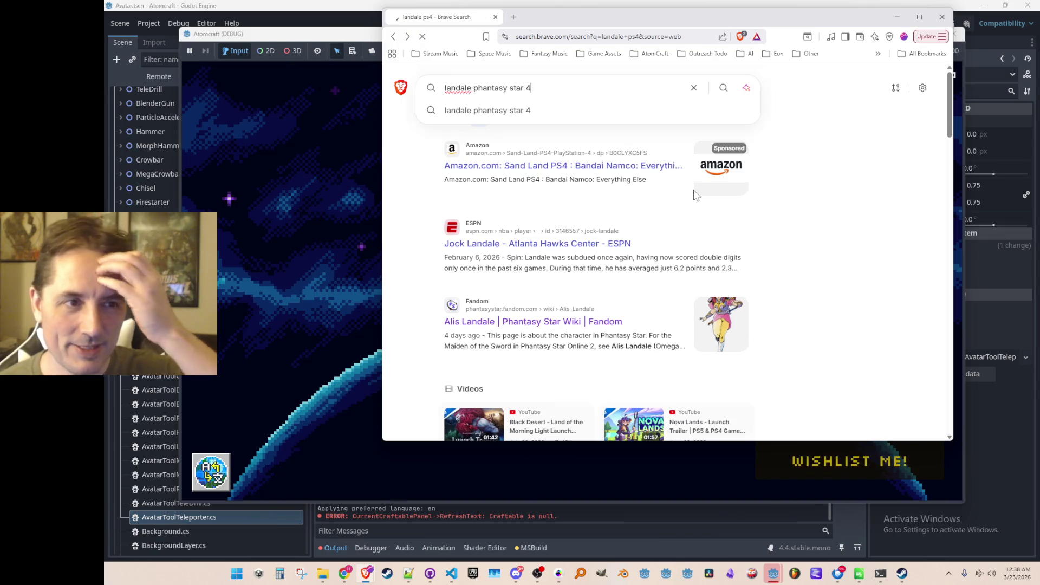
# - Scroll through the results, then close Brave to return to the Atomcraft menu
pyautogui.scroll(-4, 775, 217)
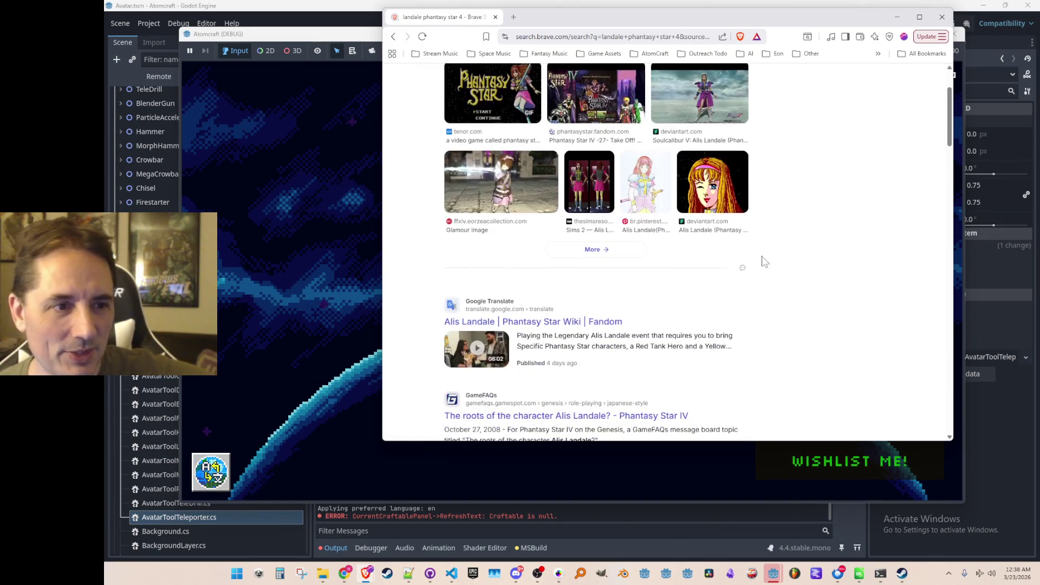
pyautogui.scroll(-2, 772, 226)
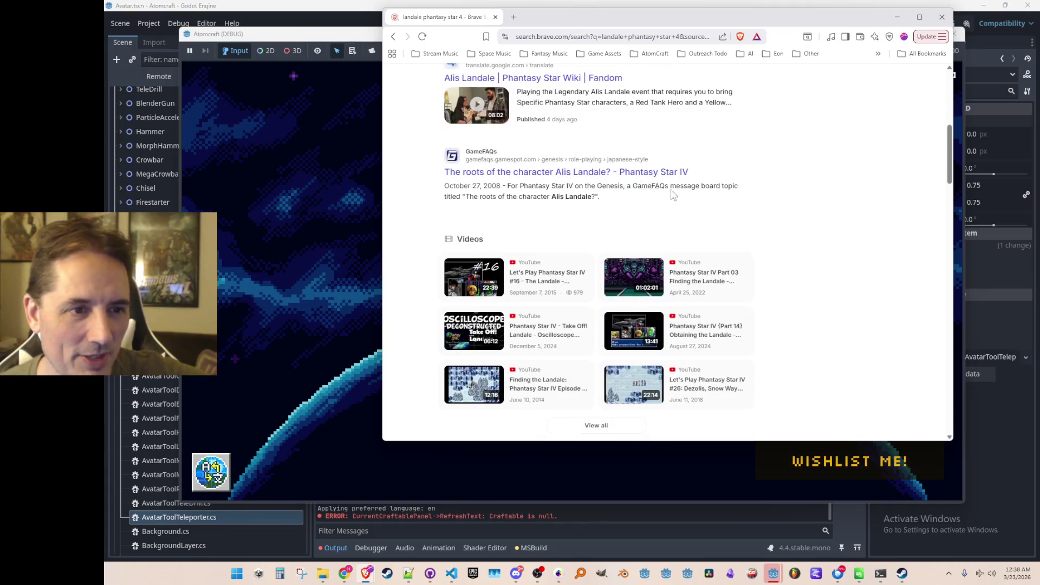
pyautogui.scroll(-7, 743, 249)
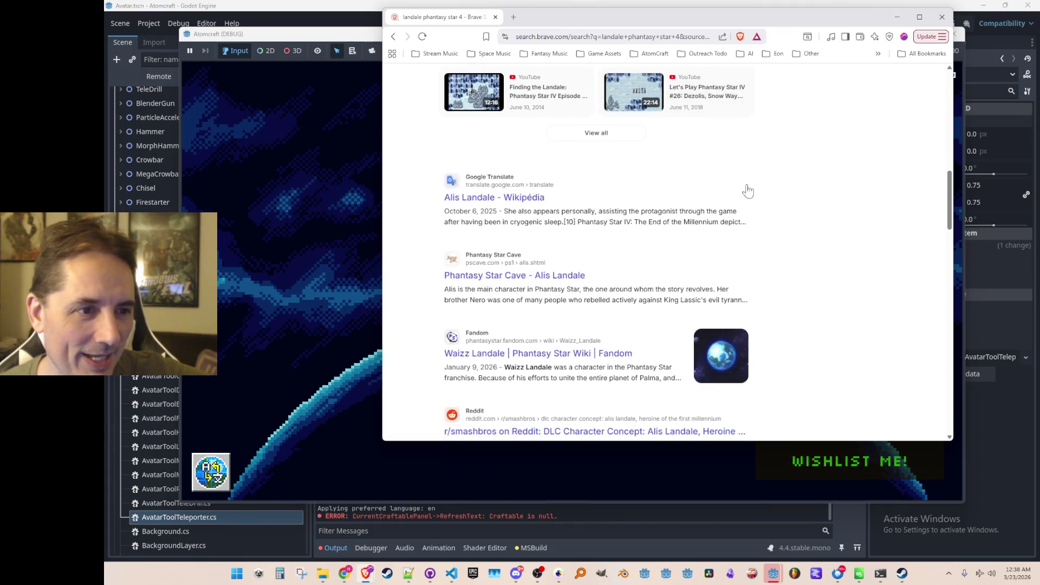
pyautogui.scroll(-1, 722, 165)
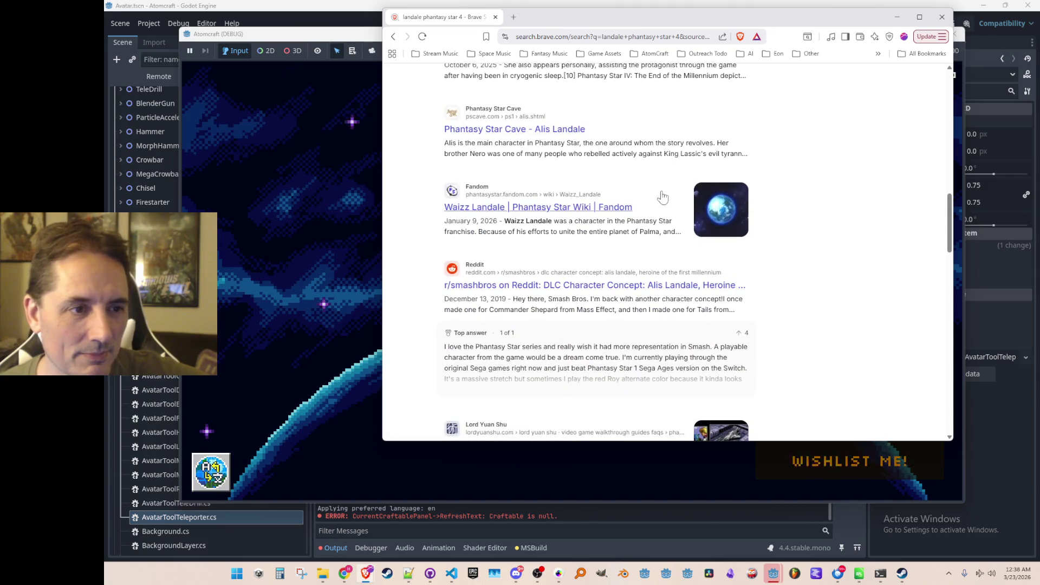
pyautogui.scroll(-2, 684, 169)
pyautogui.scroll(-7, 769, 171)
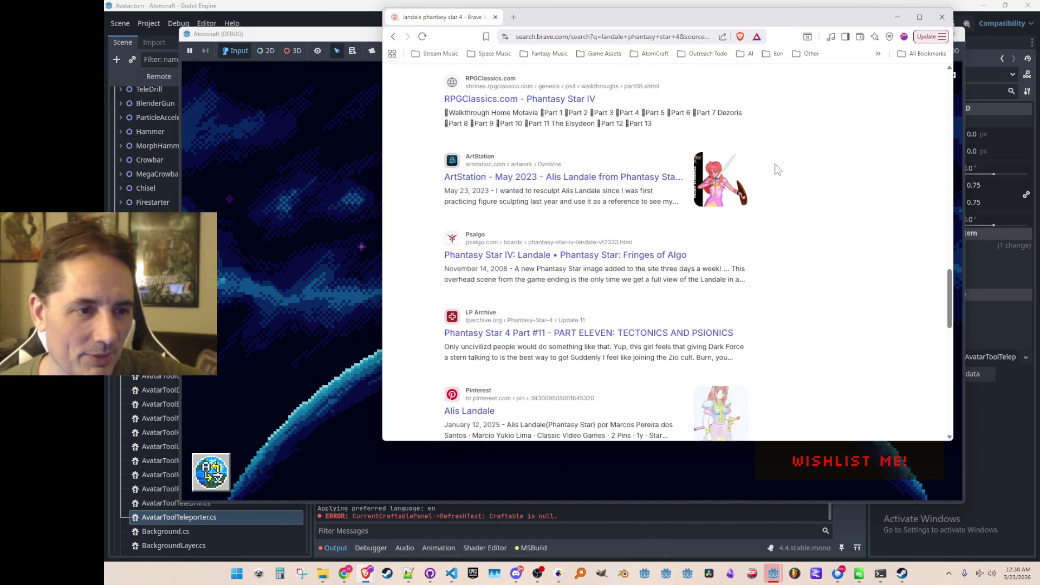
pyautogui.scroll(-2, 777, 173)
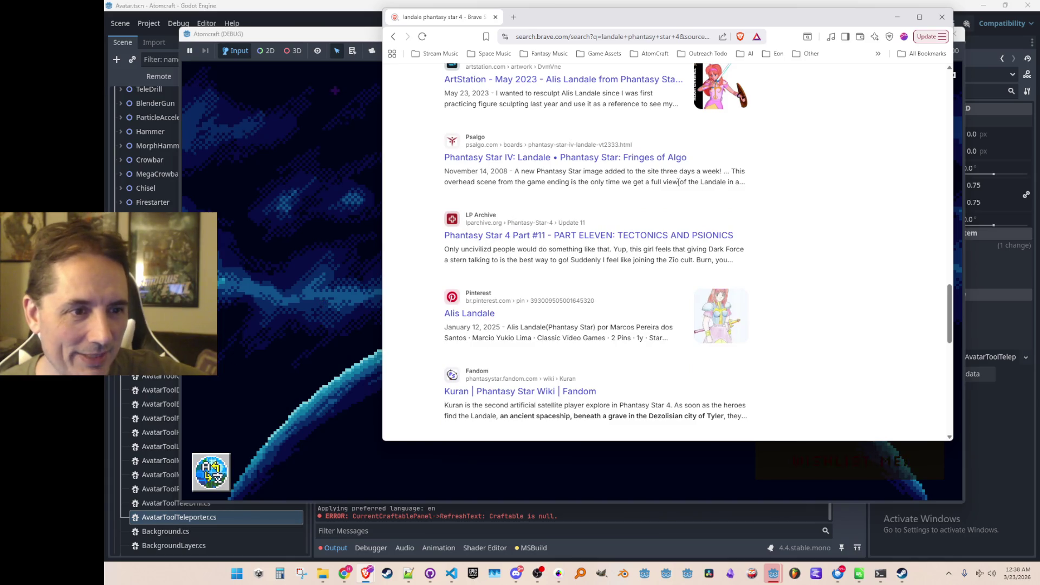
pyautogui.scroll(-5, 678, 183)
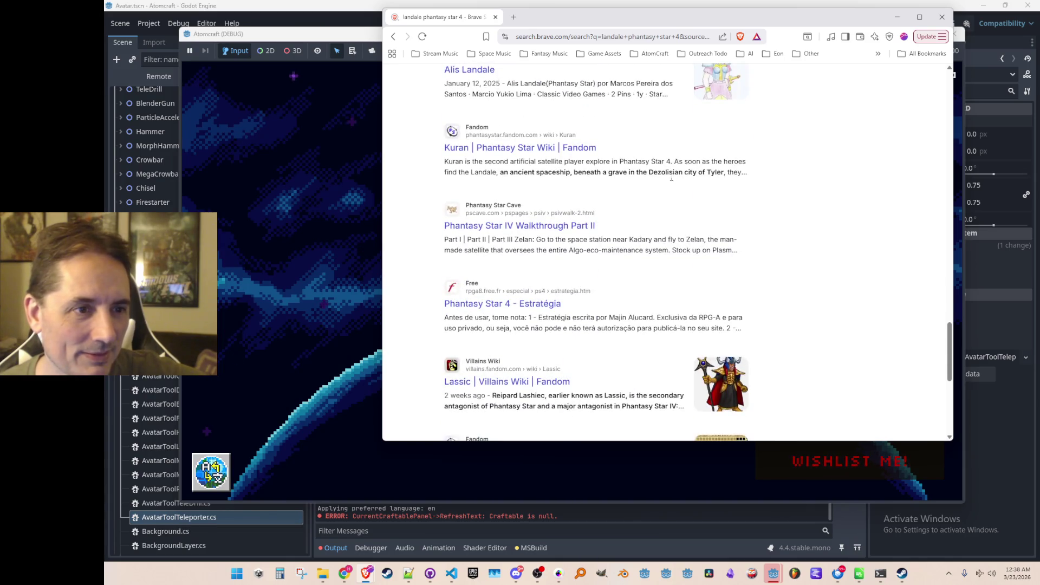
pyautogui.scroll(-1, 664, 186)
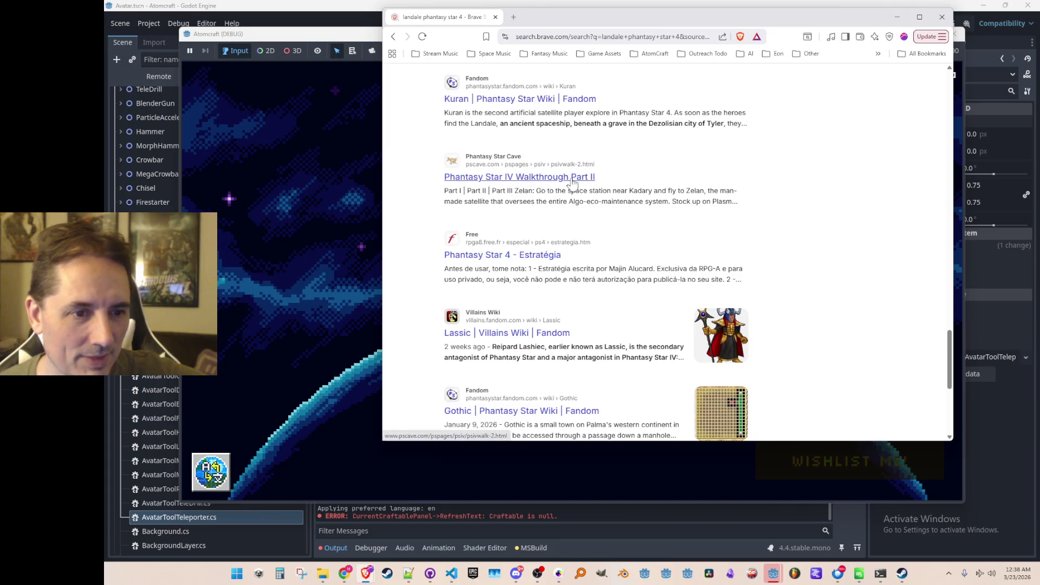
pyautogui.click(941, 18)
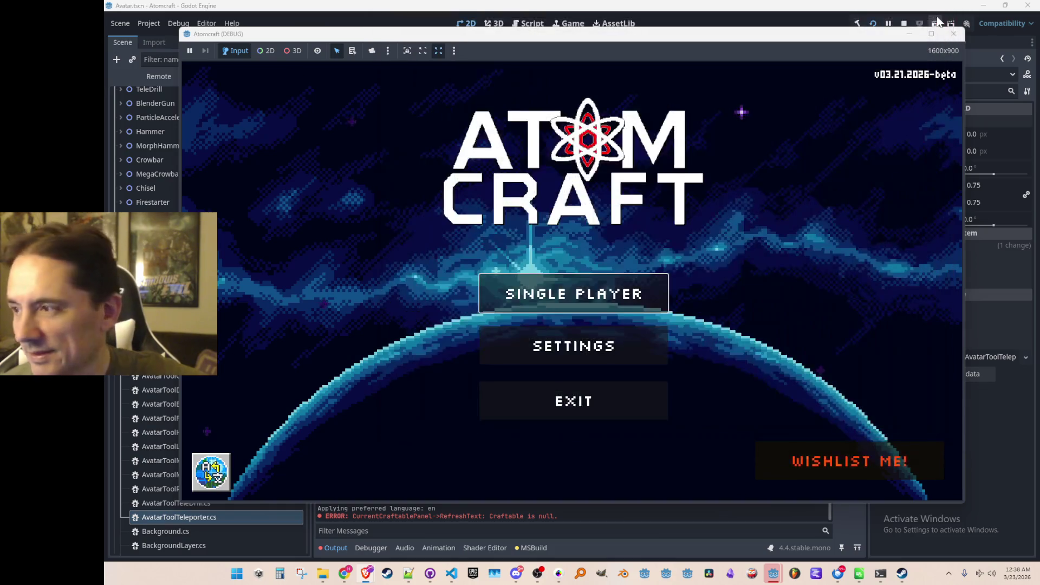
# - Start Single Player, choose the player profile, and load the Enchanted Vista world
pyautogui.click(569, 292)
pyautogui.scroll(-1, 558, 287)
pyautogui.click(564, 333)
pyautogui.click(586, 280)
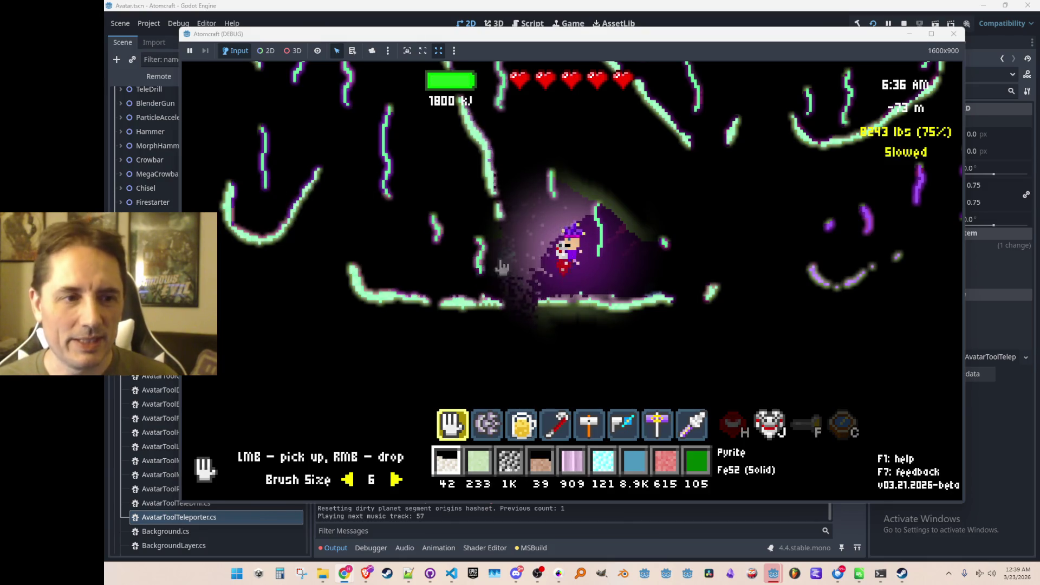
# - Empty the first material slot into the cave, walk right, then walk back left
pyautogui.click(533, 250)
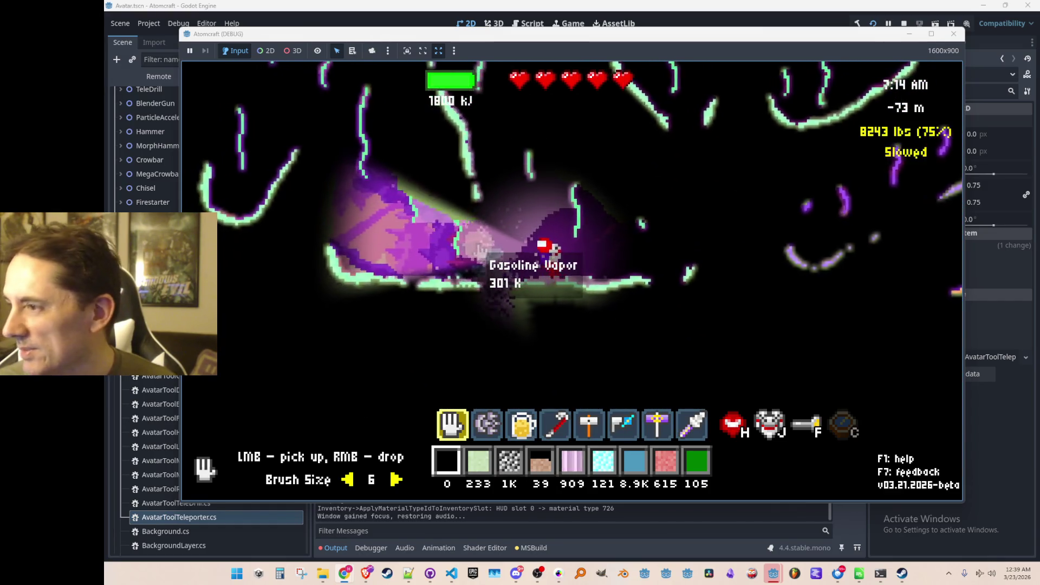
pyautogui.press('d')
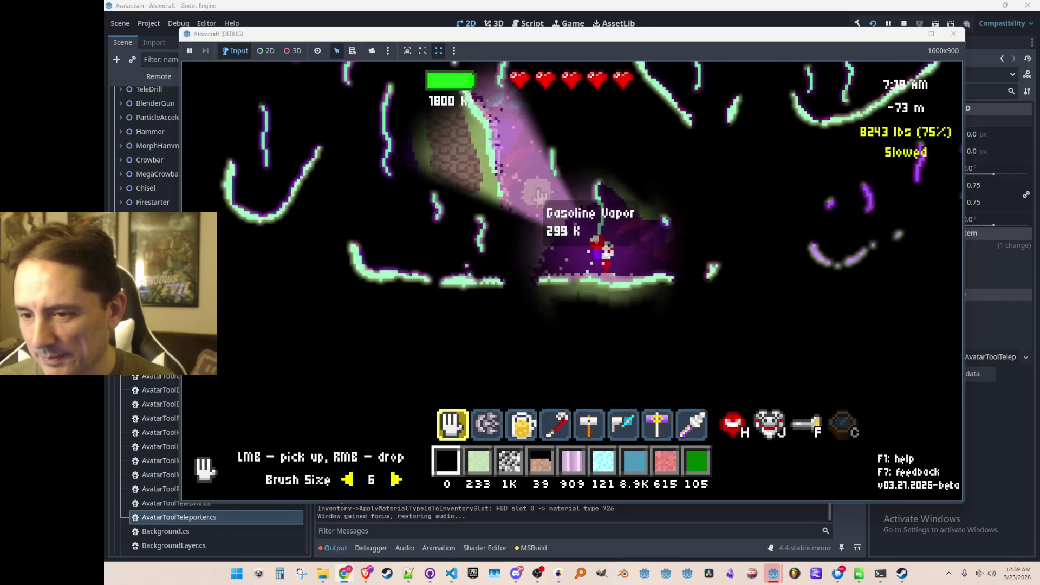
pyautogui.press('d')
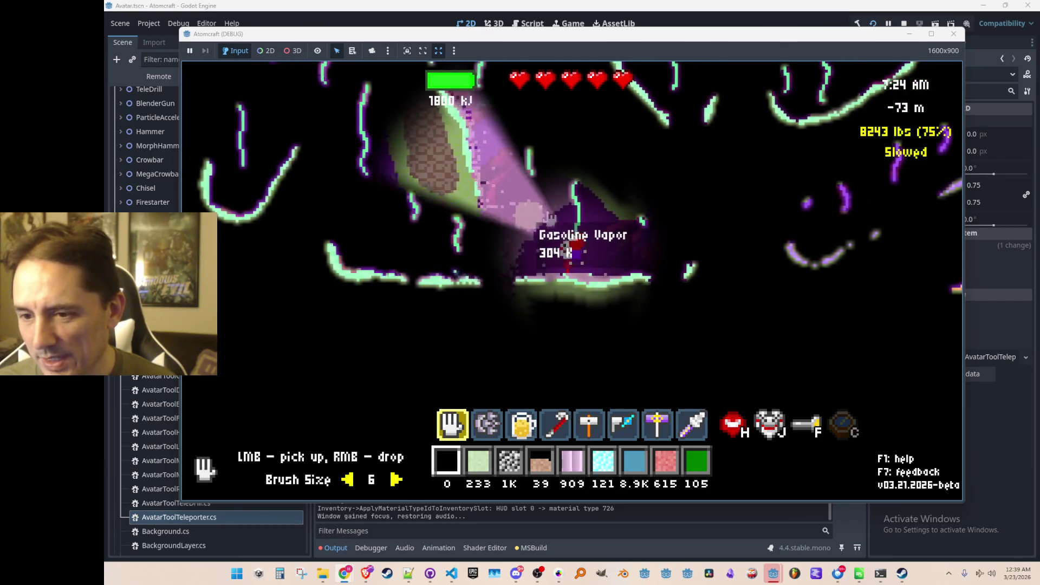
pyautogui.press('d')
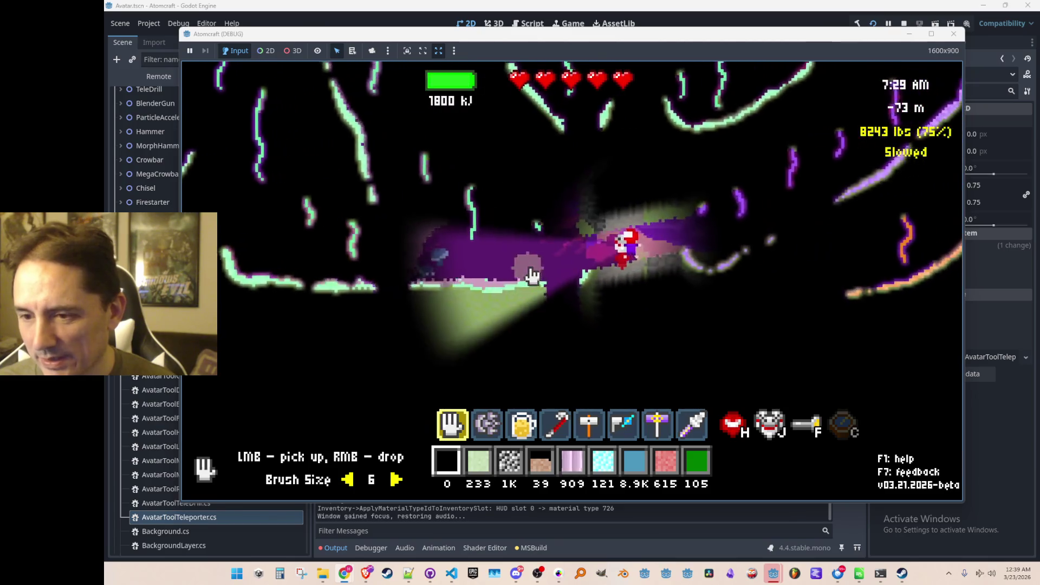
pyautogui.press('a')
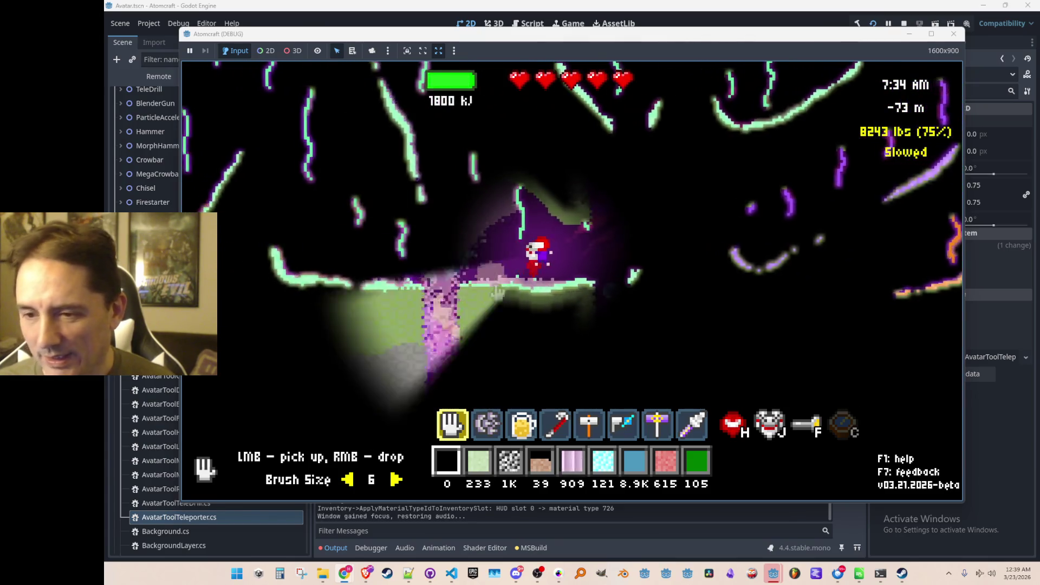
# - Open the inventory's Upgrades shop and scroll down to Mega Crowbar and Teleporter
pyautogui.press('i')
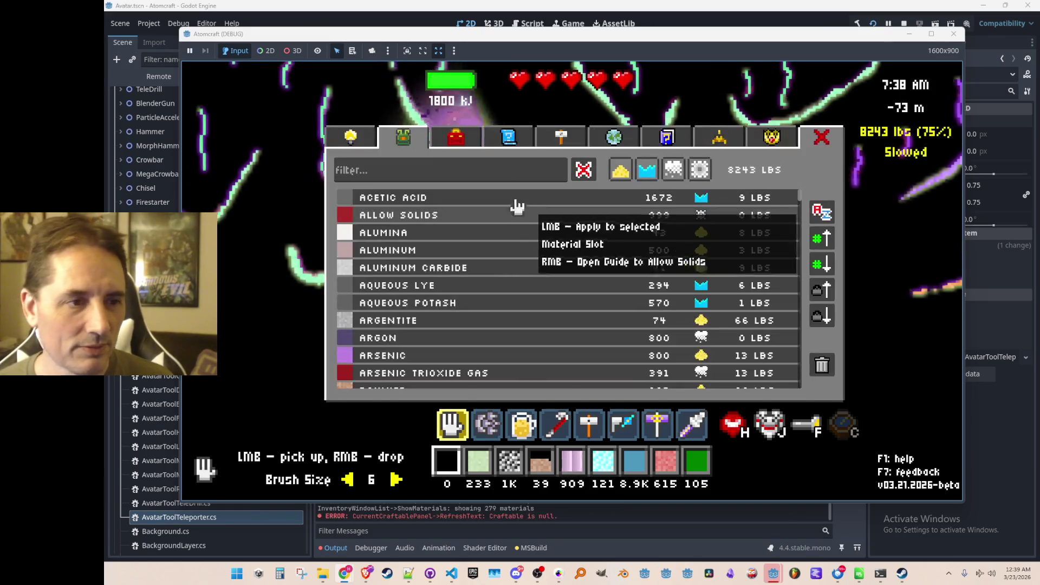
pyautogui.click(451, 144)
pyautogui.click(351, 137)
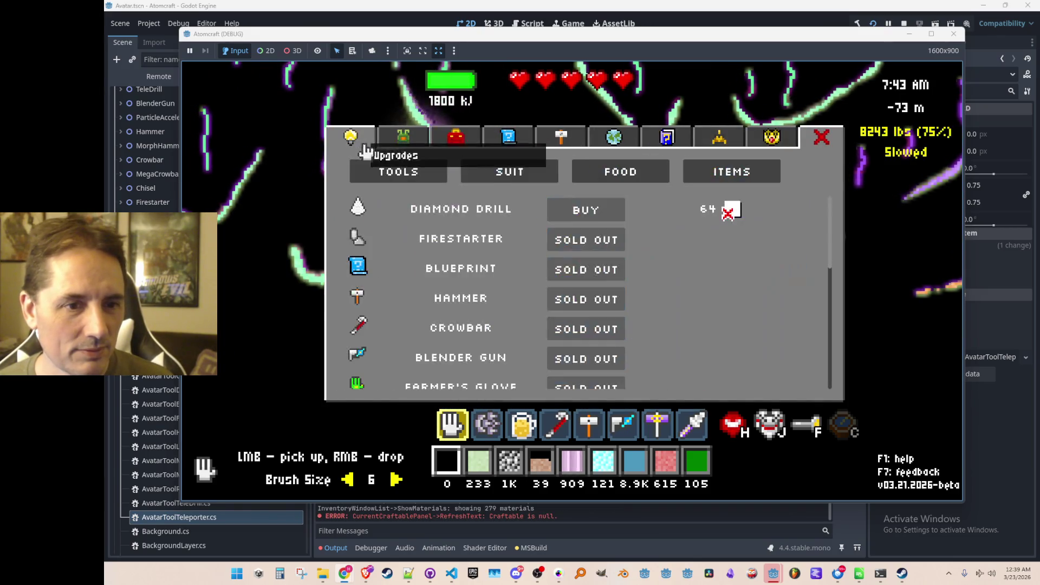
pyautogui.scroll(-5, 506, 274)
pyautogui.scroll(-1, 610, 352)
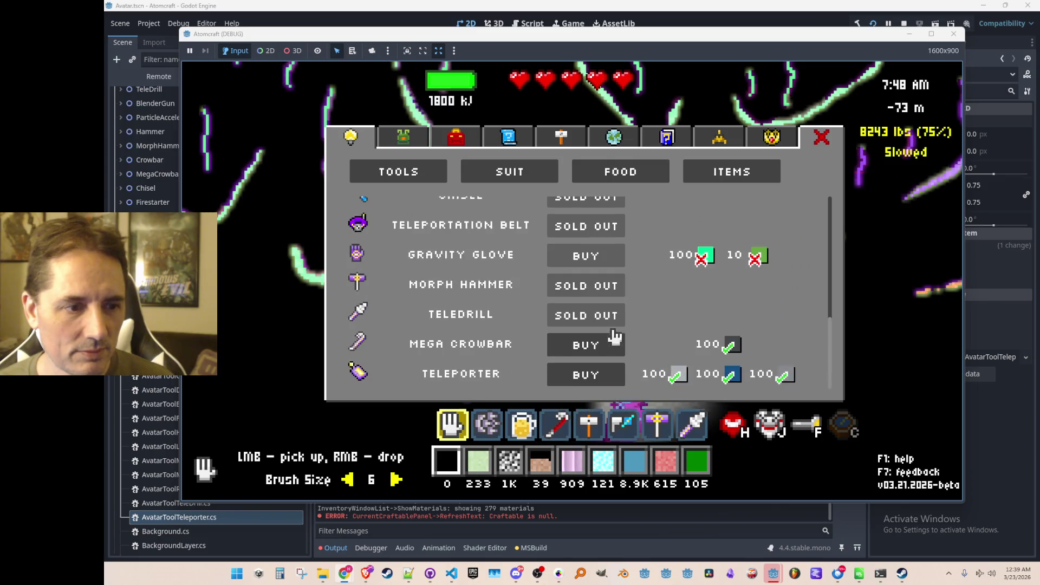
# - Buy the Mega Crowbar and Teleporter, check them in the Toolbox, and close the inventory
pyautogui.click(610, 347)
pyautogui.click(608, 374)
pyautogui.click(471, 144)
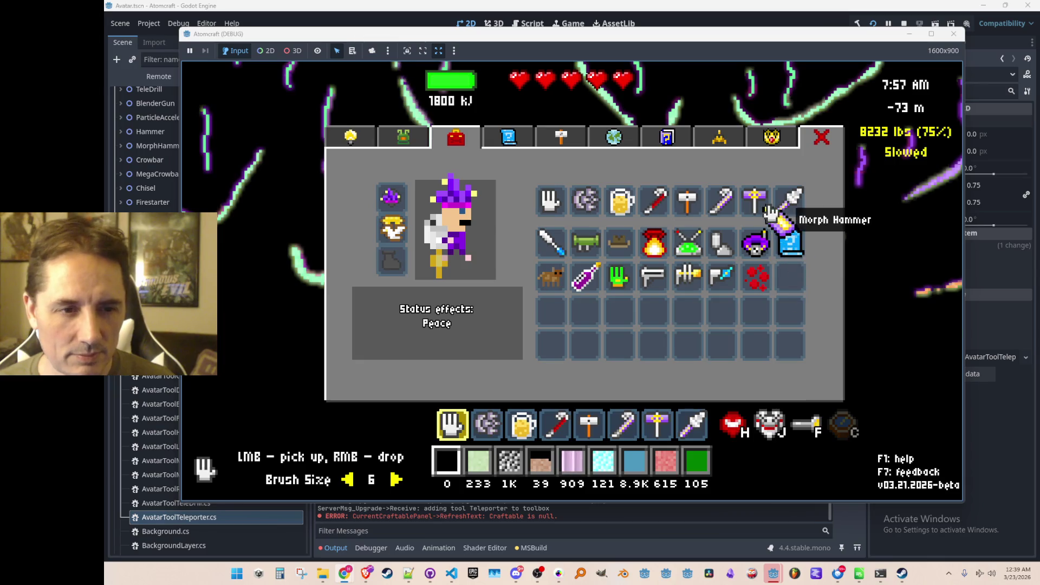
pyautogui.press('Escape')
pyautogui.scroll(2, 702, 208)
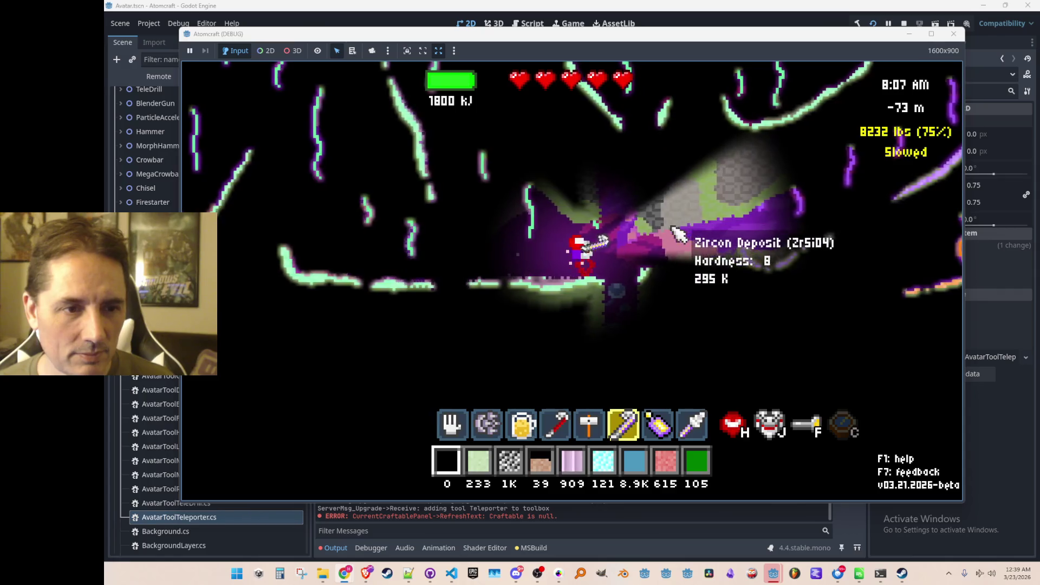
# - Break the ore-bearing block with the new tool and step onto the white rock slope
pyautogui.scroll(-1, 688, 237)
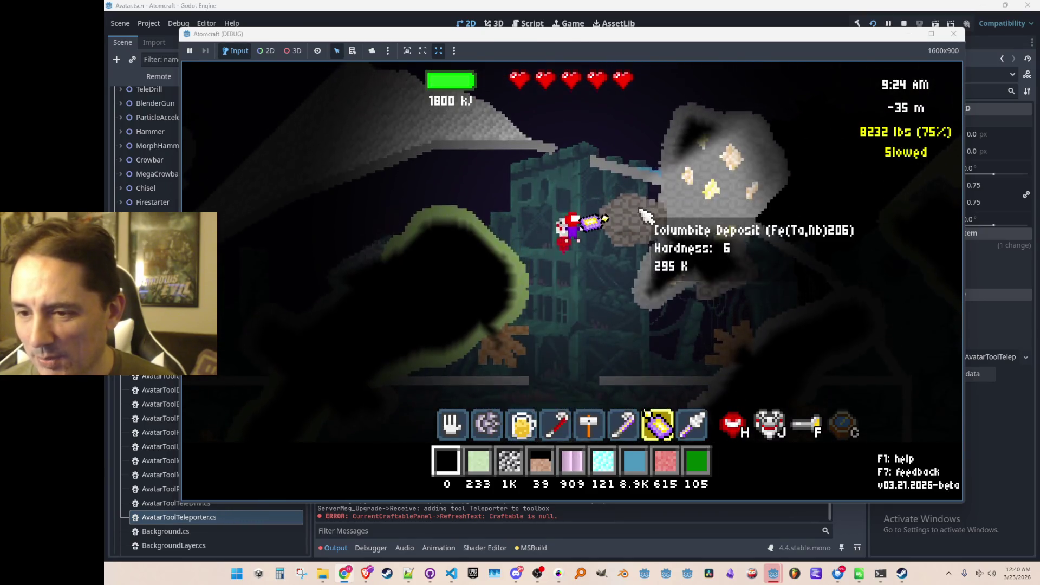
pyautogui.click(668, 217)
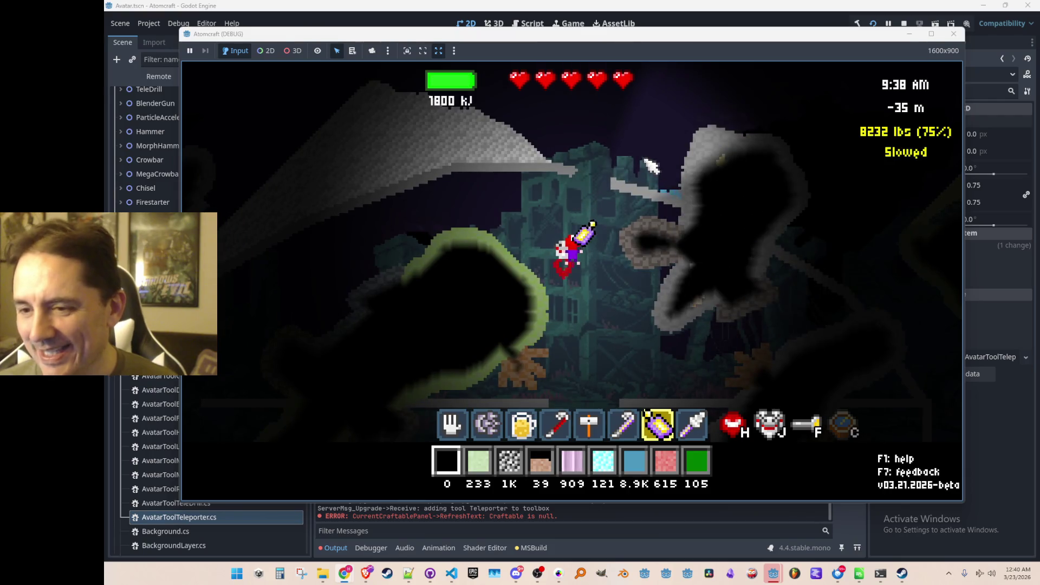
pyautogui.moveTo(577, 100)
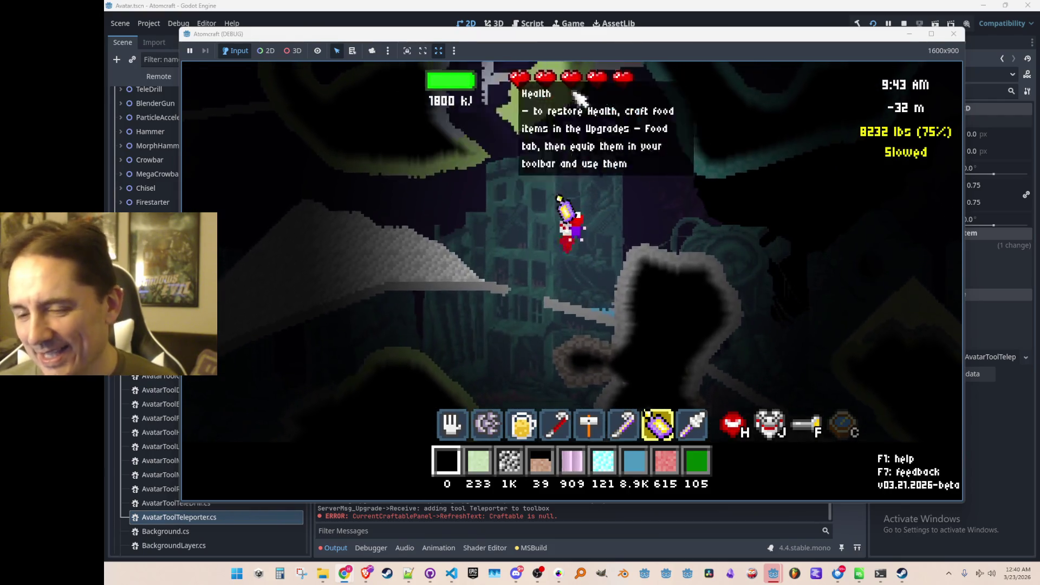
pyautogui.press('a')
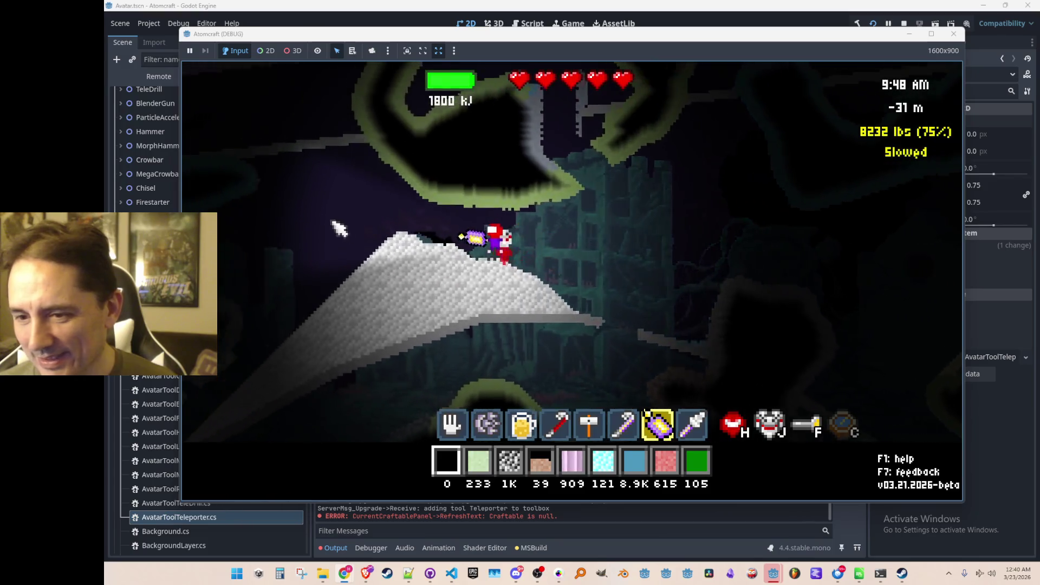
# - Teleport spot by spot up through the caves until the character reaches the surface
pyautogui.click(441, 155)
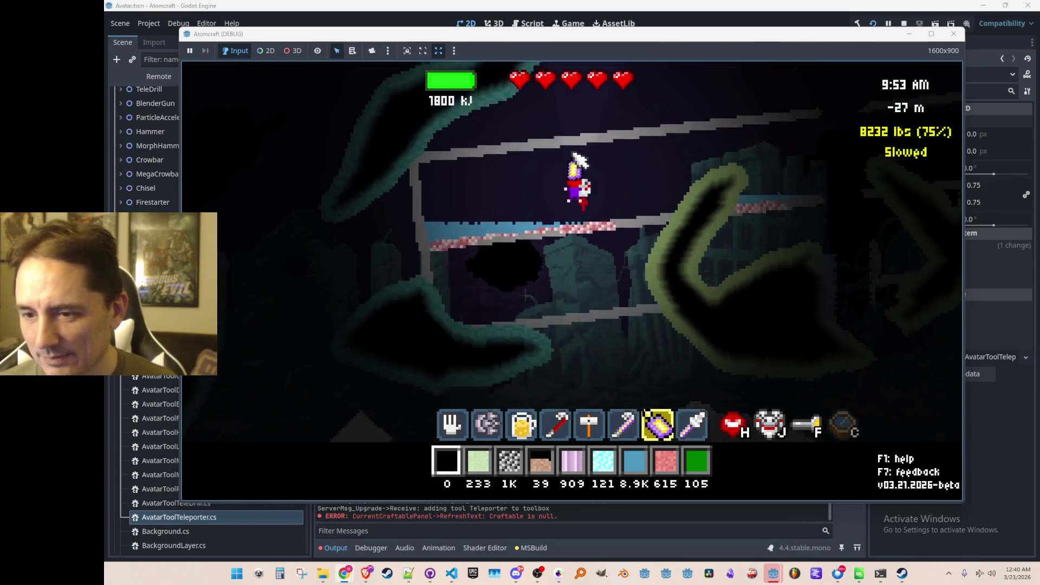
pyautogui.click(626, 132)
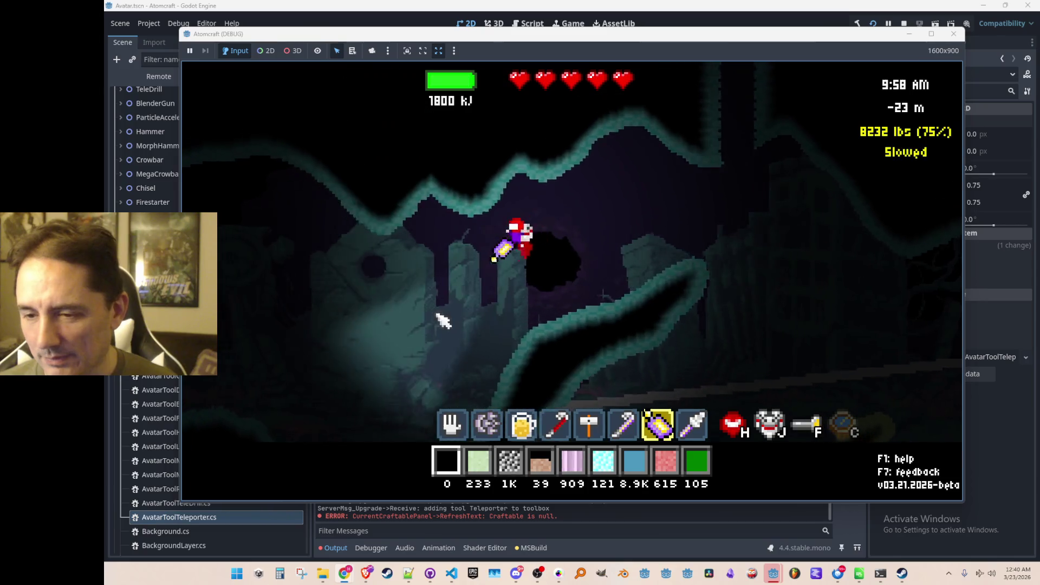
pyautogui.click(380, 251)
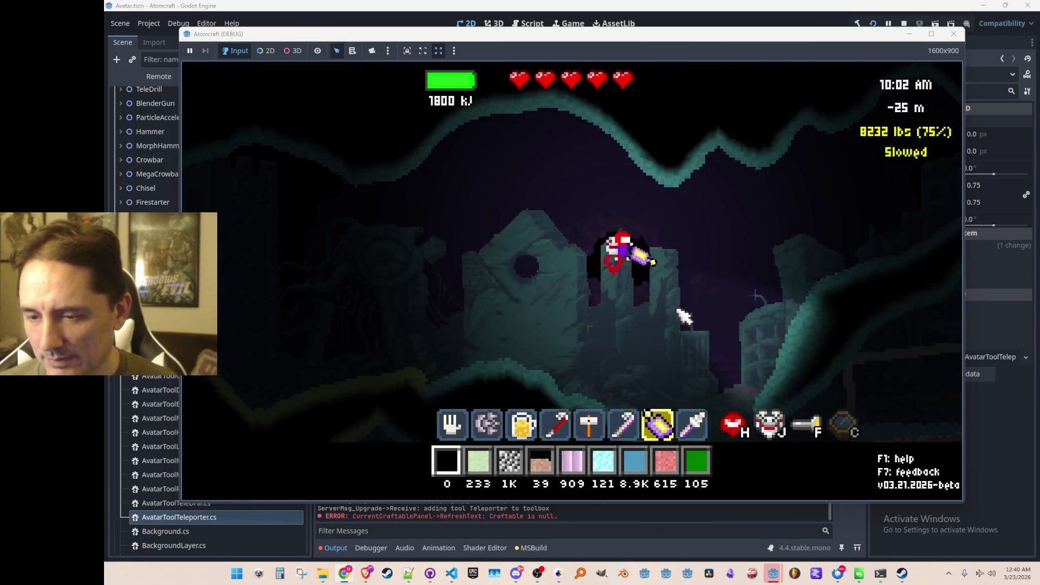
pyautogui.click(685, 317)
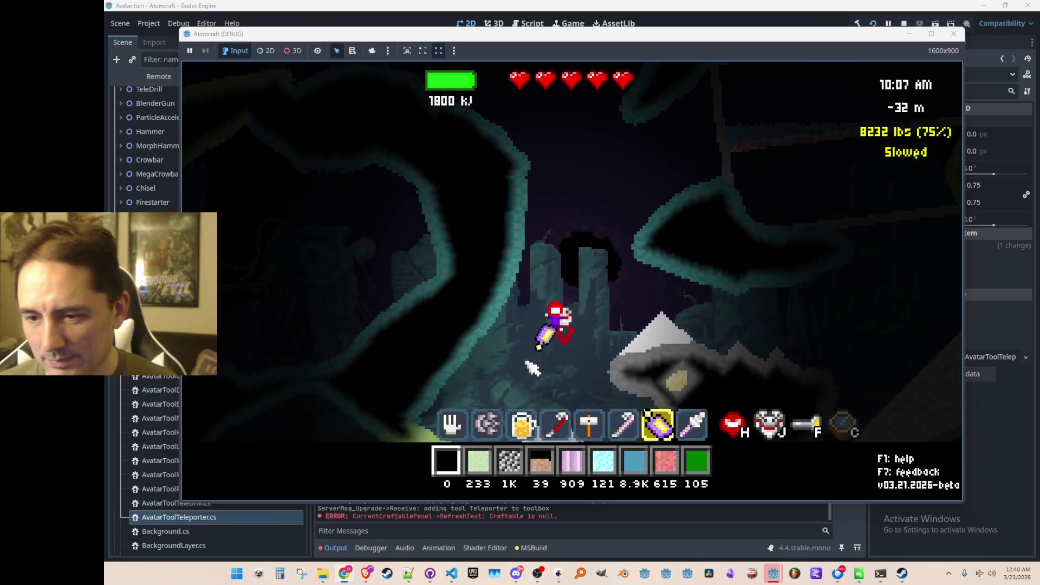
pyautogui.click(516, 172)
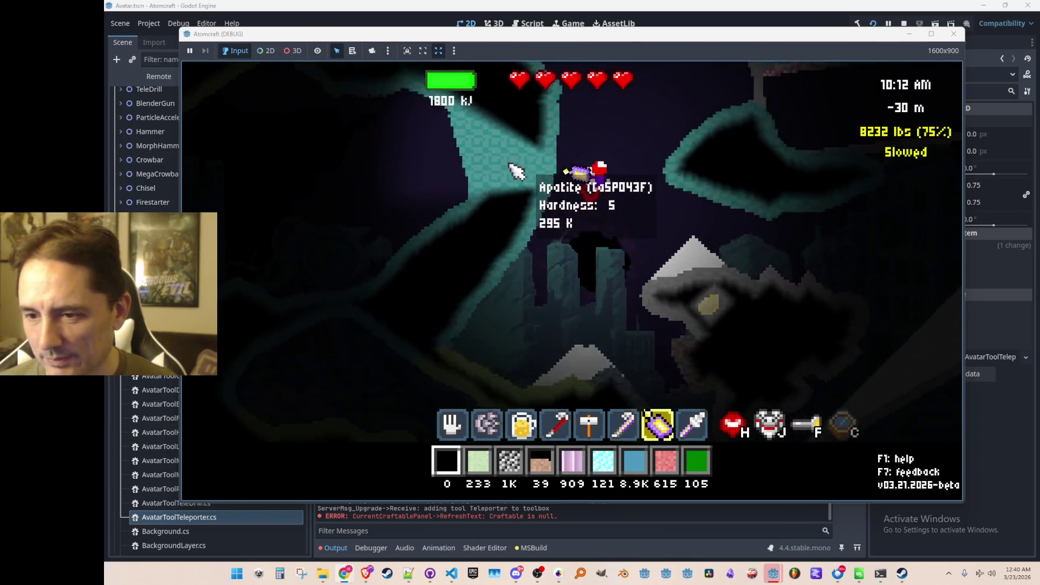
pyautogui.click(673, 167)
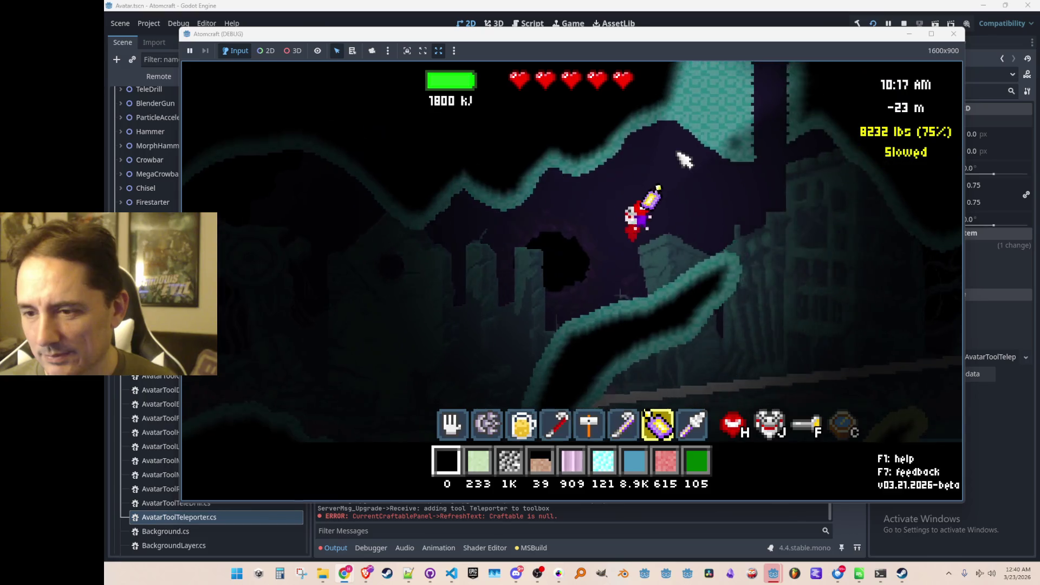
pyautogui.click(644, 128)
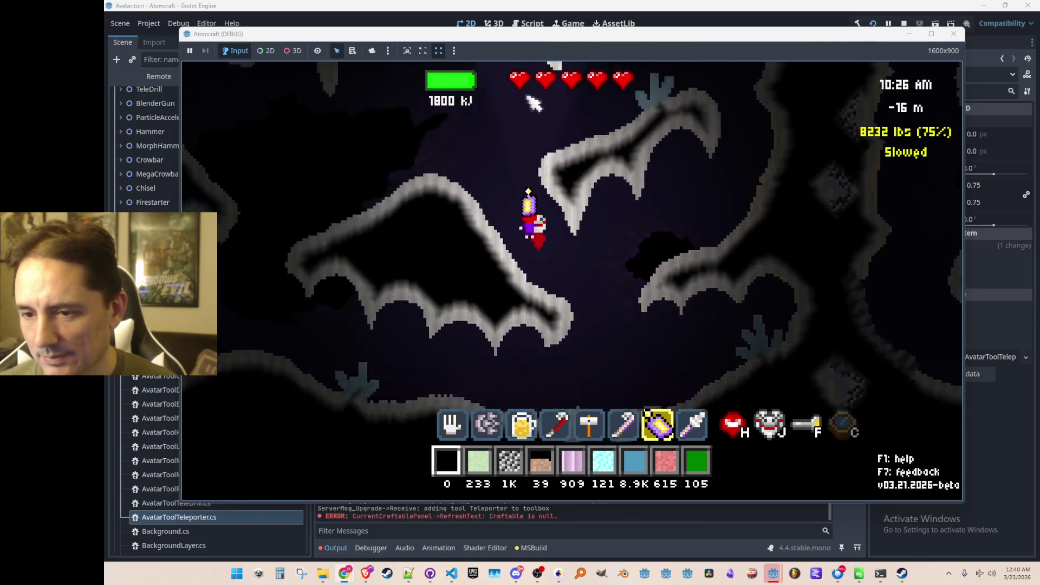
pyautogui.moveTo(515, 93)
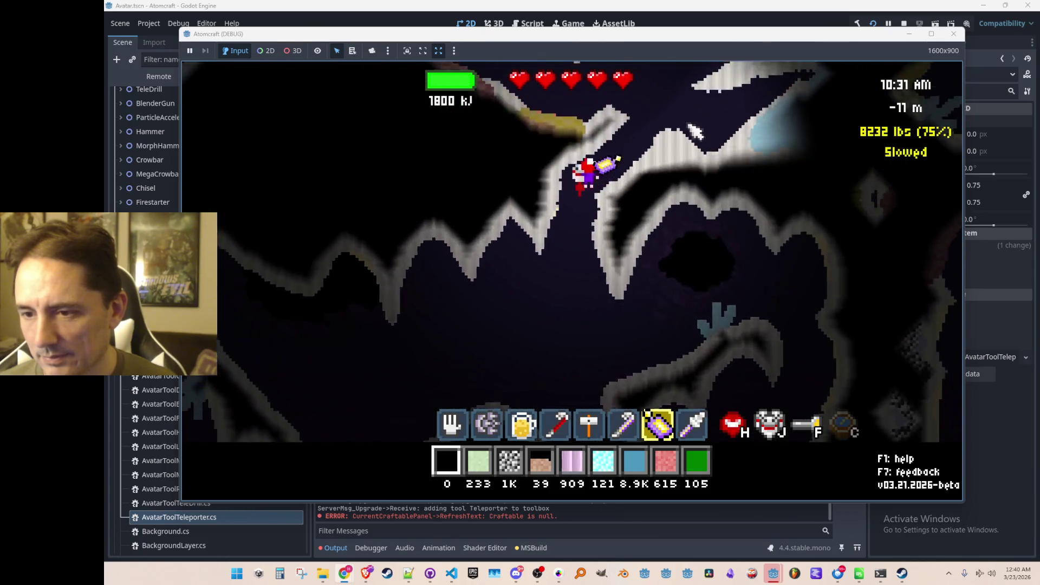
pyautogui.click(676, 132)
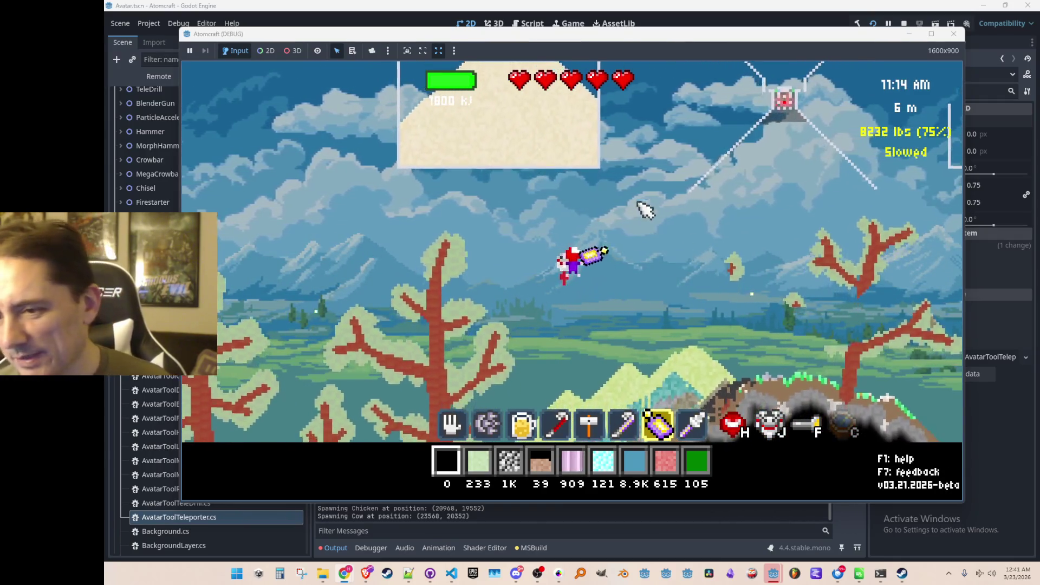
# - Close the Atomcraft (DEBUG) window to stop the debug run
pyautogui.moveTo(545, 79)
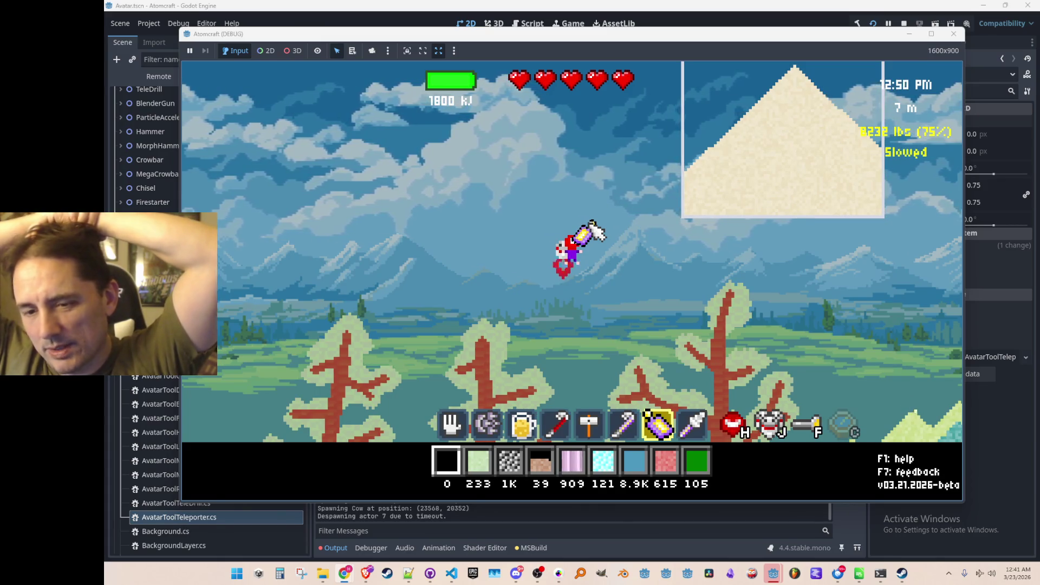
pyautogui.moveTo(732, 197)
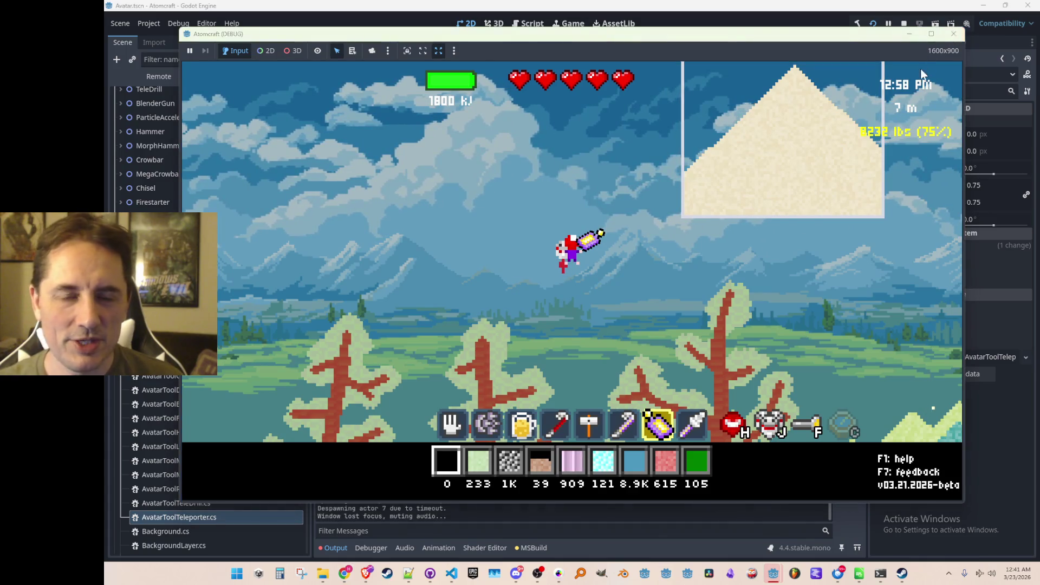
pyautogui.hotkey('alt', 'Tab')
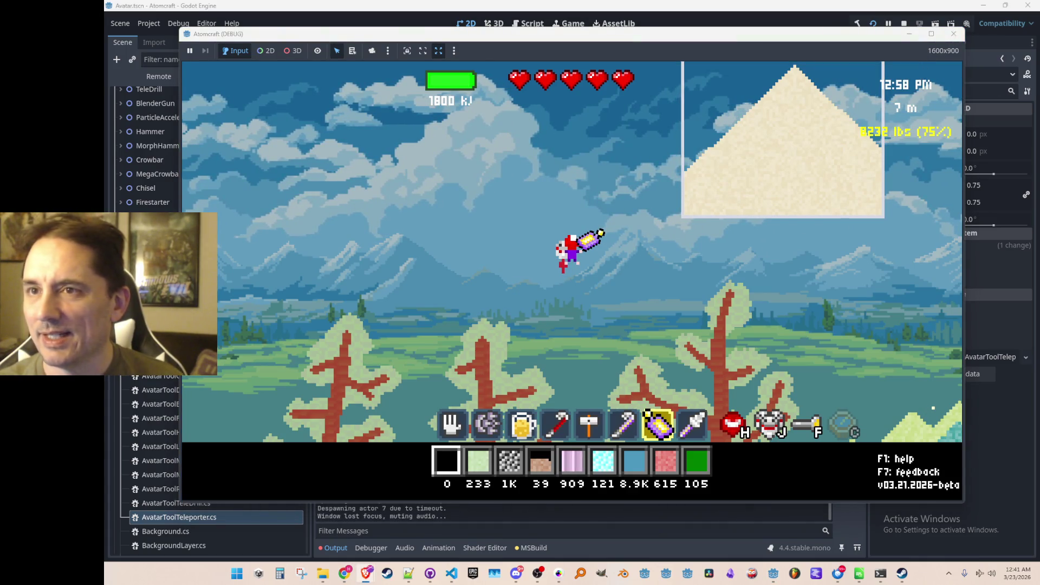
pyautogui.click(953, 33)
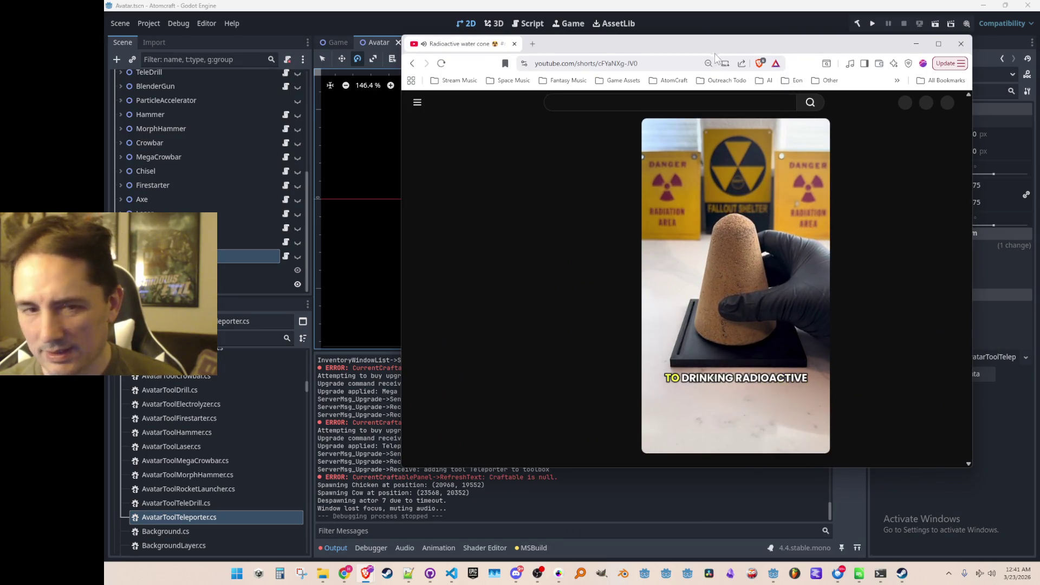
# - Drag the Brave window showing the 'Radioactive water cone' Short left over the editor
pyautogui.moveTo(766, 43); pyautogui.dragTo(680, 38)
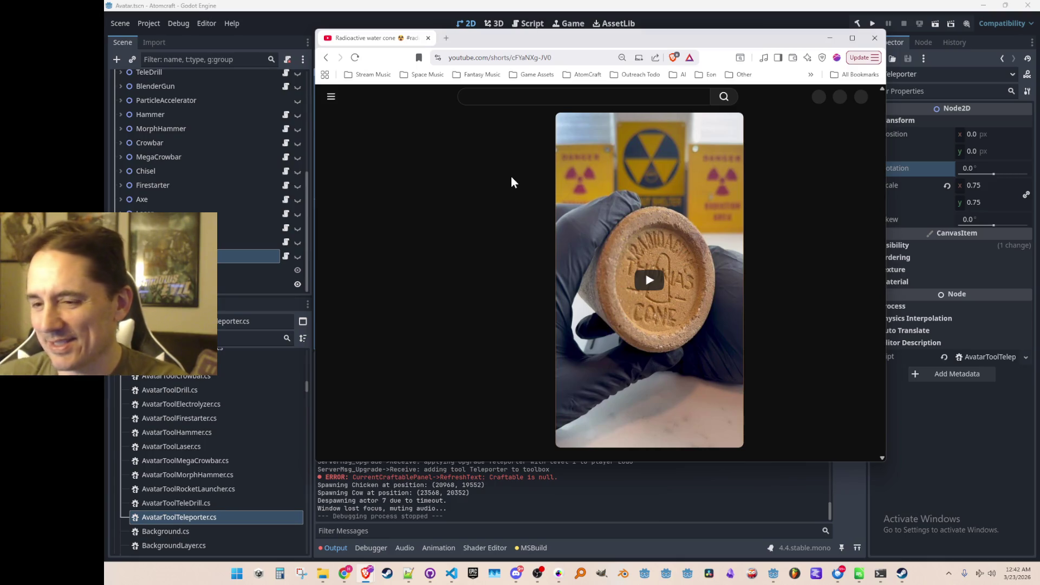
# - Play the 'Radioactive water cone' Short through to its end card, then close Brave
pyautogui.click(675, 284)
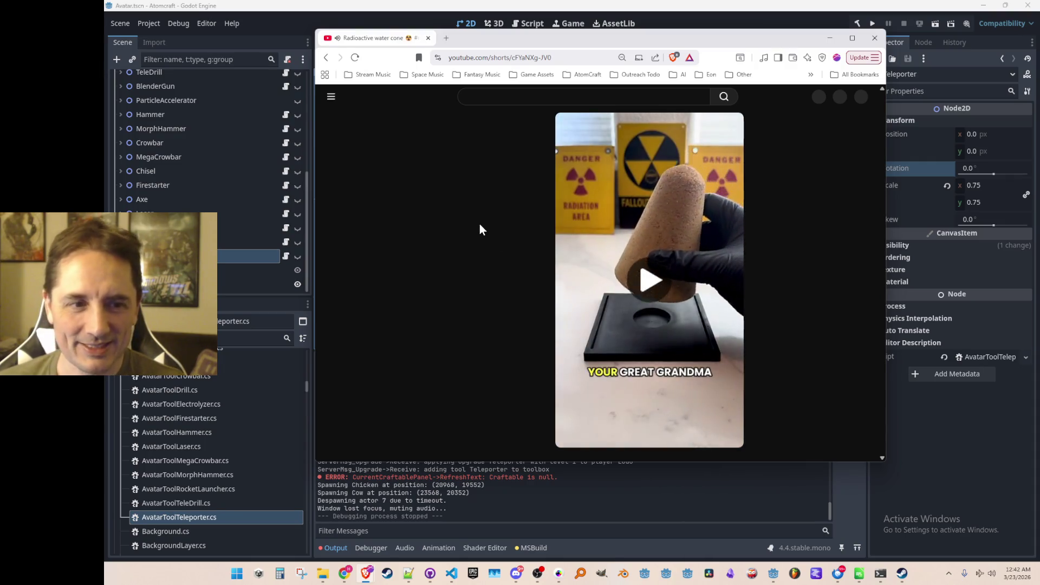
pyautogui.click(616, 248)
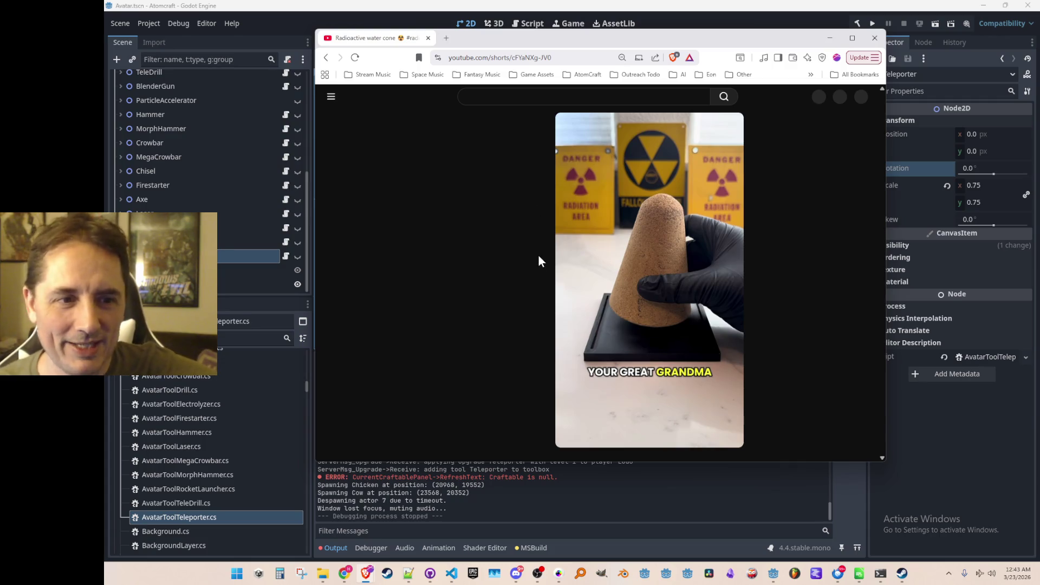
pyautogui.click(594, 243)
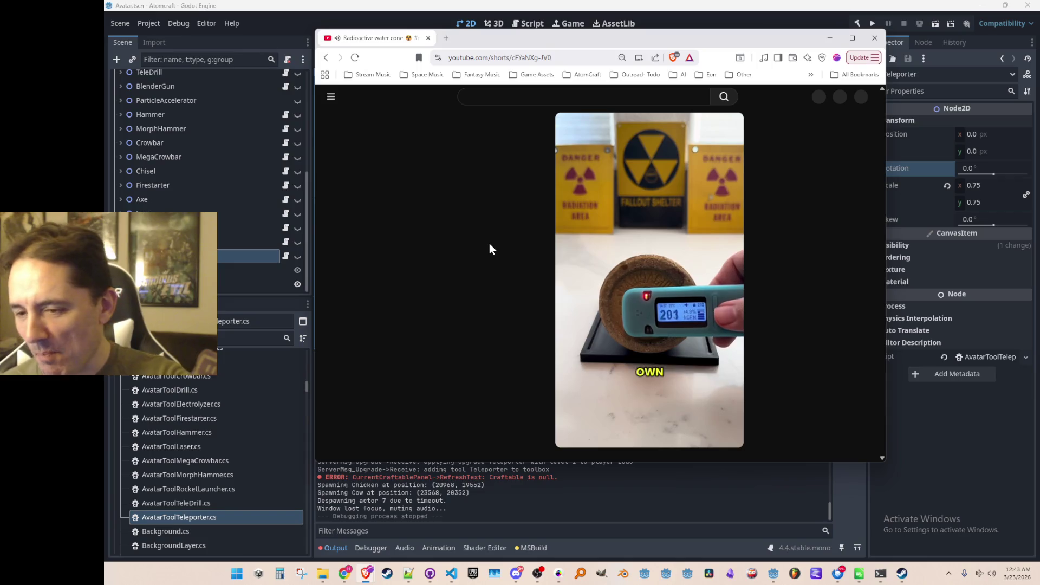
pyautogui.click(556, 238)
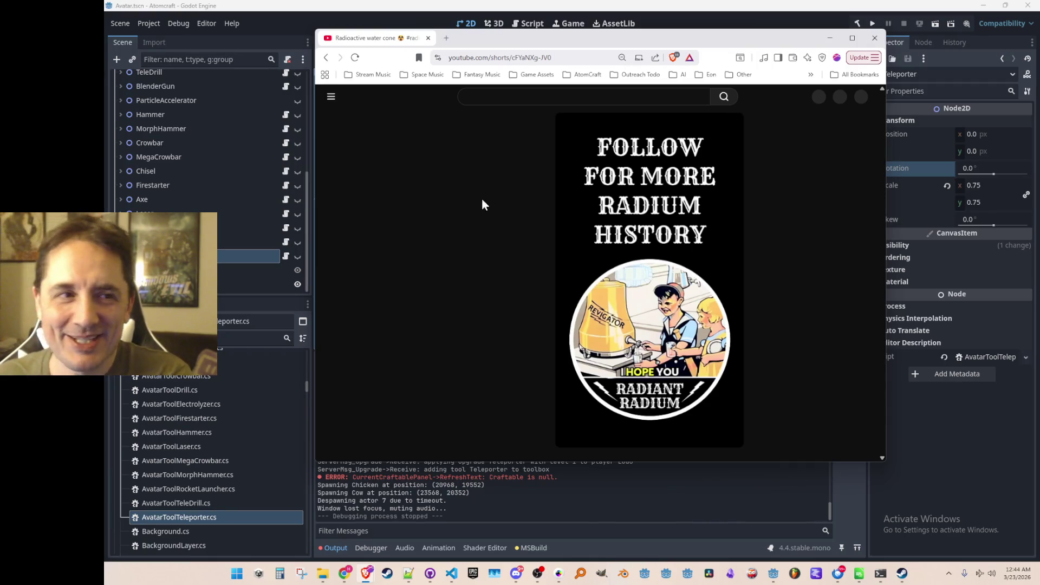
pyautogui.click(874, 37)
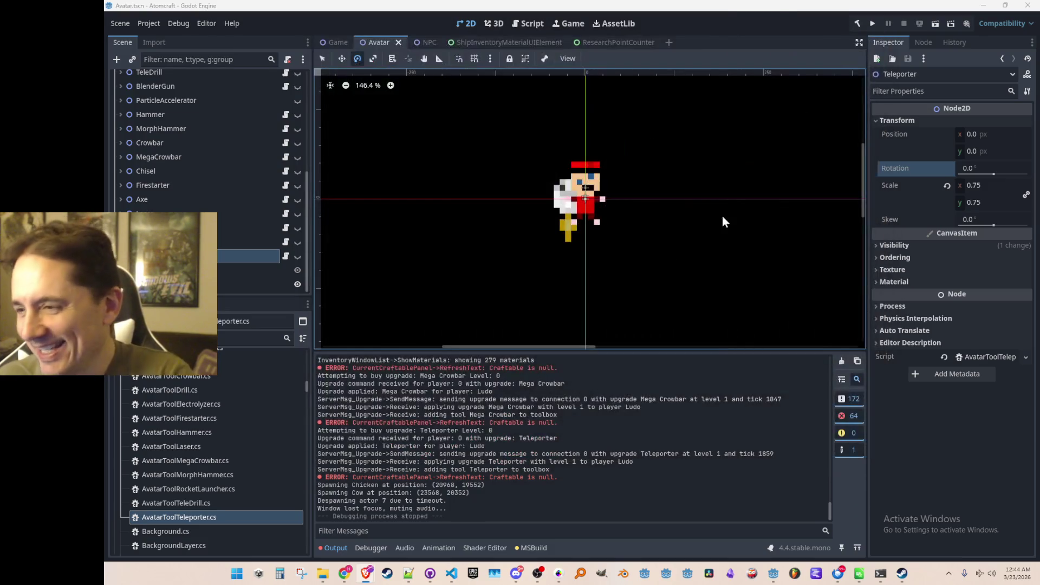
# - Read the teleporter warp code in InputManager.cs, then return to Godot and show the desktop
pyautogui.moveTo(707, 195); pyautogui.dragTo(679, 211)
pyautogui.hotkey('alt', 'Tab')
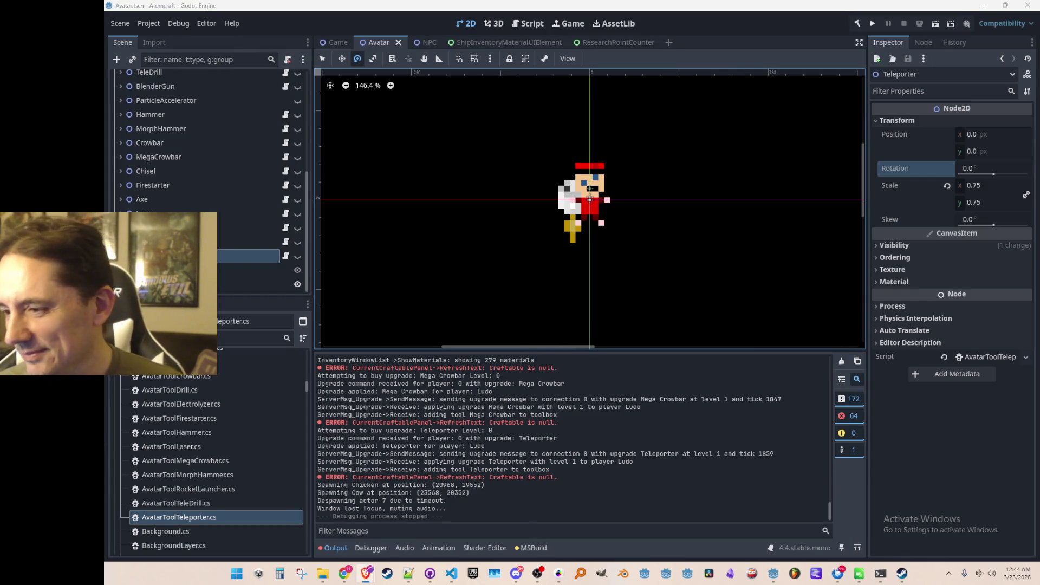
pyautogui.click(451, 573)
pyautogui.scroll(-1, 744, 400)
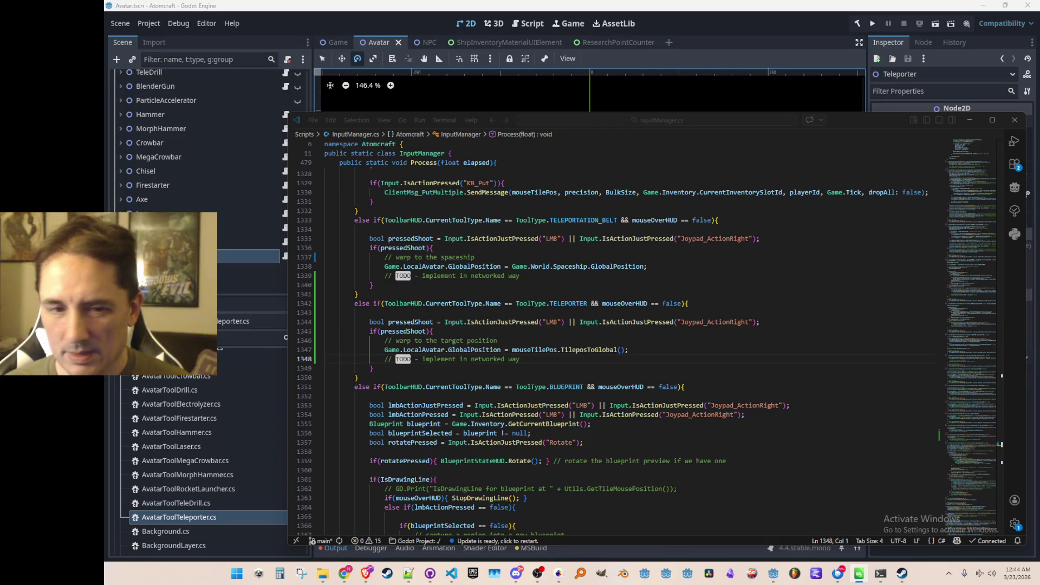
pyautogui.click(761, 20)
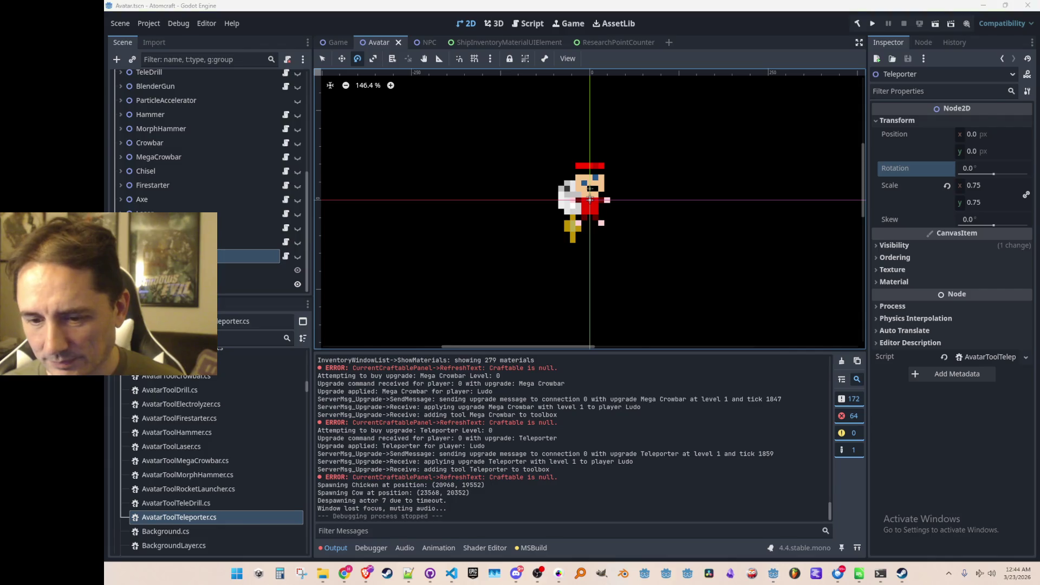
pyautogui.press('super+d')
pyautogui.press('super+d')
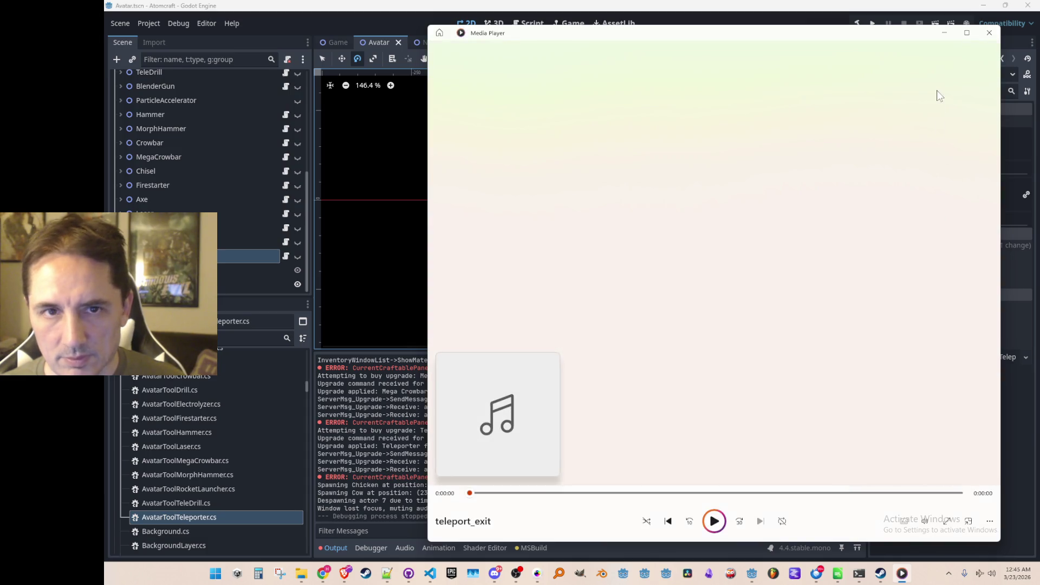
# - Preview the teleport_entrance, teleport_out and teleport_exit sounds in Media Player, closing each
pyautogui.click(989, 33)
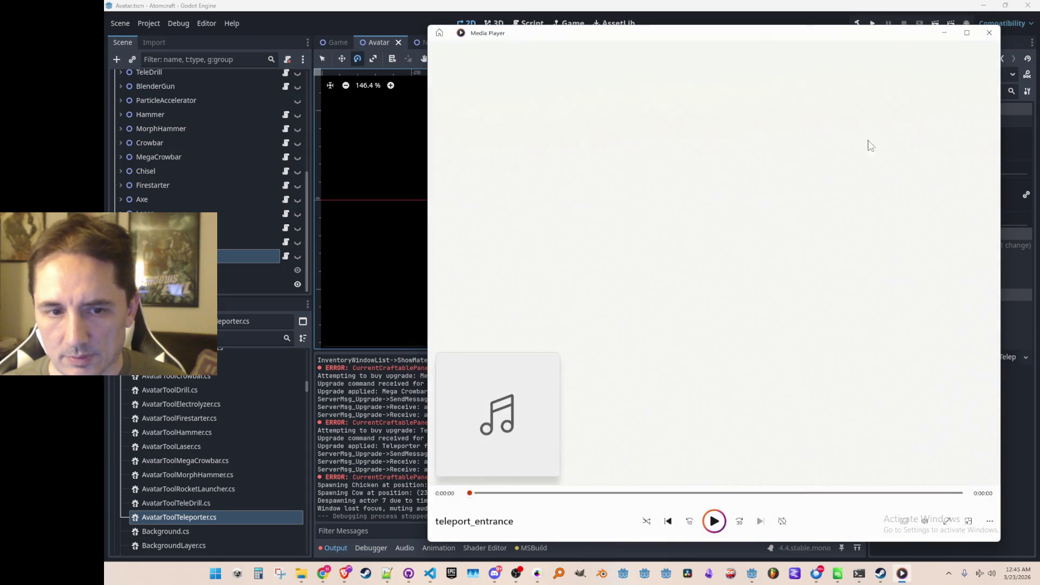
pyautogui.click(989, 34)
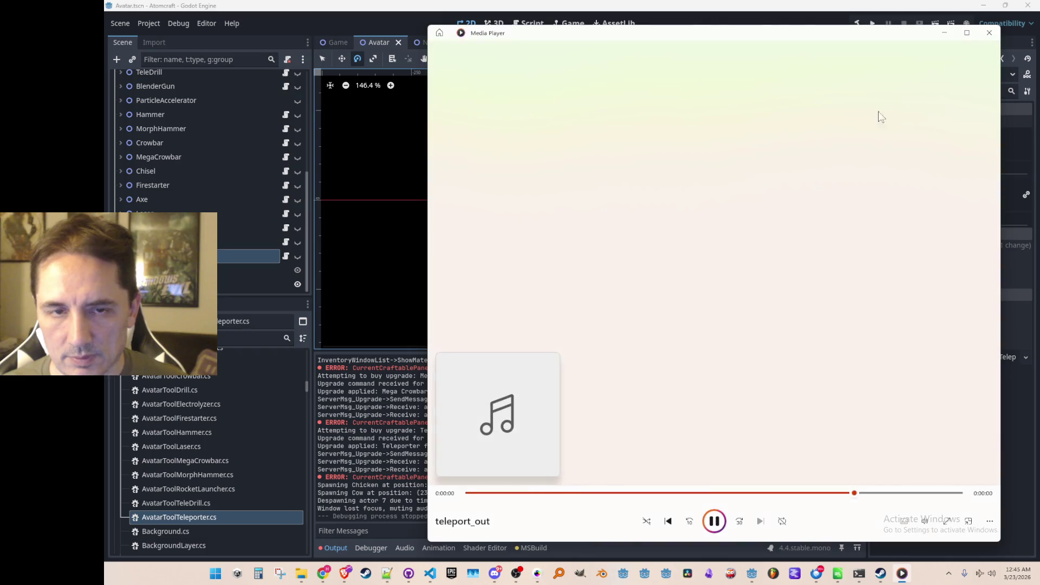
pyautogui.click(986, 38)
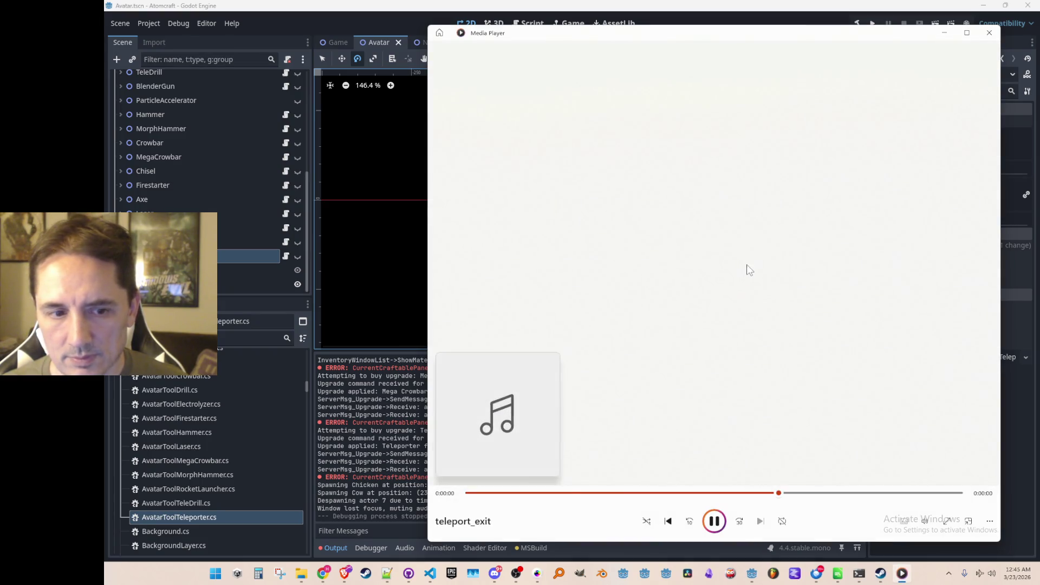
pyautogui.click(989, 32)
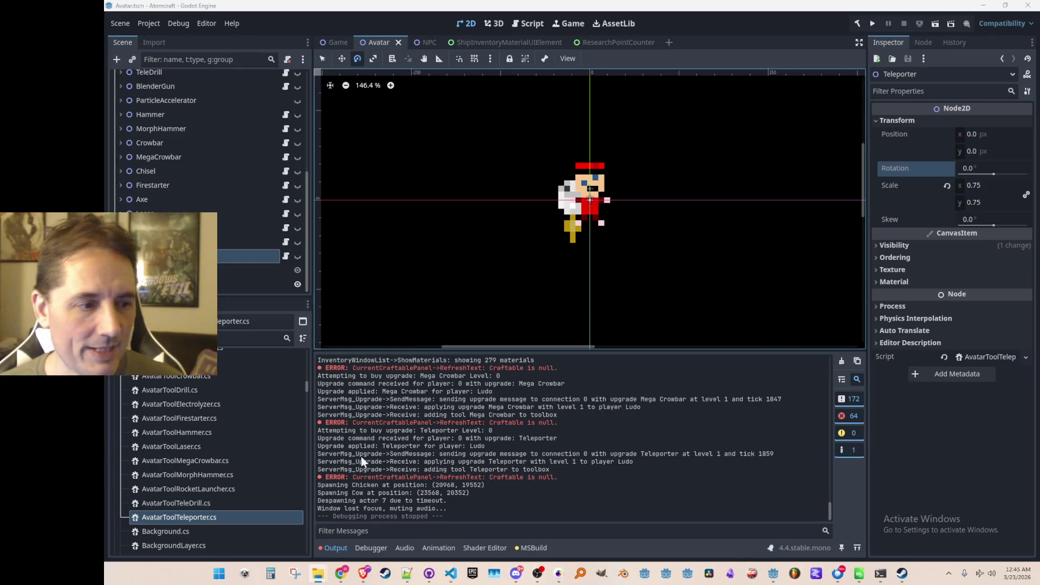
# - Preview the old teleport.wav in the Sounds folder, then delete it from the project
pyautogui.scroll(10, 227, 388)
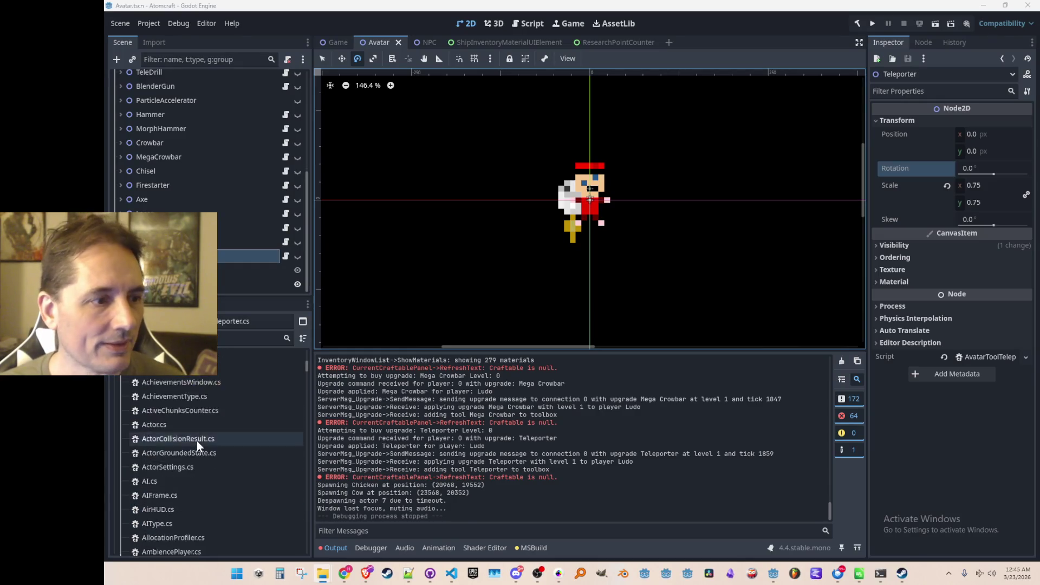
pyautogui.click(119, 398)
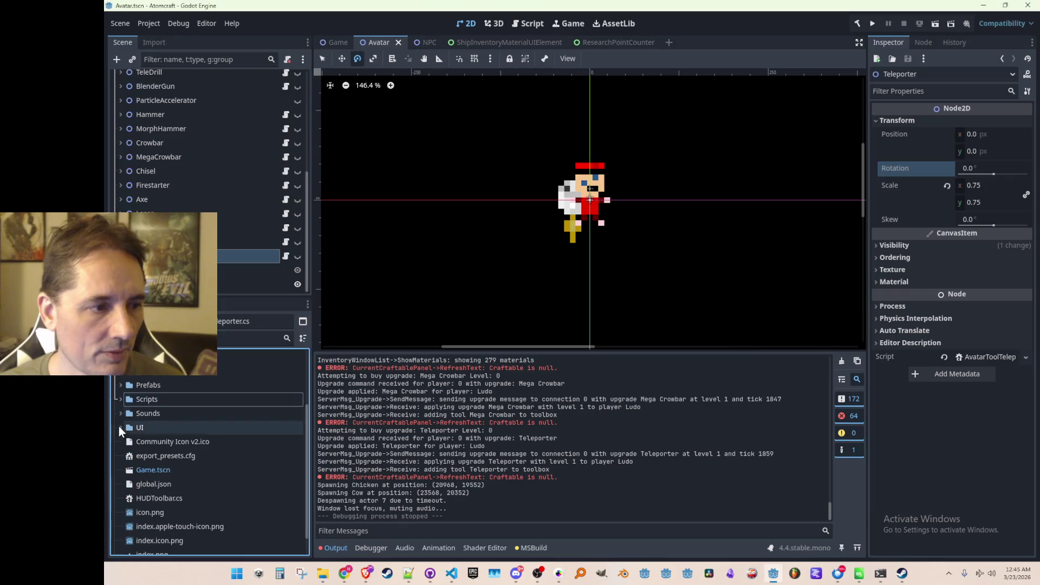
pyautogui.click(121, 413)
pyautogui.scroll(-8, 187, 429)
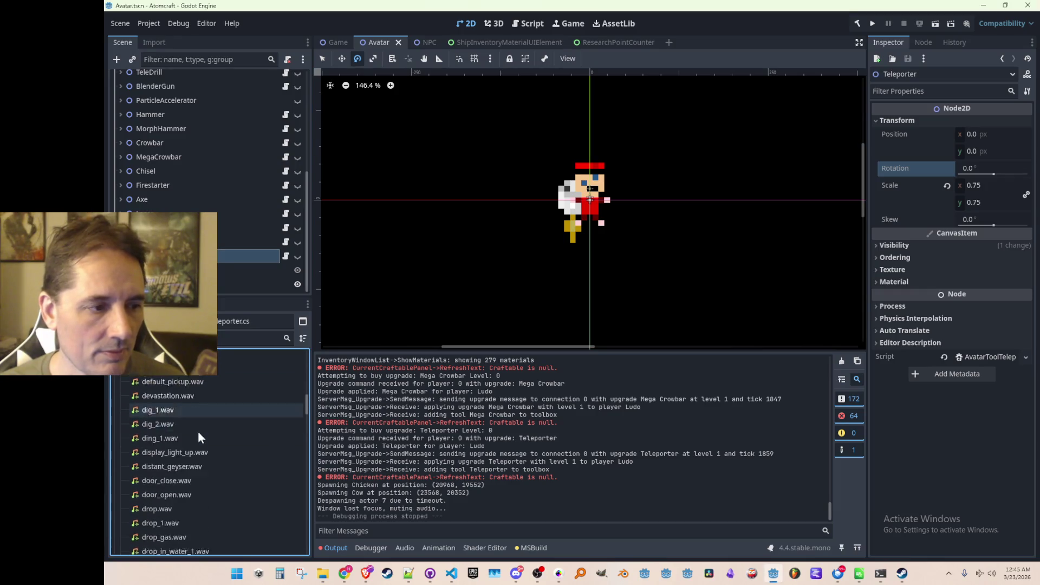
pyautogui.scroll(-15, 206, 433)
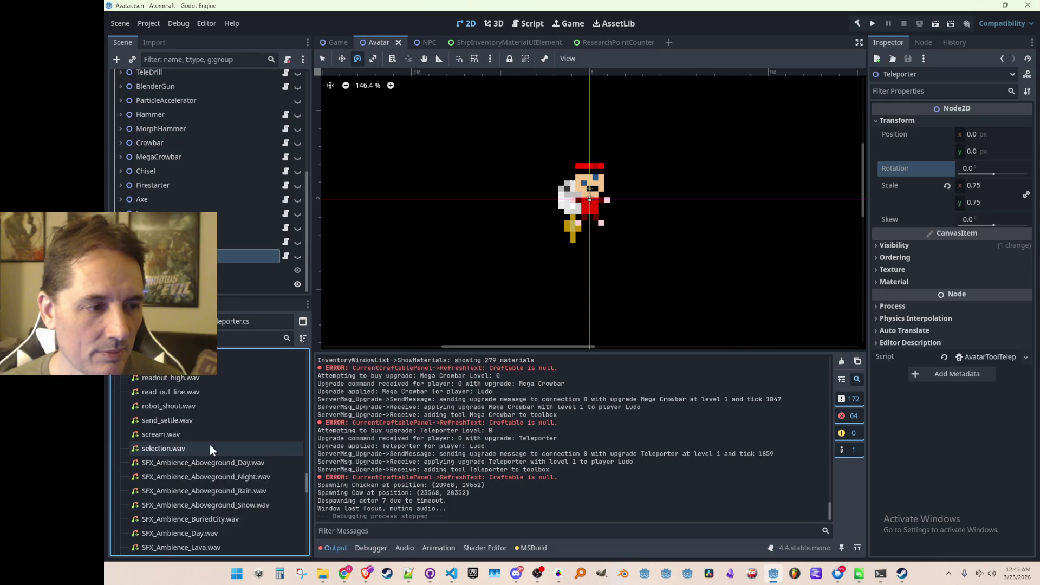
pyautogui.scroll(-10, 210, 444)
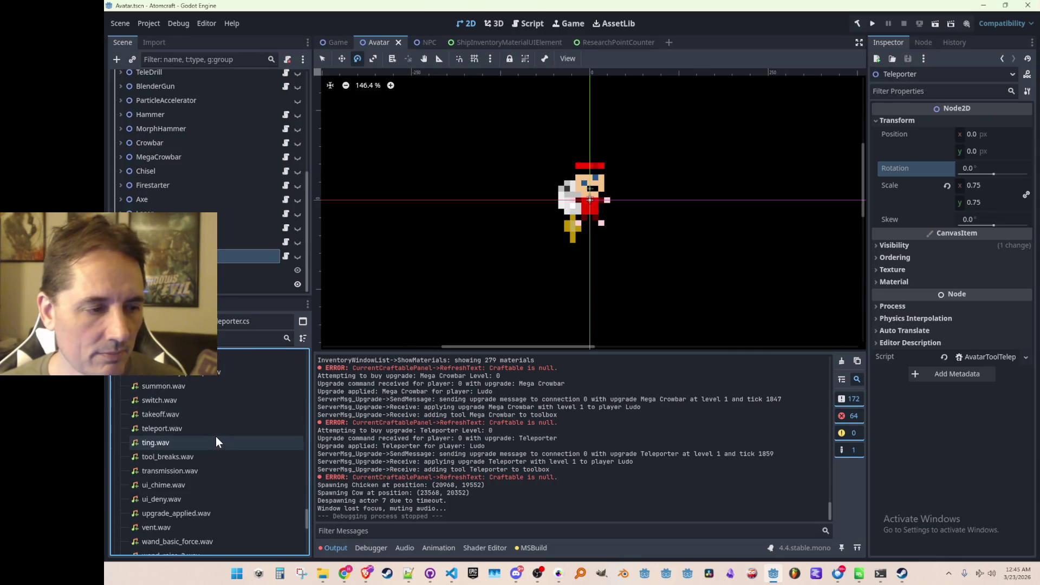
pyautogui.click(212, 427)
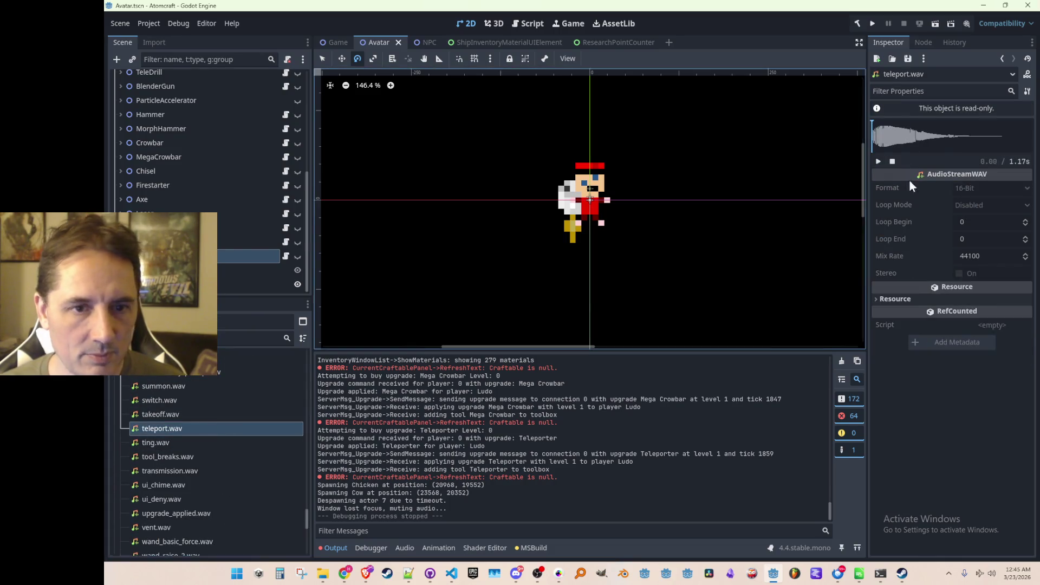
pyautogui.click(879, 161)
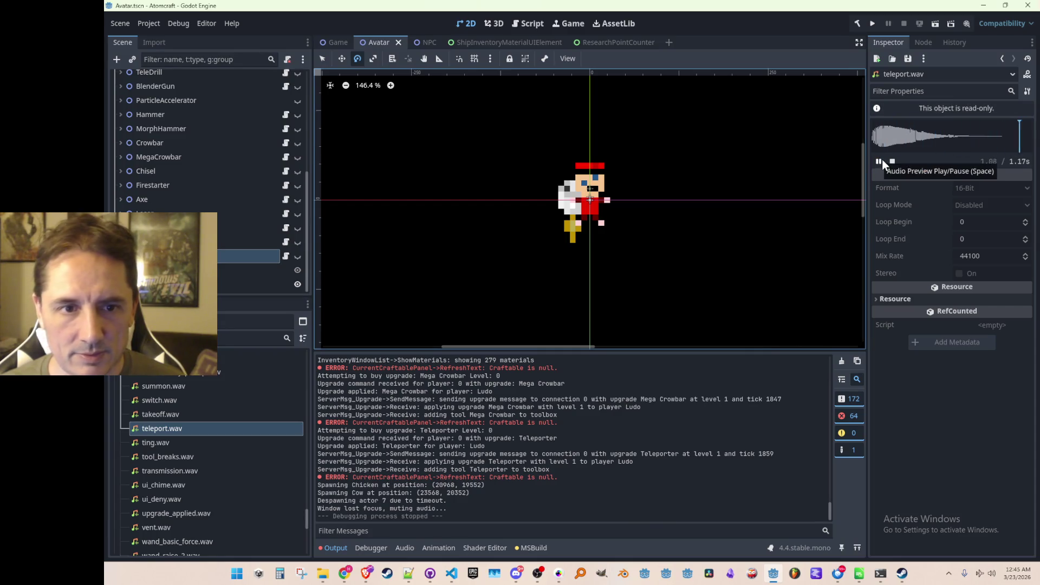
pyautogui.rightClick(164, 430)
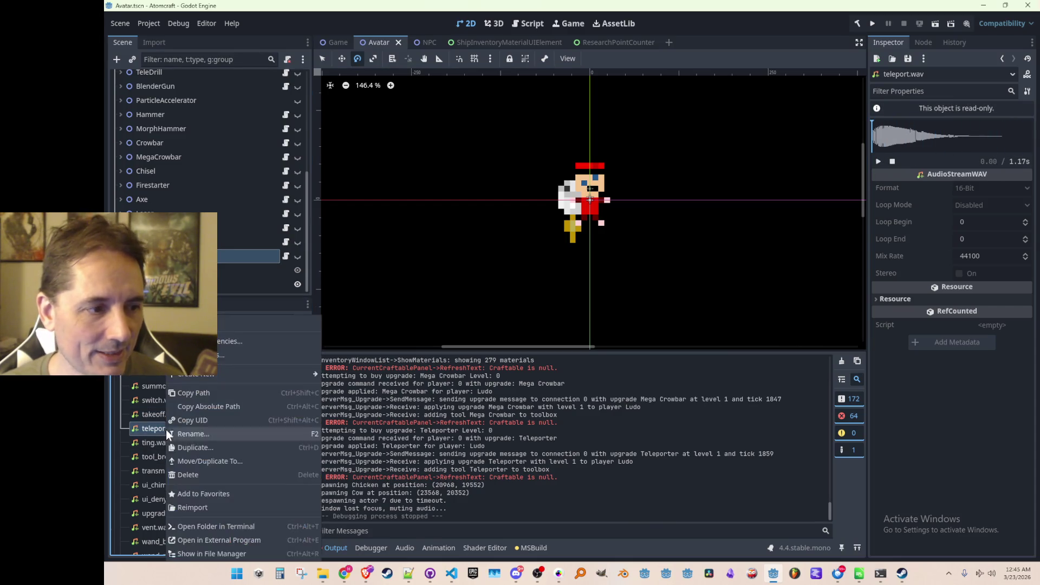
pyautogui.click(222, 474)
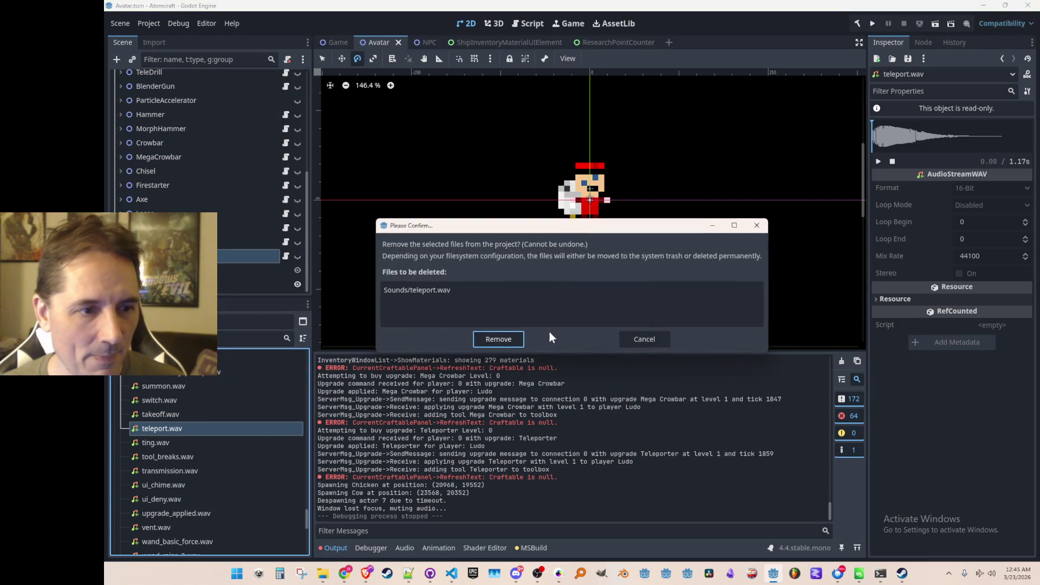
pyautogui.click(508, 339)
# - Rename the added teleport_exit.wav to teleport.wav and preview the new 0.78 s sound
pyautogui.click(205, 415)
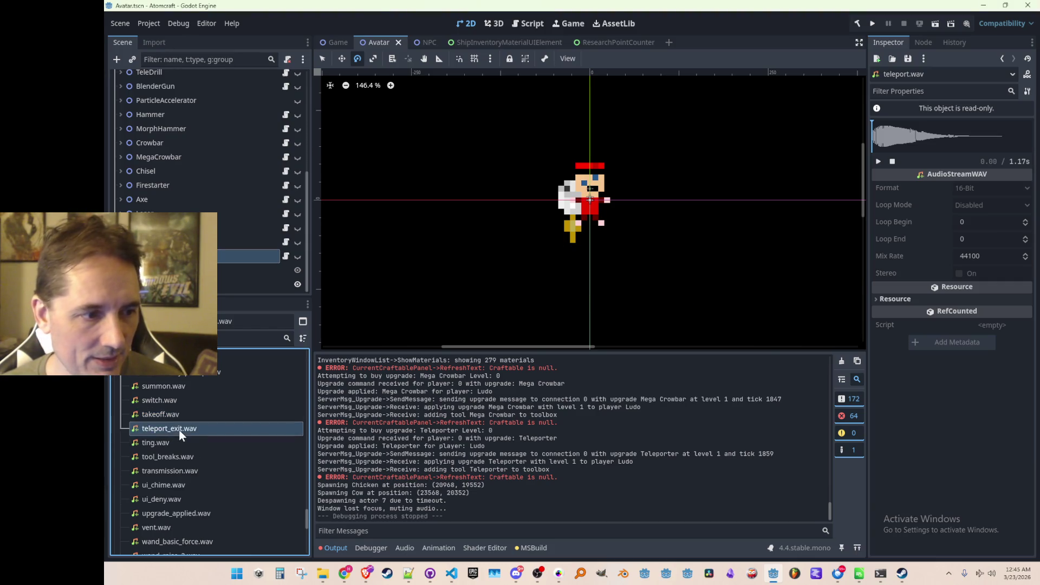
pyautogui.click(180, 430)
pyautogui.press('F2')
pyautogui.press('Right')
pyautogui.press('BackSpace')
pyautogui.press('BackSpace')
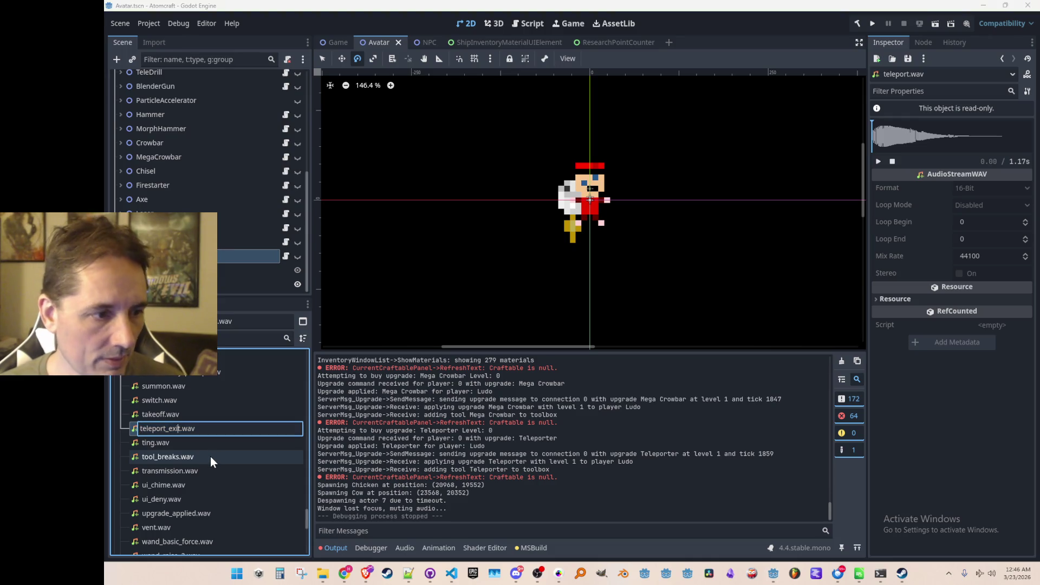
pyautogui.press('BackSpace')
pyautogui.press('BackSpace')
pyautogui.press('BackSpace')
pyautogui.write('.')
pyautogui.press('Return')
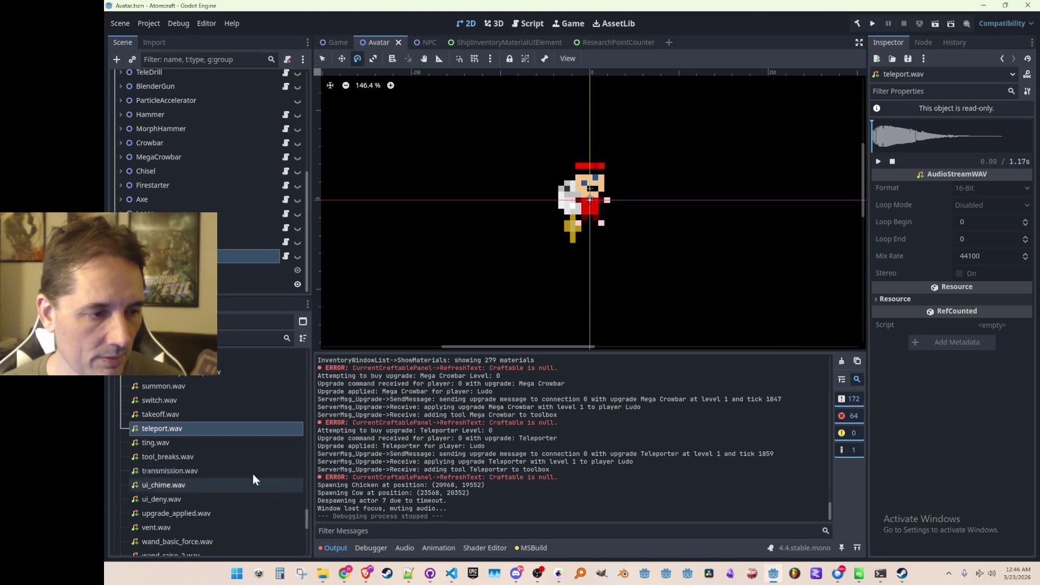
pyautogui.click(879, 162)
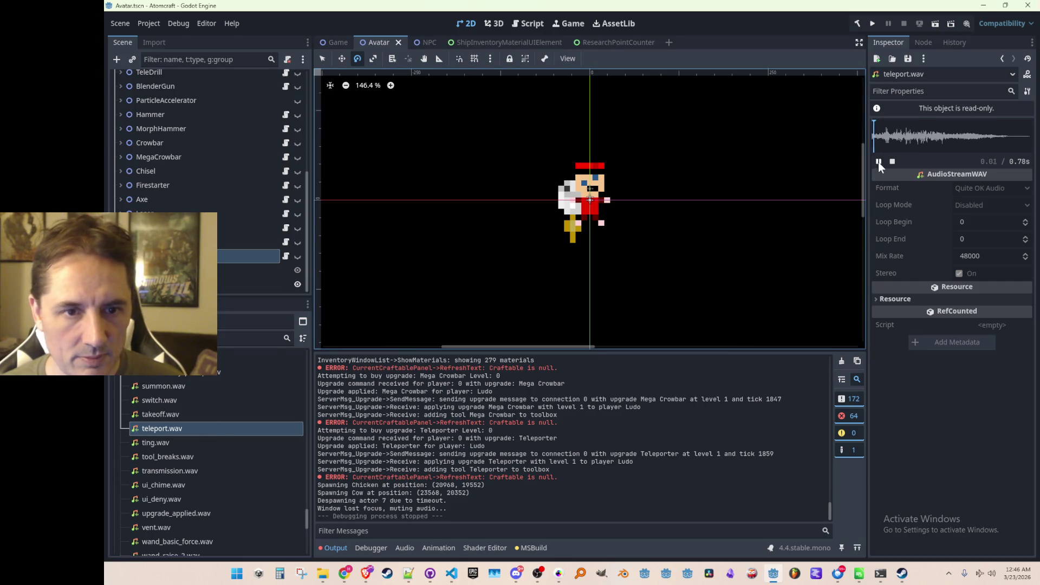
pyautogui.click(451, 573)
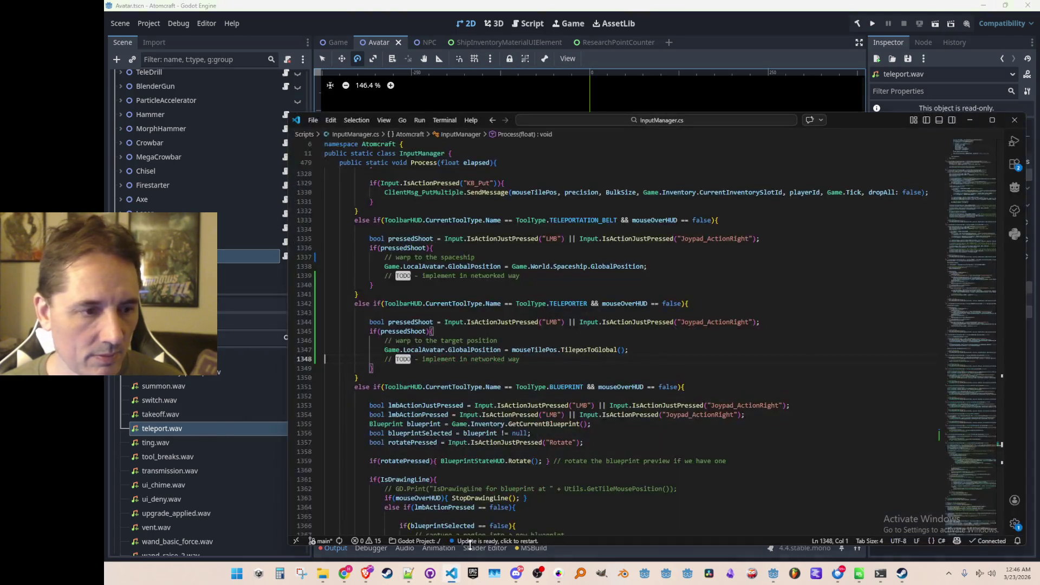
# - Open AudioCueTypes.cs via Quick Open and search it for TEL
pyautogui.hotkey('ctrl', 'p')
pyautogui.write('Audiocl')
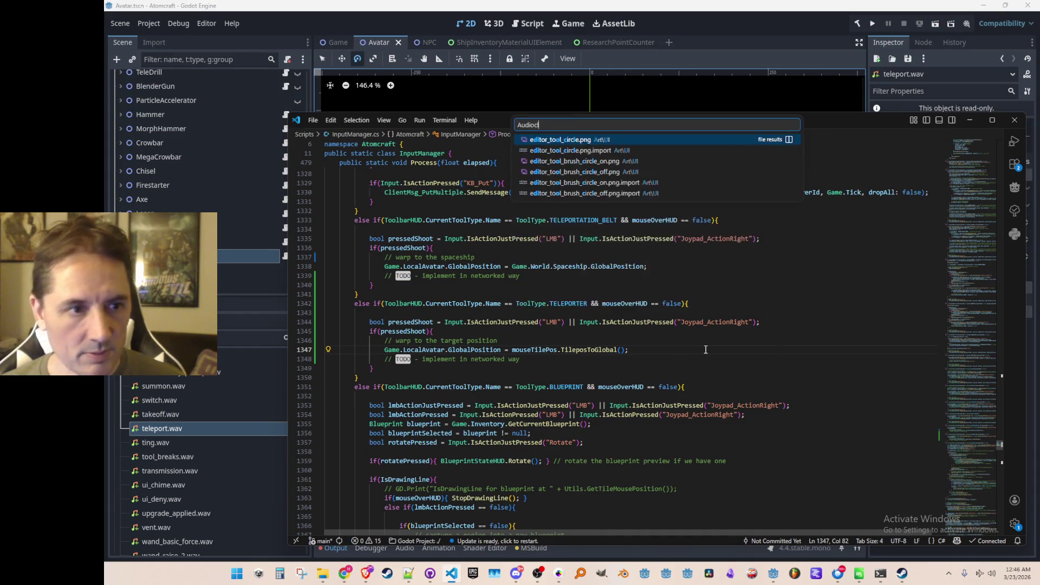
pyautogui.write('ue')
pyautogui.press('Down')
pyautogui.press('Down')
pyautogui.press('Down')
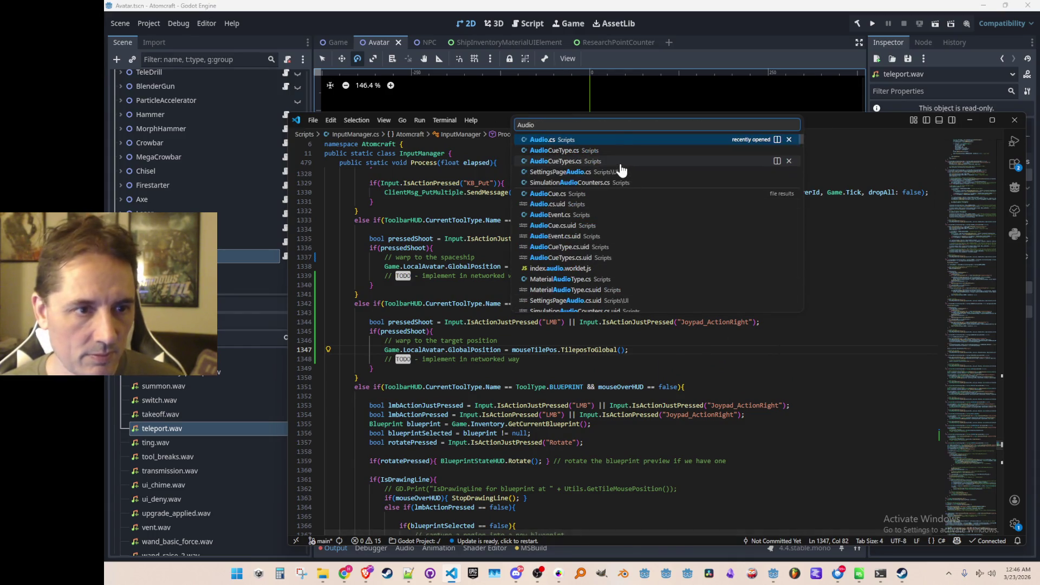
pyautogui.press('Return')
pyautogui.hotkey('ctrl', 'd')
pyautogui.hotkey('ctrl', 'f')
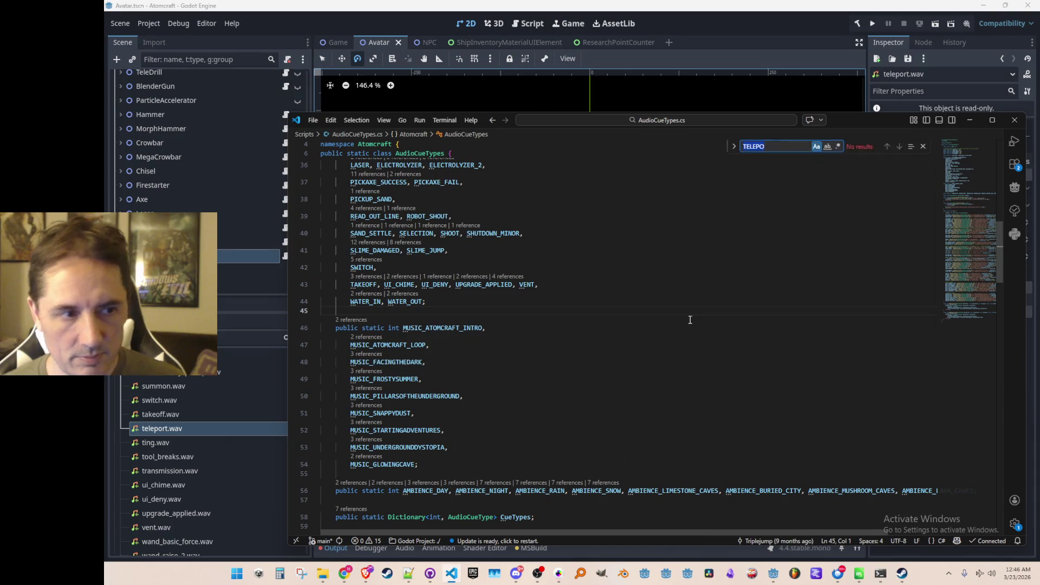
pyautogui.write('TEL')
pyautogui.press('Escape')
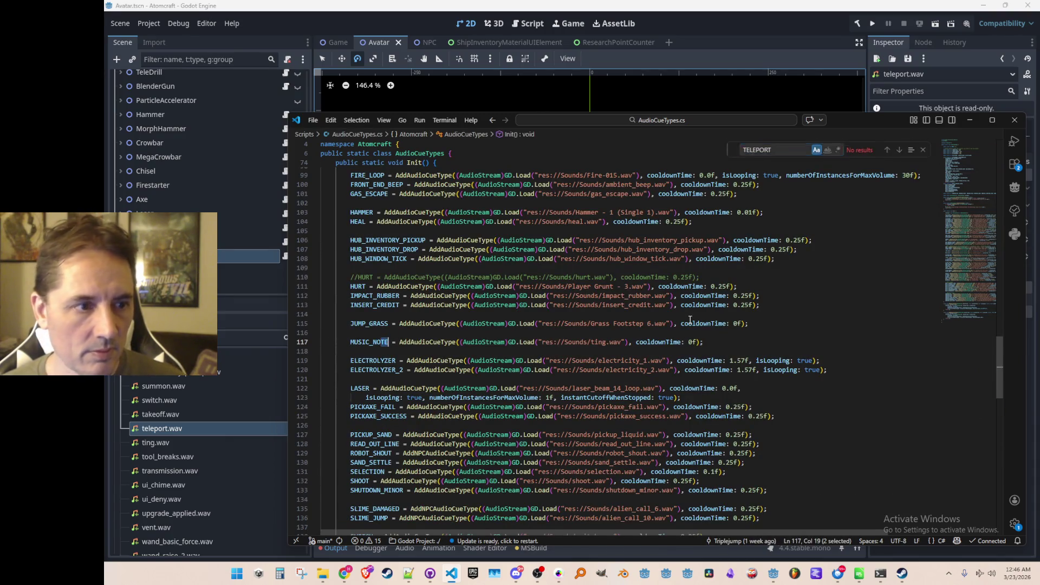
pyautogui.press('Home')
# - Add a TELEPORT entry after VENT in the audio cue names list
pyautogui.press('End')
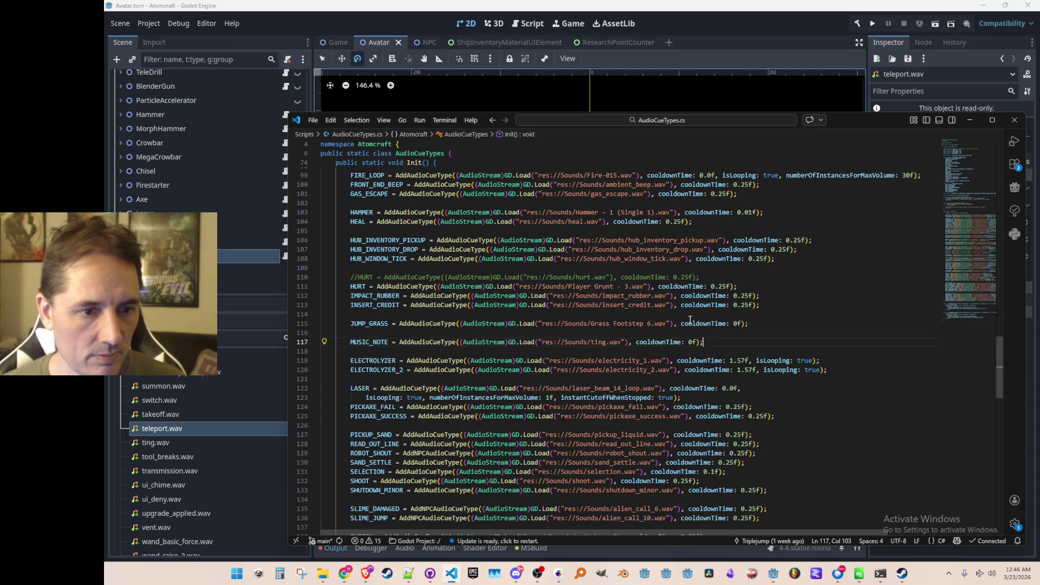
pyautogui.press('Return')
pyautogui.press('Up')
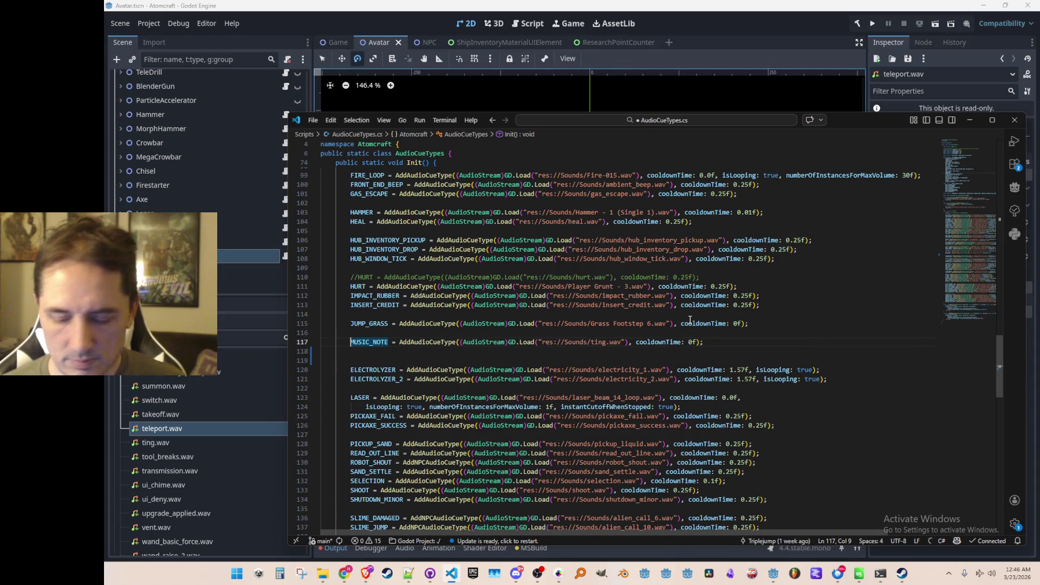
pyautogui.hotkey('ctrl', 's')
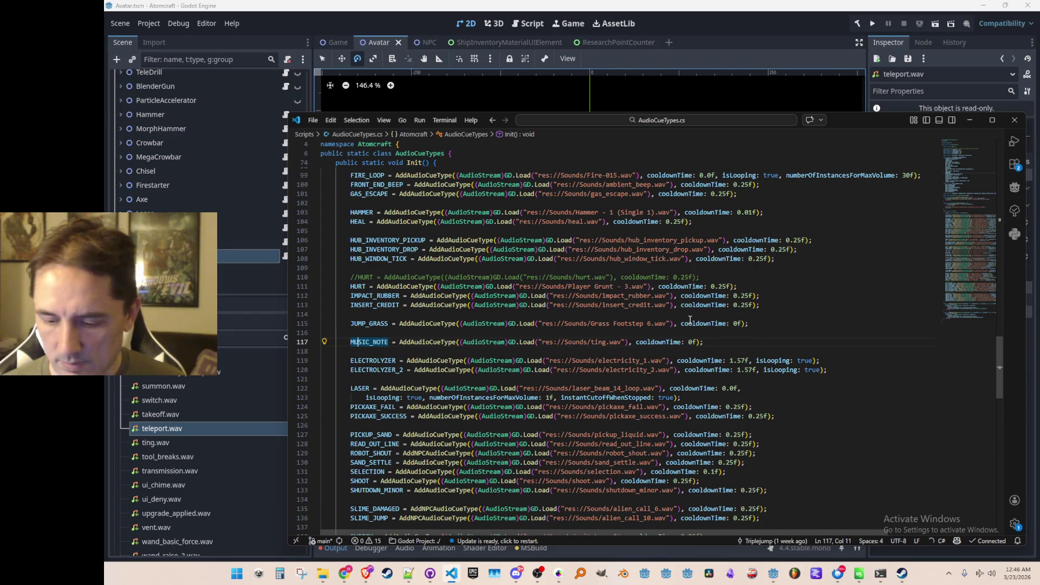
pyautogui.press('F12')
pyautogui.click(671, 301)
pyautogui.press('Down')
pyautogui.press('Down')
pyautogui.press('Return')
pyautogui.write('TELEPO')
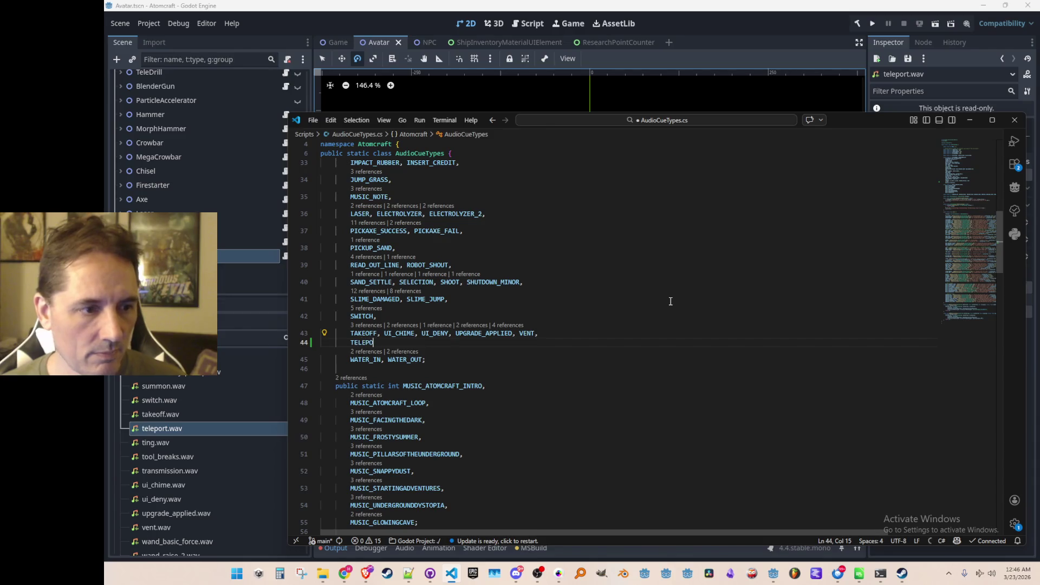
pyautogui.press('BackSpace')
pyautogui.write(',')
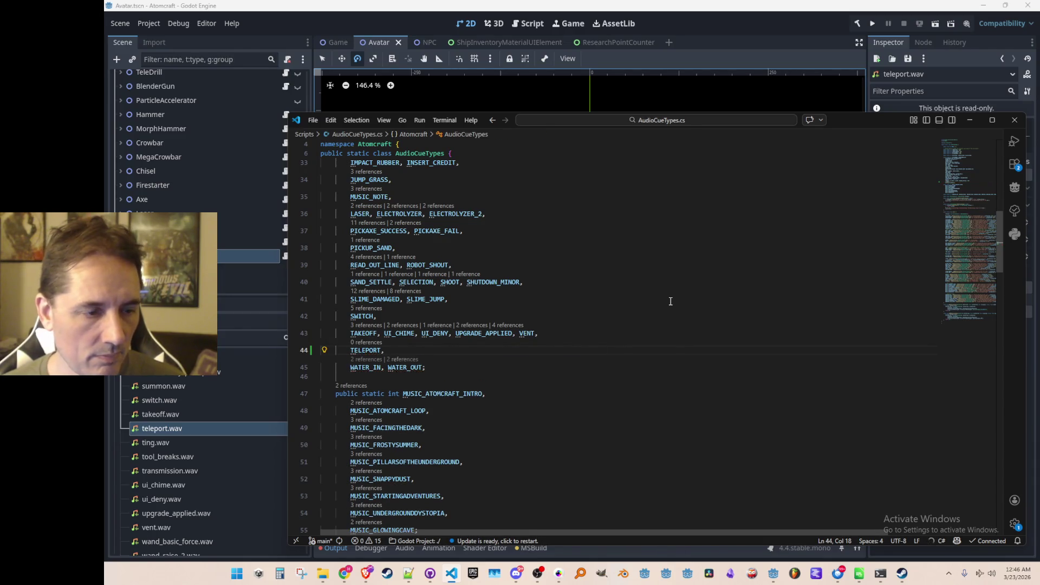
pyautogui.press('Left')
pyautogui.hotkey('ctrl', 'd')
# - Add a TELEPORT assignment loading res://Sounds/teleport.wav after TAKEOFF, and save AudioCueTypes.cs
pyautogui.hotkey('ctrl', 'f')
pyautogui.write('VENT')
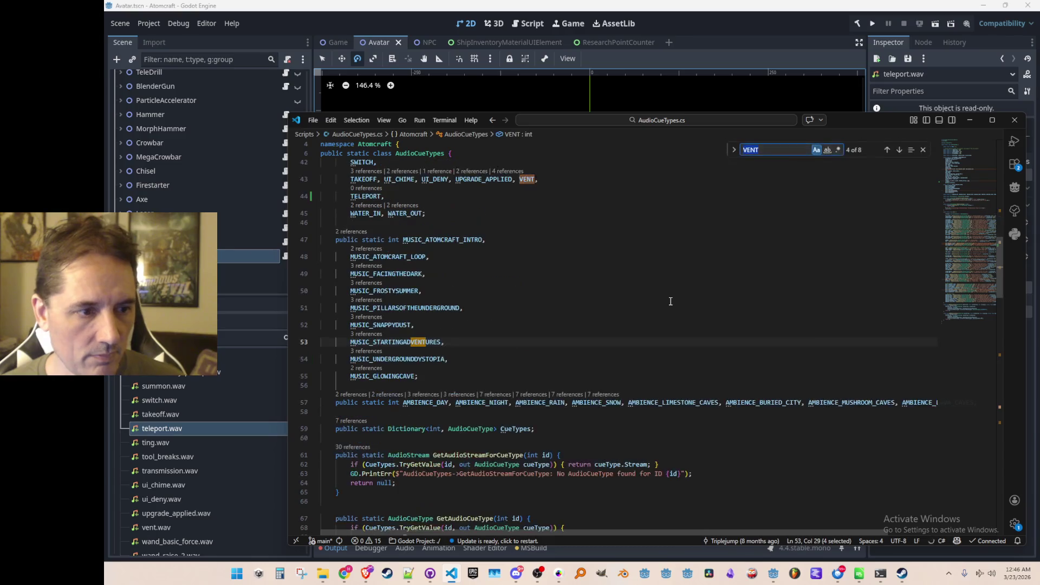
pyautogui.hotkey('ctrl', 'f')
pyautogui.write('SWITCH')
pyautogui.press('Escape')
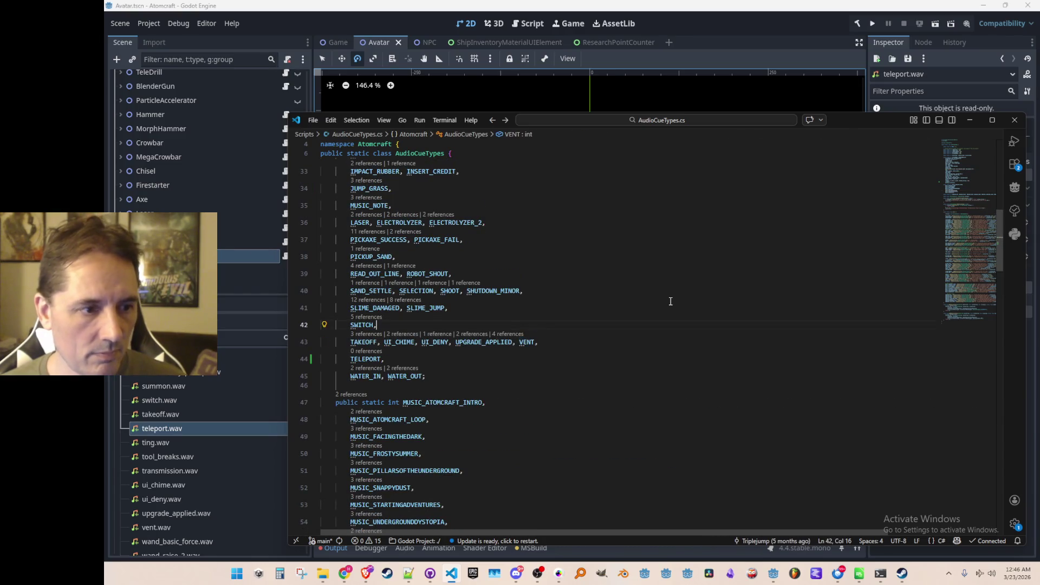
pyautogui.hotkey('ctrl', 'f')
pyautogui.press('Return')
pyautogui.press('Escape')
pyautogui.press('End')
pyautogui.press('Down')
pyautogui.press('Return')
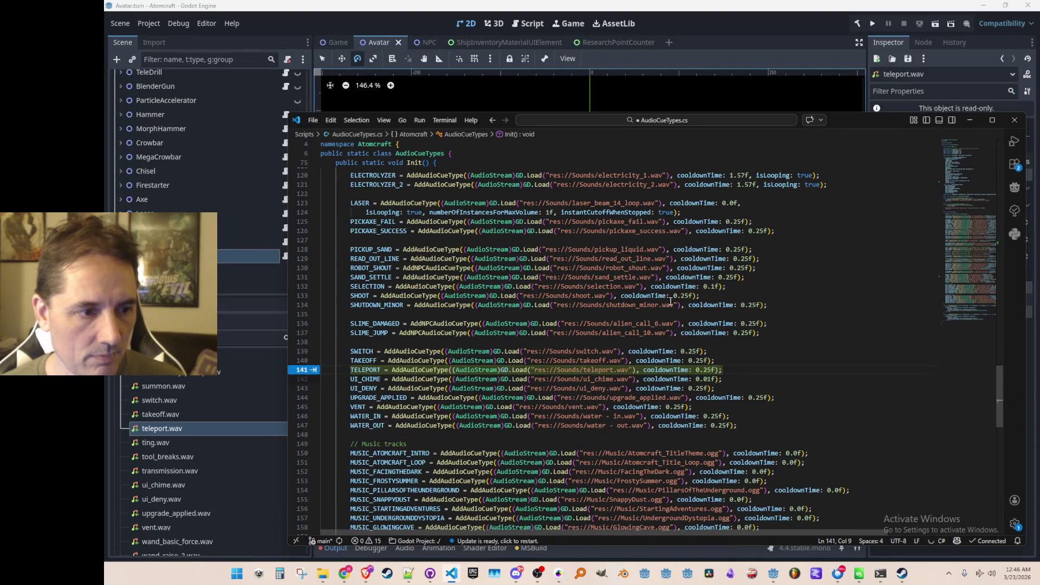
pyautogui.press('Tab')
pyautogui.hotkey('ctrl', 's')
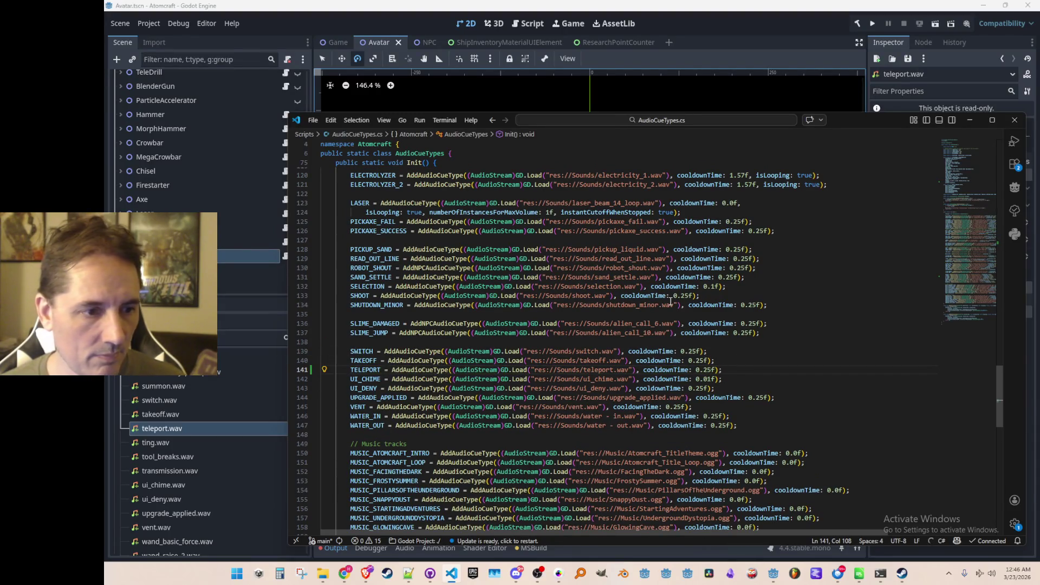
# - Change the TELEPORT cue's cooldown value to 0.05f
pyautogui.press('Left')
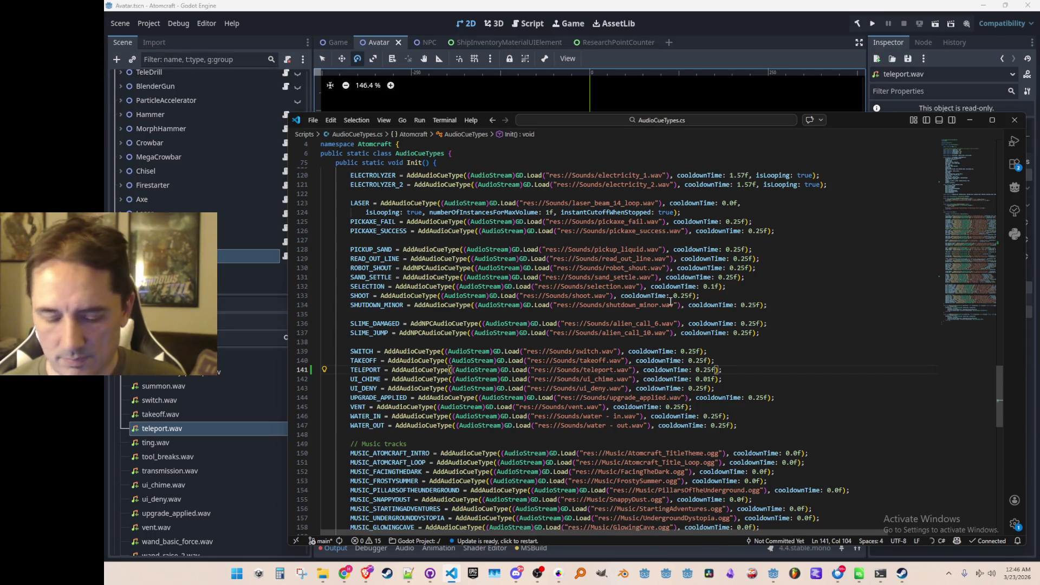
pyautogui.press('BackSpace')
pyautogui.write('0')
pyautogui.press('Home')
pyautogui.press('Home')
pyautogui.press('Up')
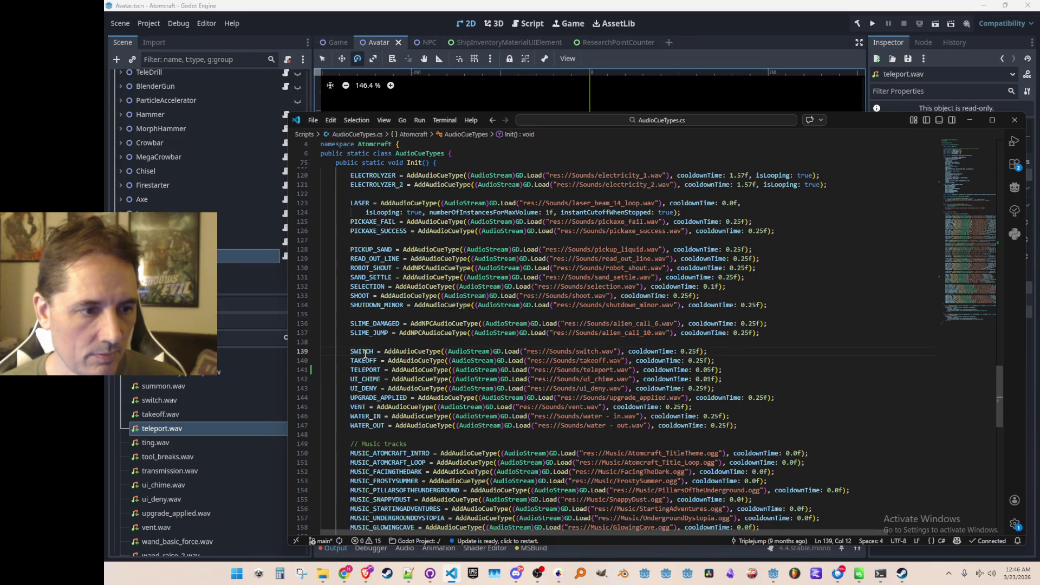
# - Go to the SWITCH cue's definition, list its references, then show recent project files
pyautogui.rightClick(365, 351)
pyautogui.click(433, 228)
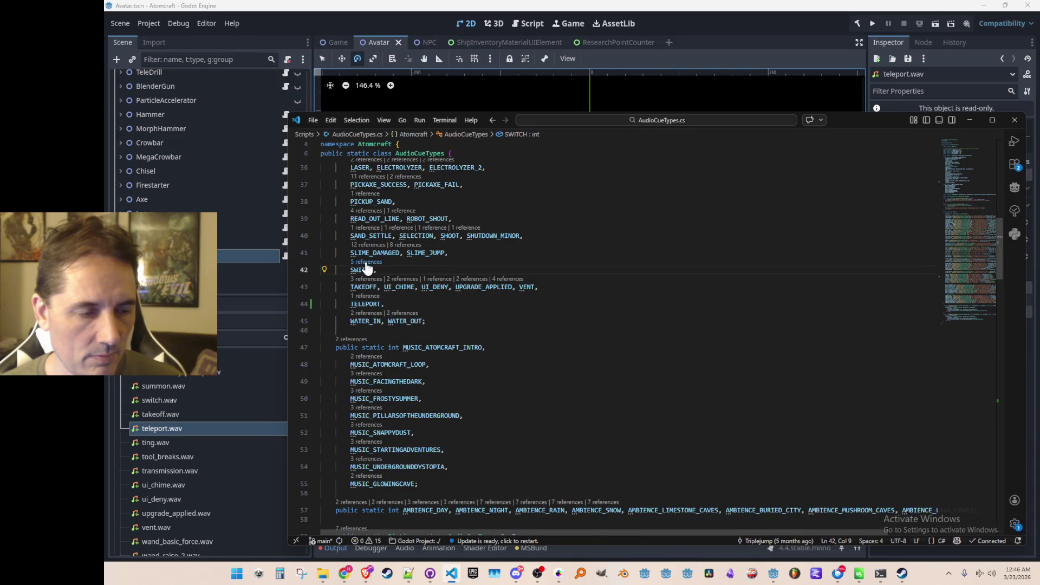
pyautogui.scroll(1, 392, 293)
pyautogui.click(372, 286)
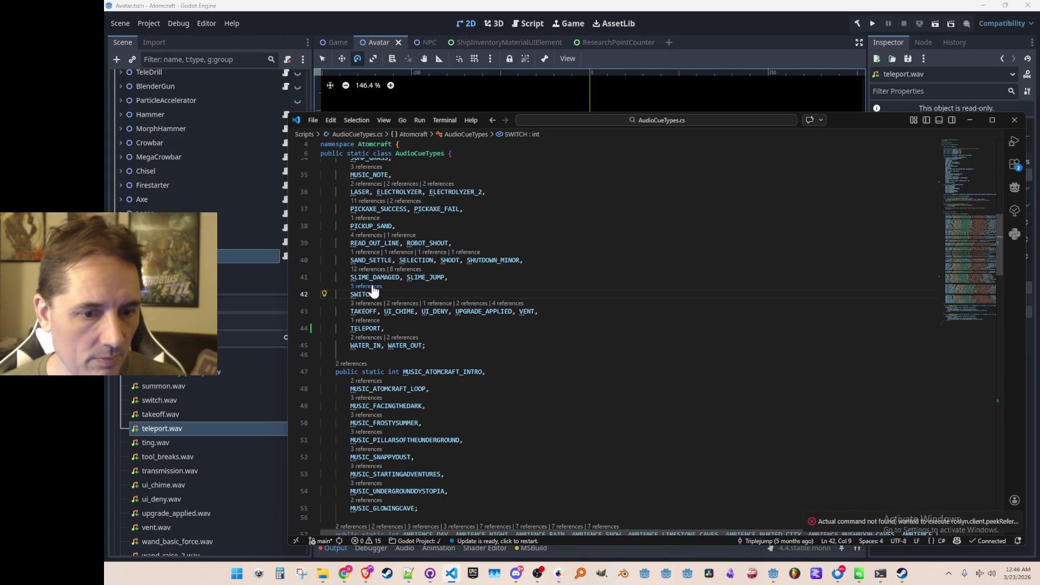
pyautogui.scroll(4, 372, 292)
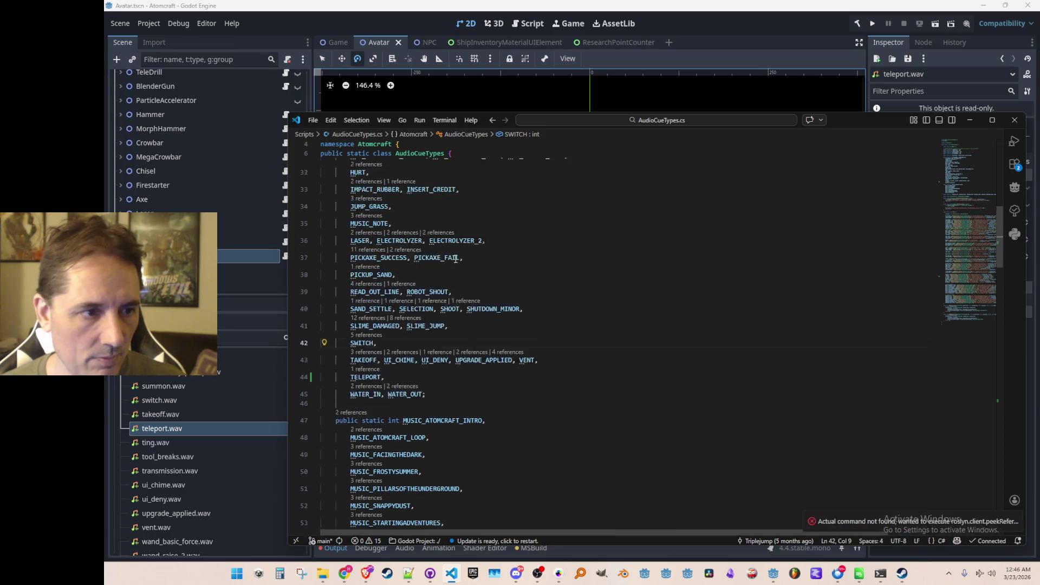
pyautogui.click(540, 274)
pyautogui.hotkey('ctrl', 't')
pyautogui.press('BackSpace')
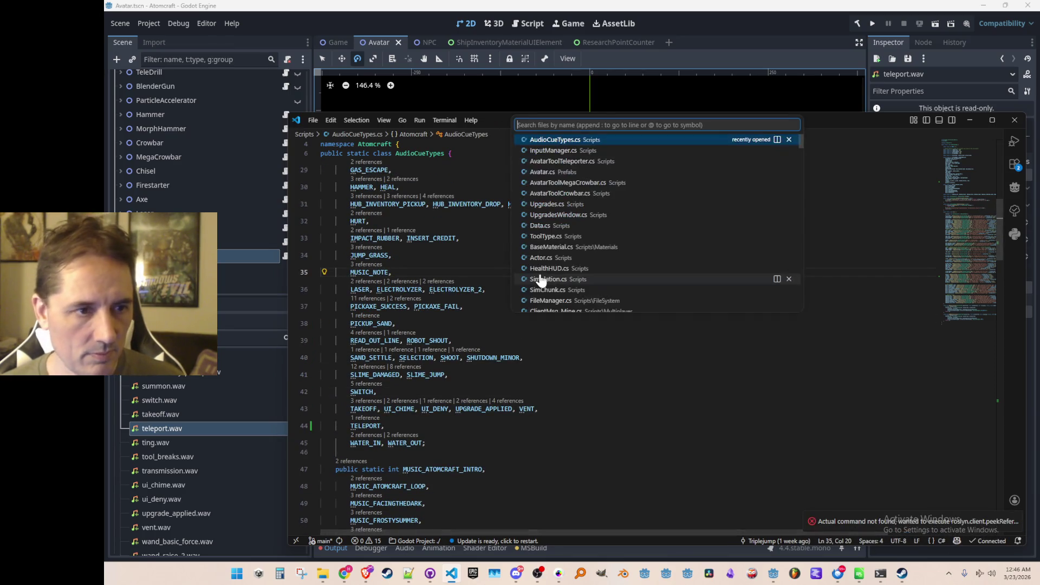
# - Open InputManager.cs and copy an existing Audio.Play line
pyautogui.click(650, 151)
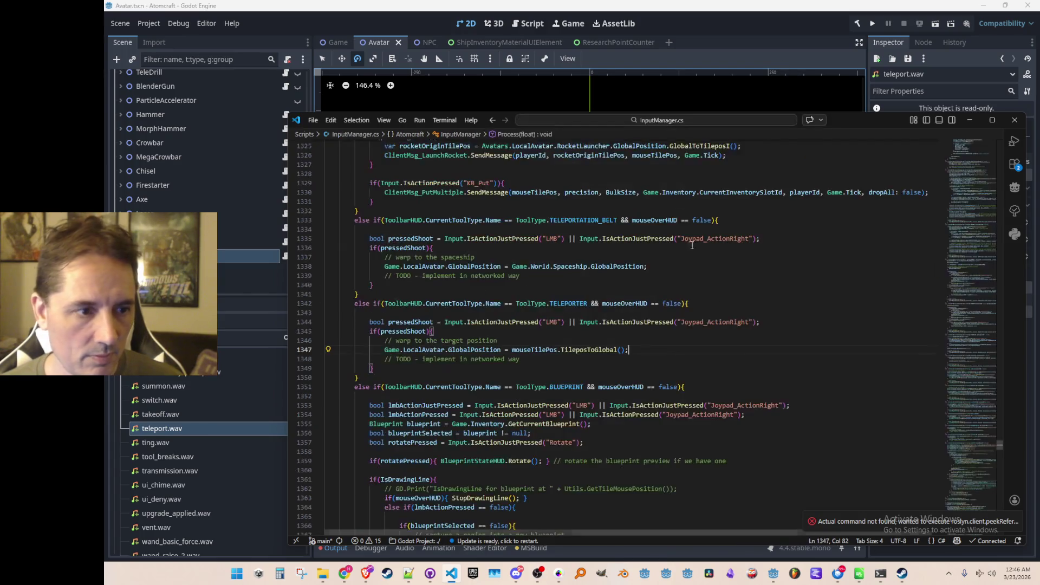
pyautogui.scroll(10, 832, 357)
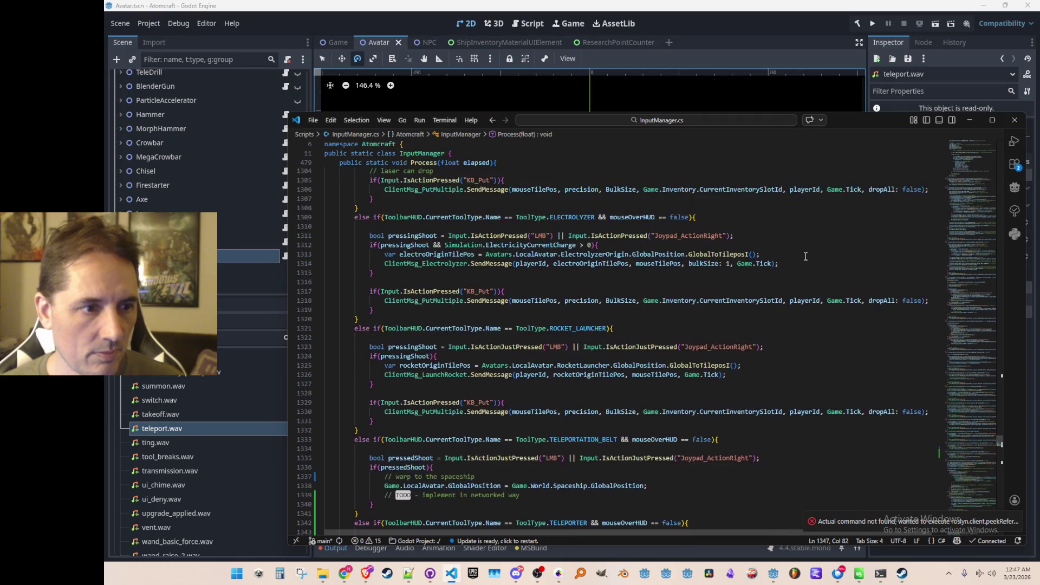
pyautogui.hotkey('ctrl', 'f')
pyautogui.write('Audio')
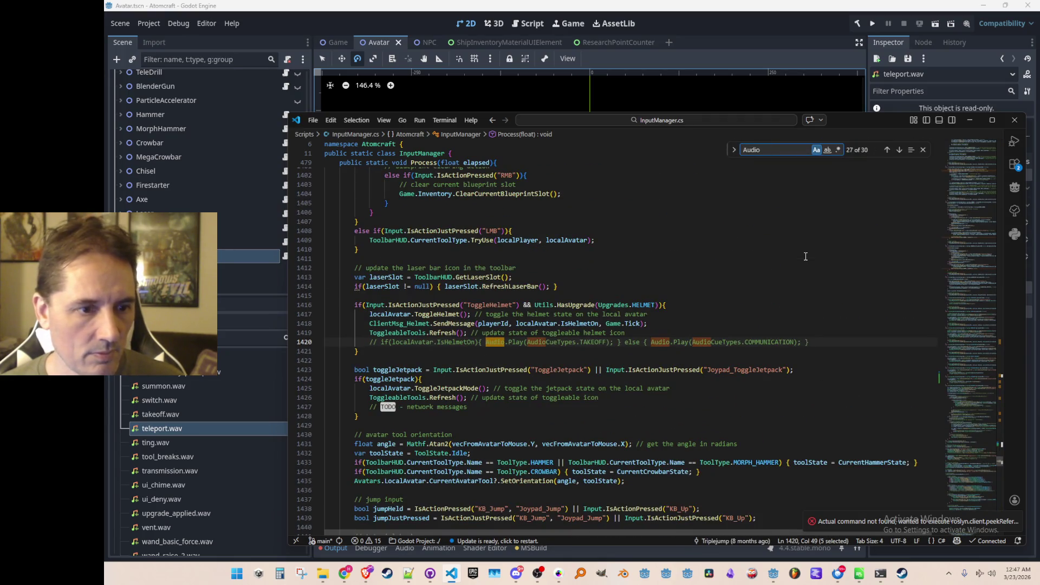
pyautogui.write('.p')
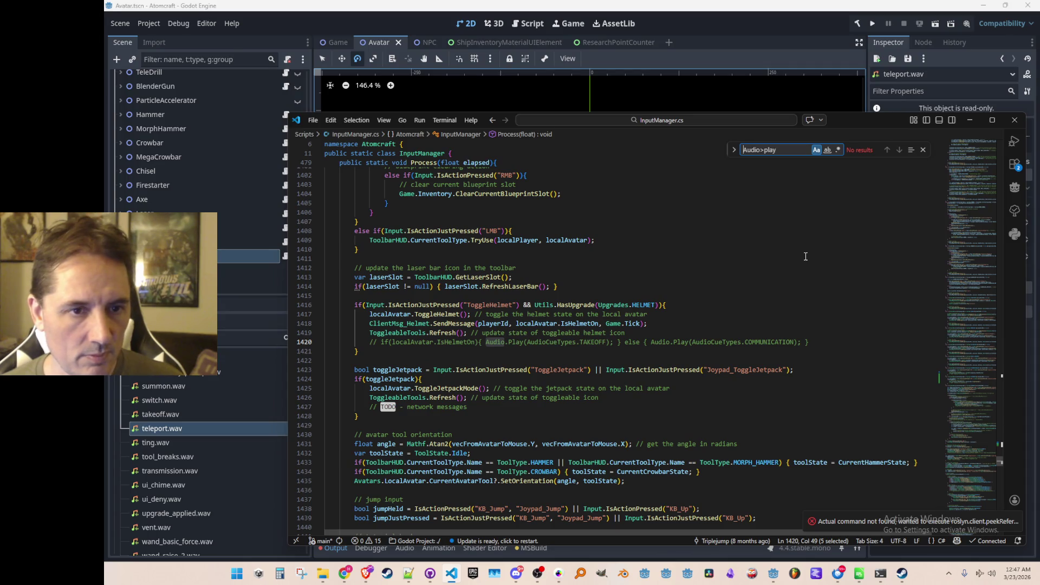
pyautogui.press('BackSpace')
pyautogui.write('.Play')
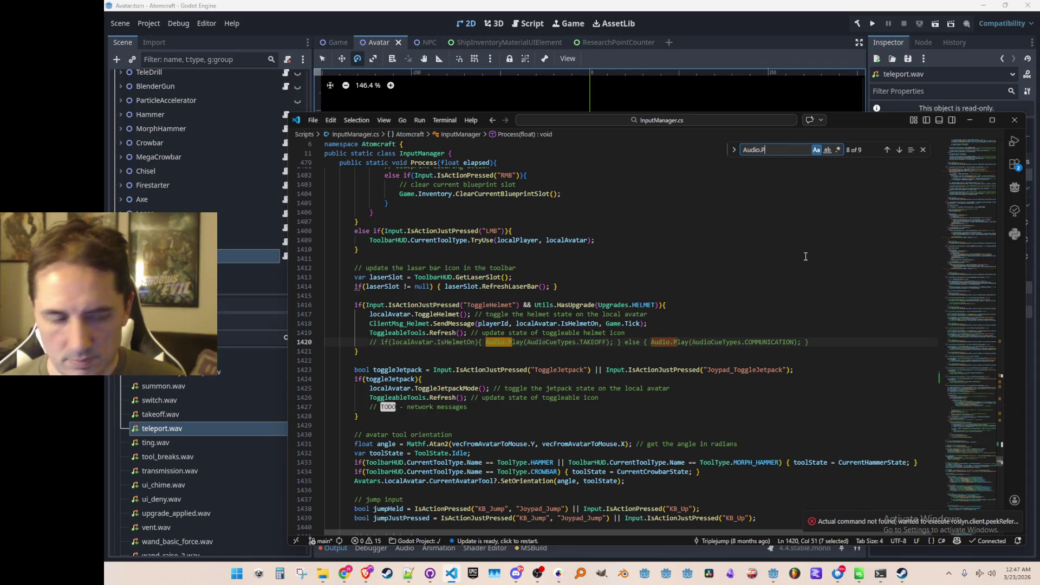
pyautogui.press('Return')
pyautogui.press('Escape')
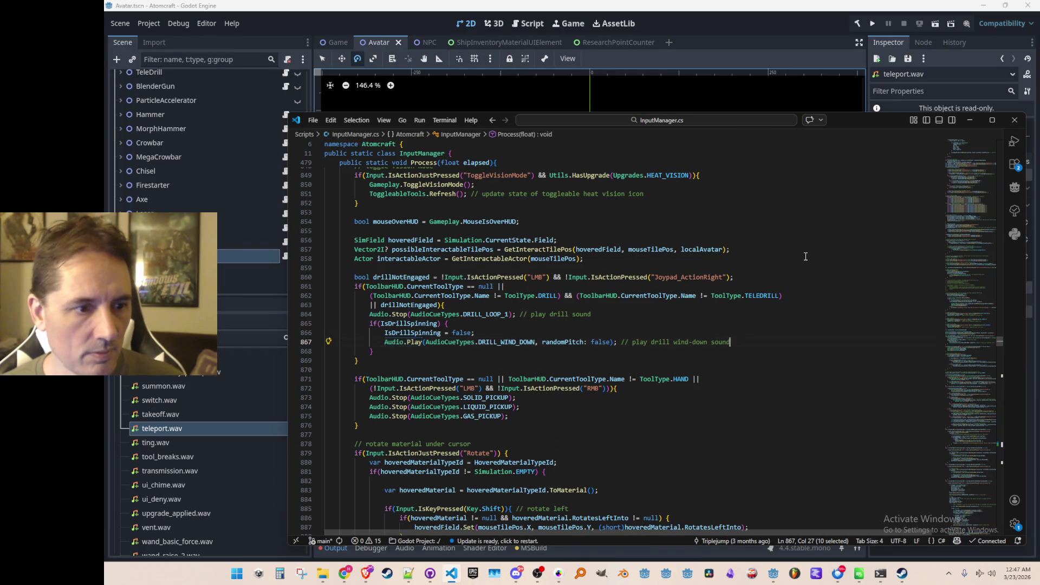
pyautogui.hotkey('shift', 'End')
pyautogui.hotkey('ctrl', 'c')
pyautogui.hotkey('ctrl', 'shift', 'Left')
# - Paste the Audio.Play line into the Teleporter block, set its cue to TELEPORT, and save
pyautogui.hotkey('ctrl', 'F3')
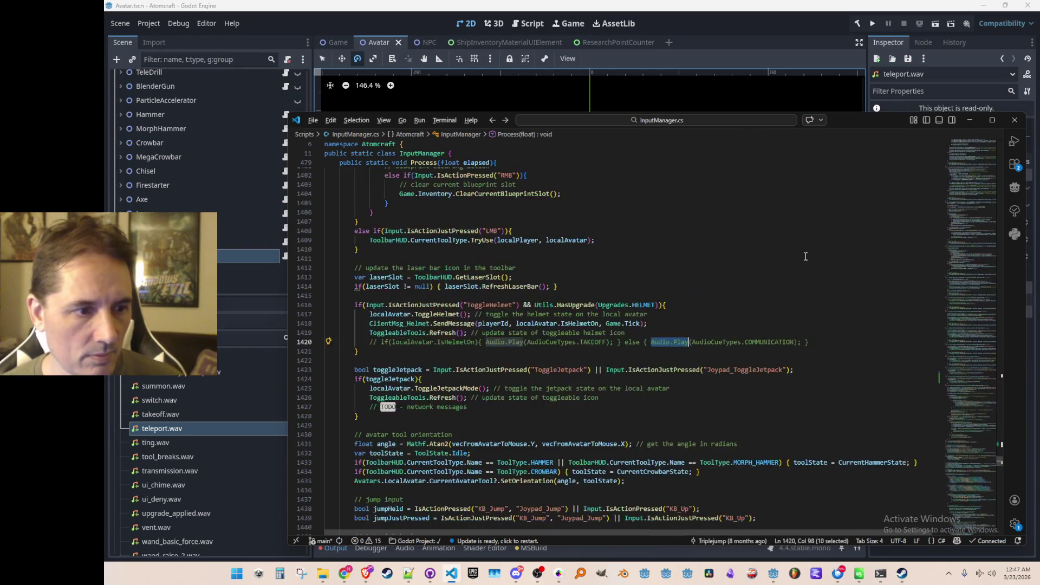
pyautogui.press('Down')
pyautogui.press('Down')
pyautogui.press('Down')
pyautogui.press('End')
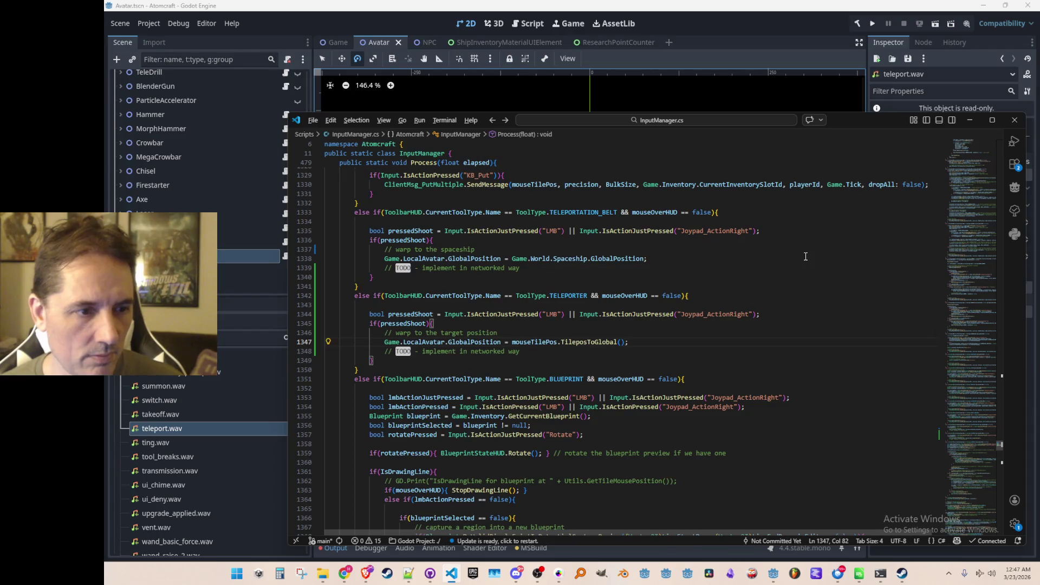
pyautogui.press('Down')
pyautogui.scroll(-1, 860, 336)
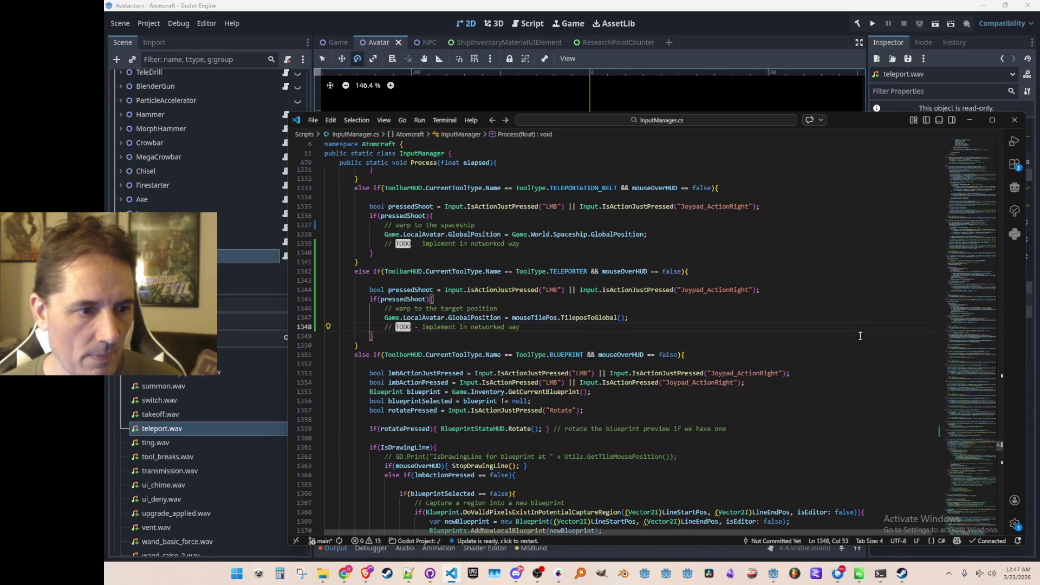
pyautogui.hotkey('ctrl', 'shift', 'Return')
pyautogui.hotkey('ctrl', 'v')
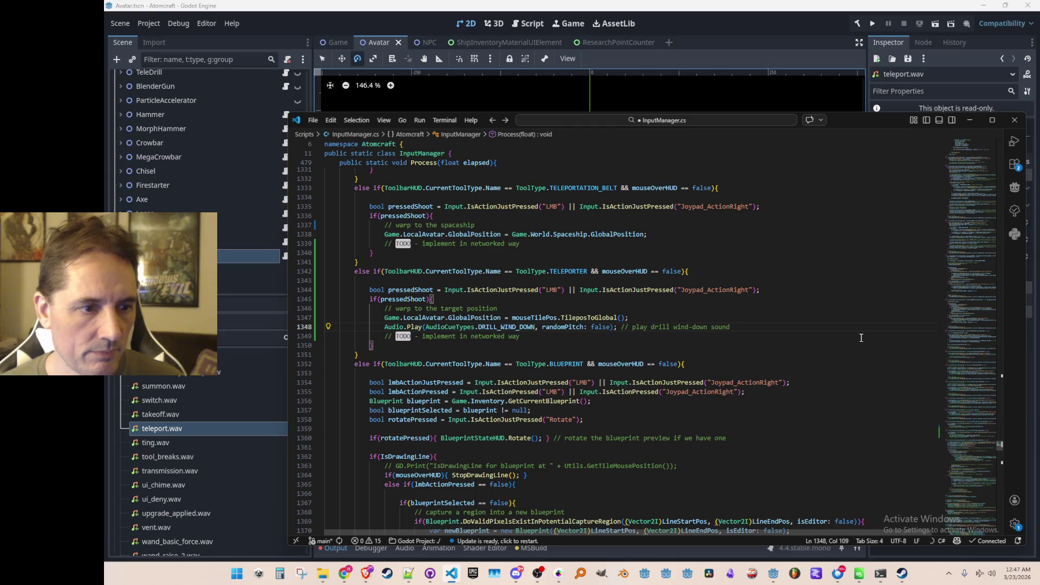
pyautogui.press('Tab')
pyautogui.hotkey('ctrl', 's')
pyautogui.press('End')
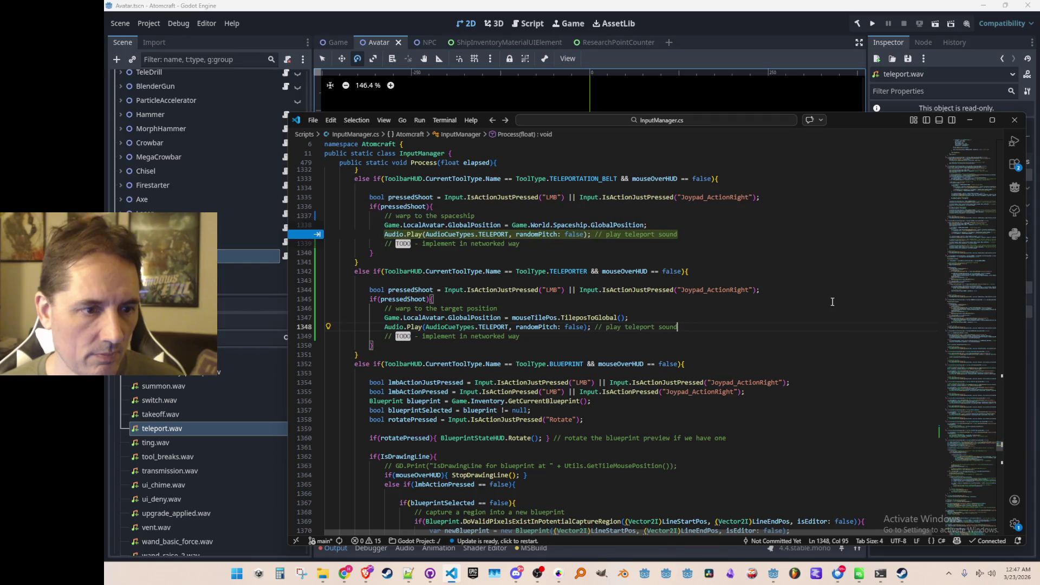
pyautogui.press('Escape')
# - Copy the TELEPORT sound line into the teleportation belt block
pyautogui.scroll(1, 822, 306)
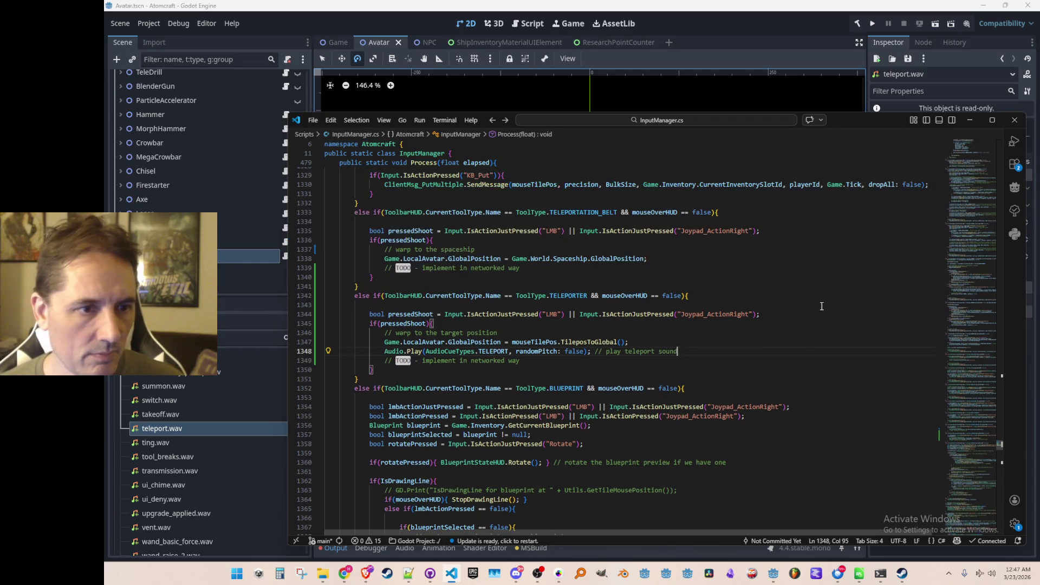
pyautogui.press('Home')
pyautogui.press('Home')
pyautogui.hotkey('shift', 'Down')
pyautogui.hotkey('ctrl', 'c')
pyautogui.press('Up')
pyautogui.press('Up')
pyautogui.press('Up')
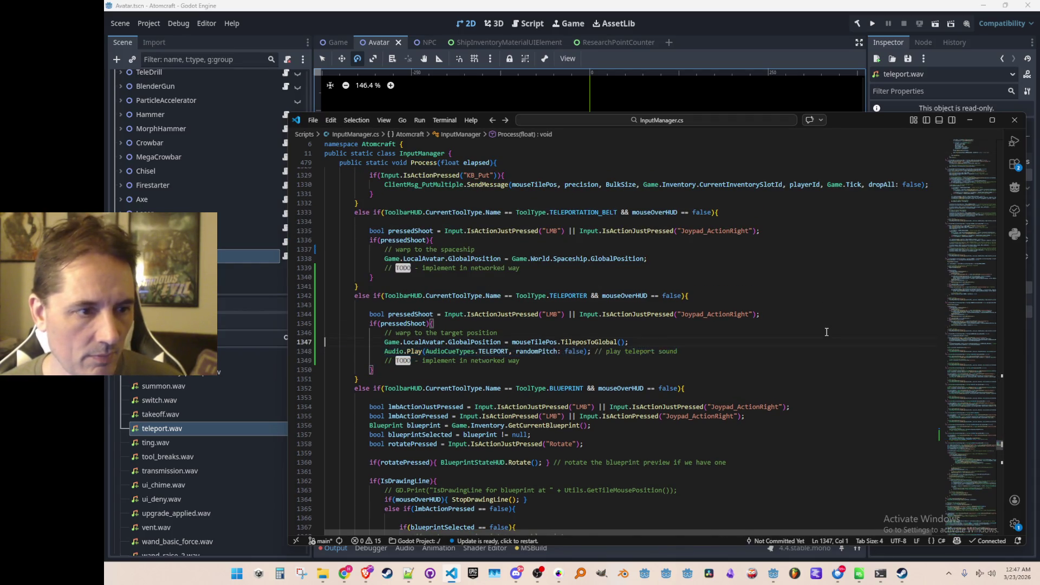
pyautogui.hotkey('ctrl', 'v')
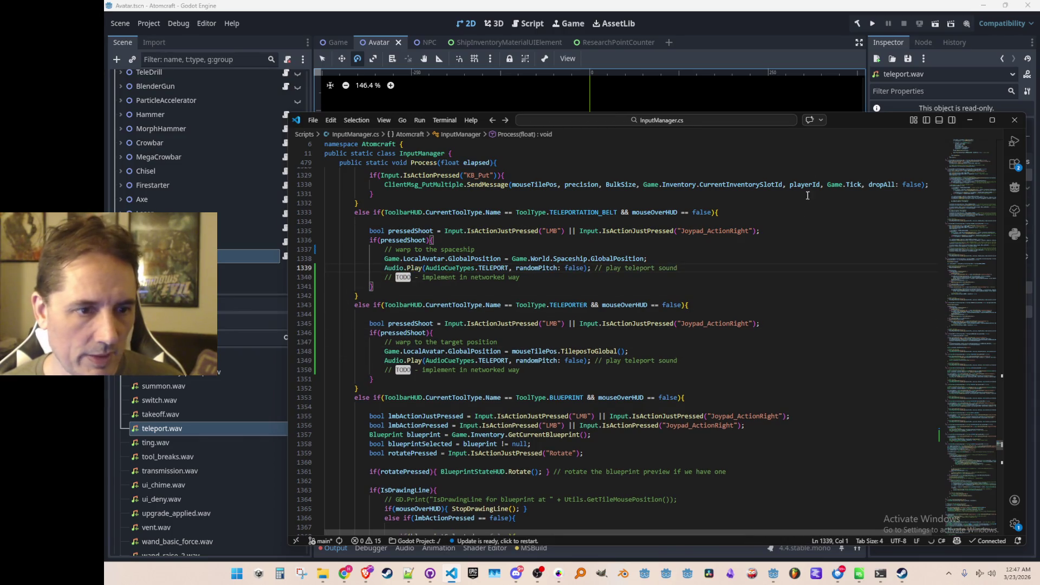
pyautogui.click(809, 14)
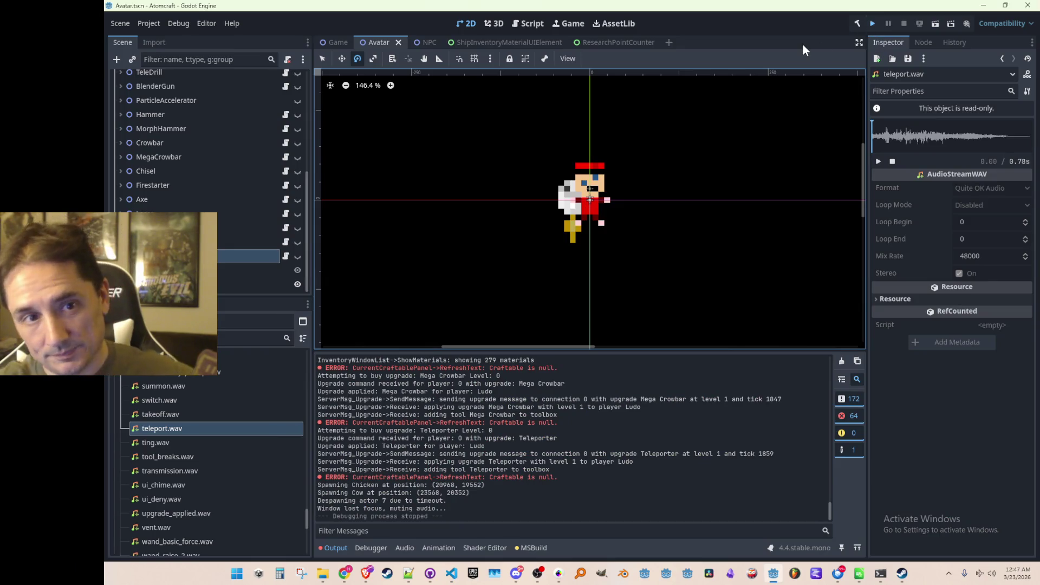
# - Save the scene and run the Atomcraft debug build to its title menu
pyautogui.hotkey('ctrl', 's')
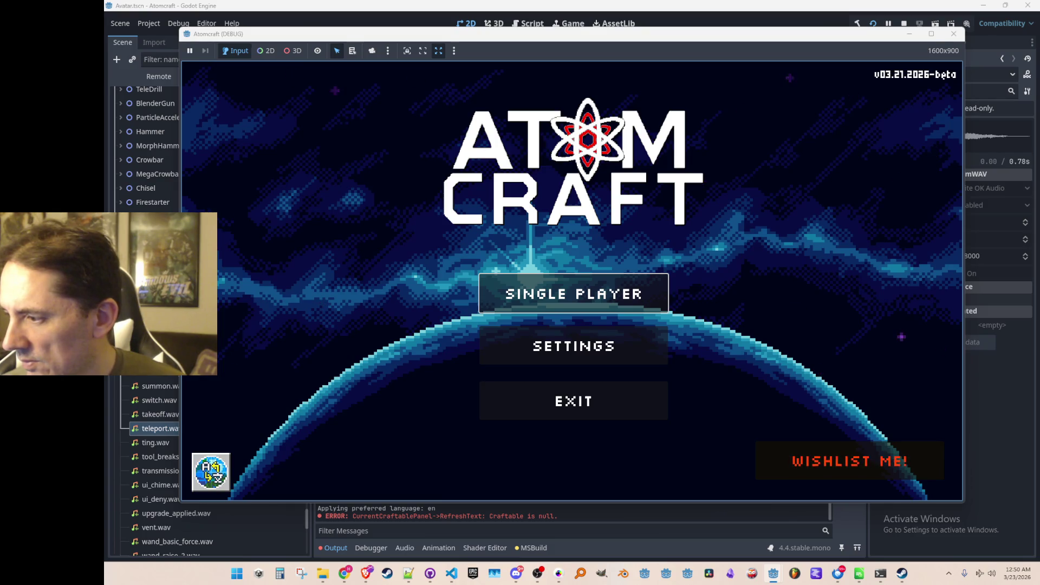
pyautogui.hotkey('alt', 'Tab')
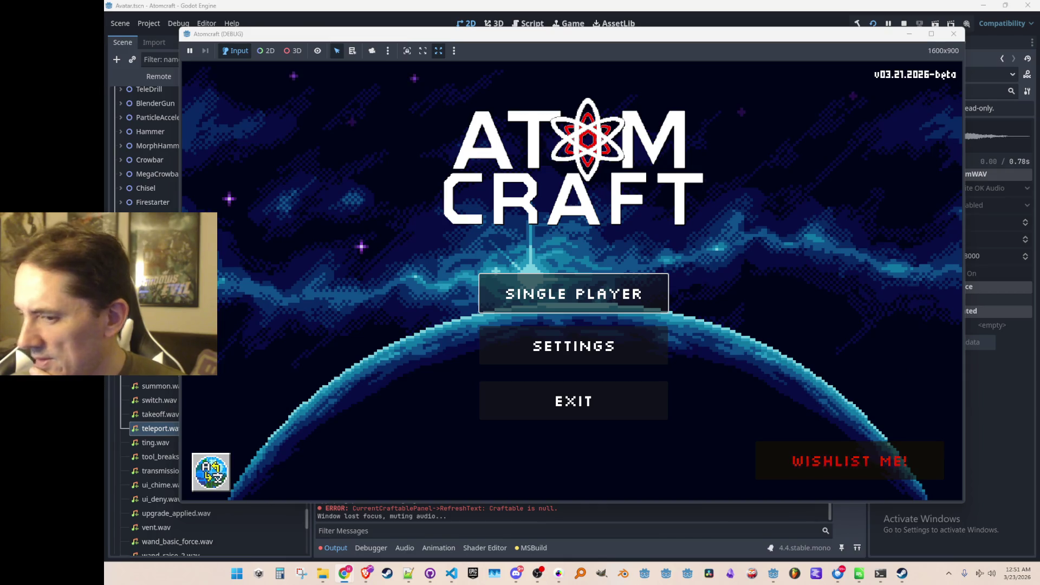
pyautogui.click(420, 339)
# - Start a single-player game with a player profile in the Enchanted Vista world
pyautogui.click(511, 311)
pyautogui.scroll(-2, 557, 309)
pyautogui.click(559, 309)
pyautogui.click(587, 291)
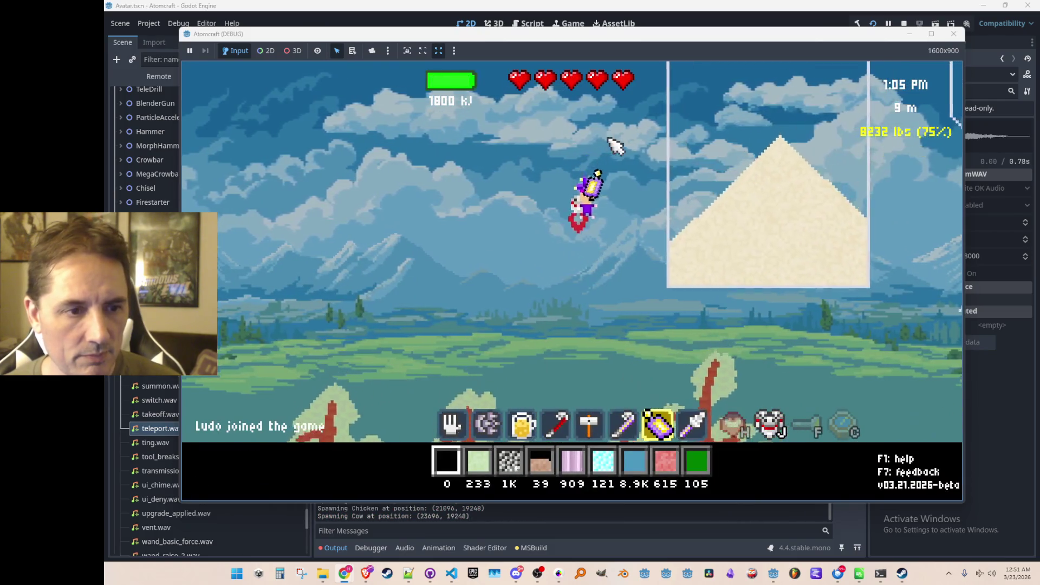
# - Teleport and fly the avatar rightward across the meadow, then open the inventory
pyautogui.click(877, 287)
pyautogui.click(230, 198)
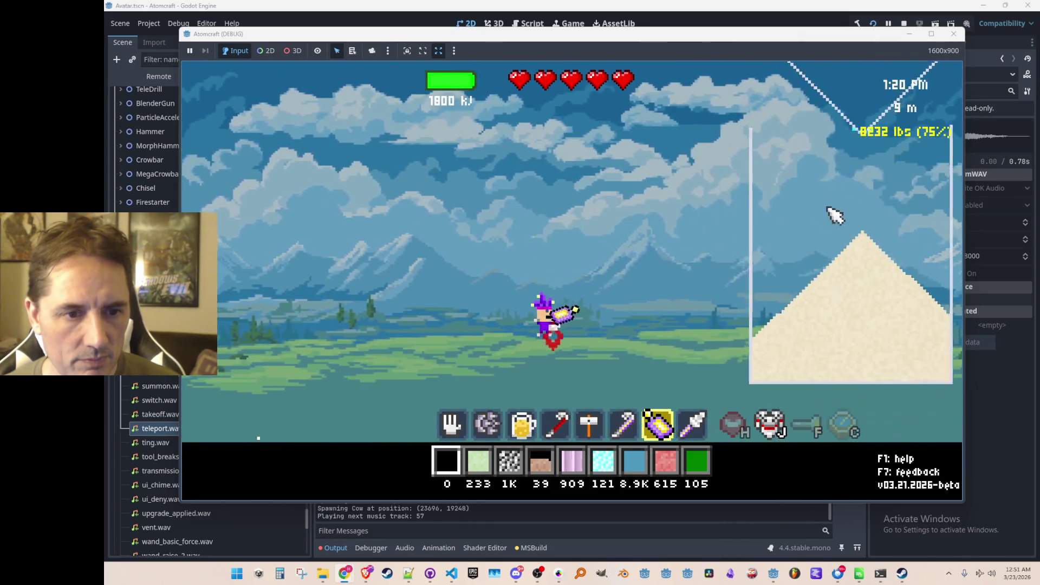
pyautogui.click(831, 216)
pyautogui.click(386, 206)
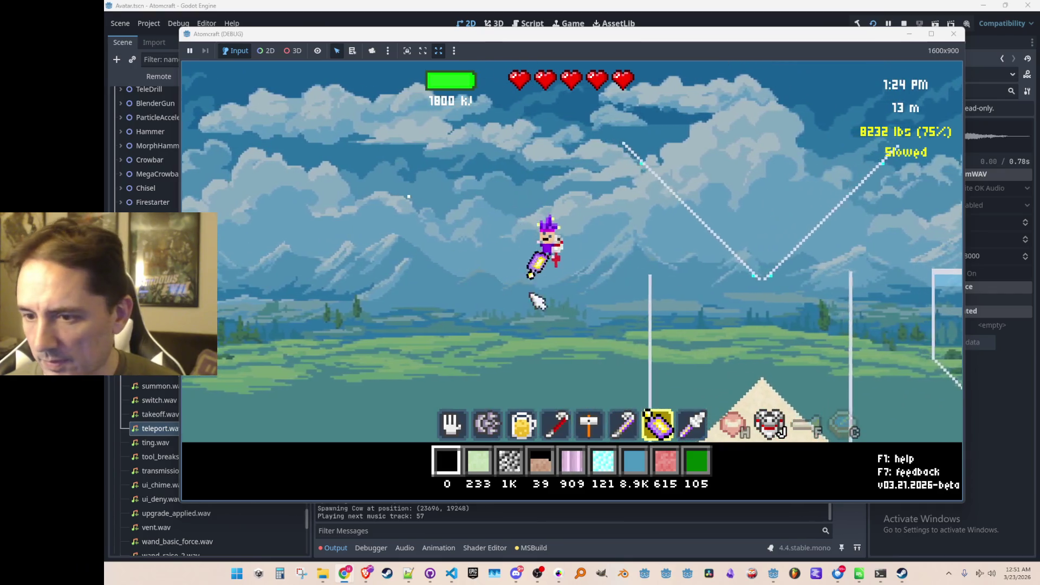
pyautogui.click(758, 190)
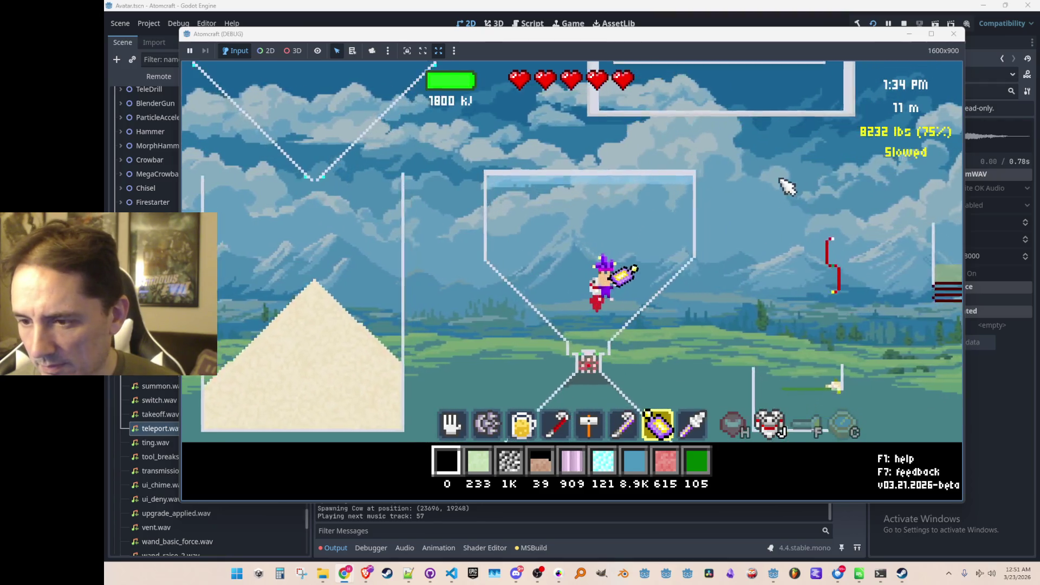
pyautogui.click(786, 184)
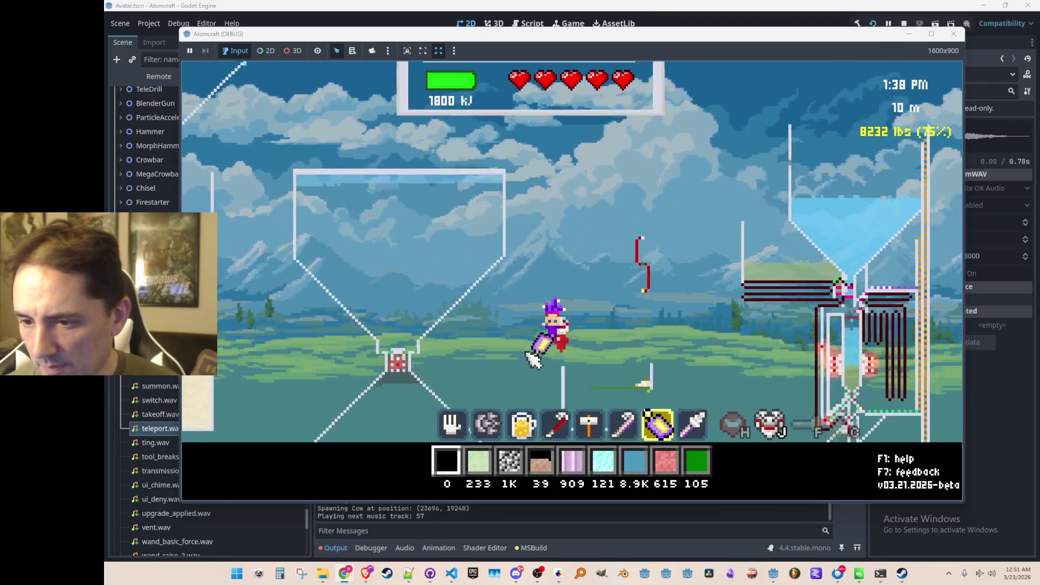
pyautogui.press('a')
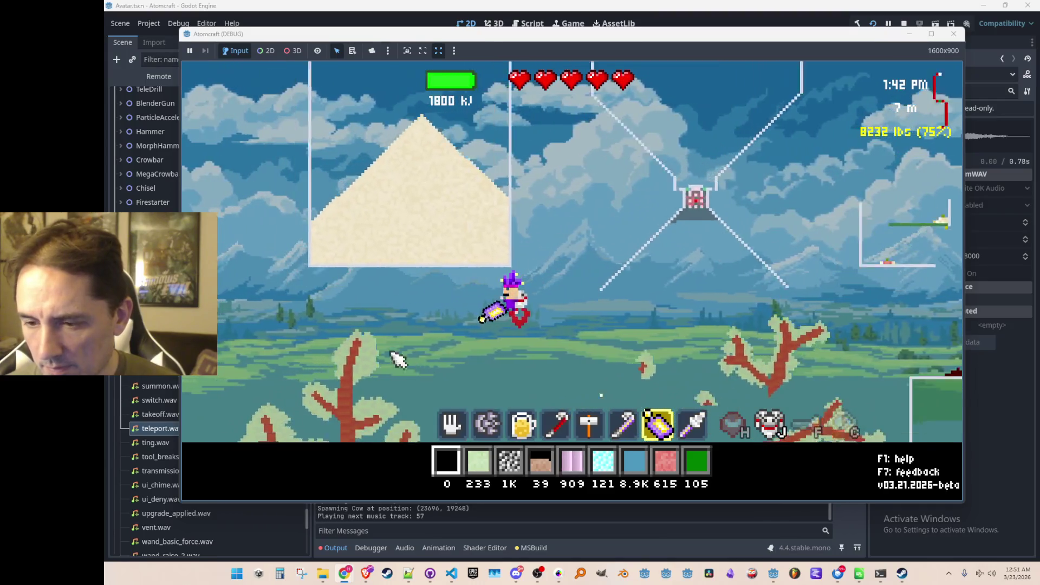
pyautogui.press('d')
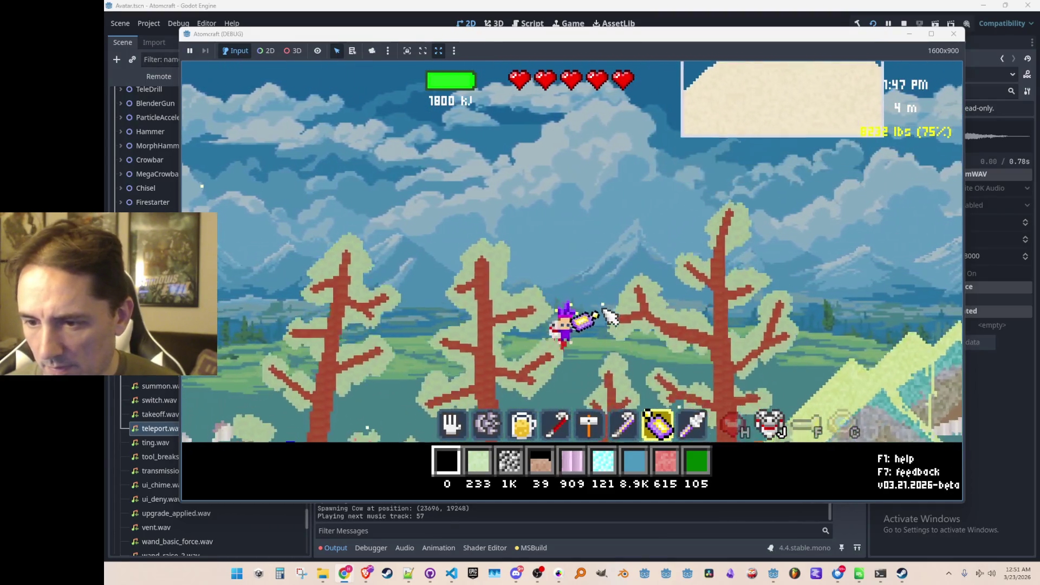
pyautogui.click(588, 139)
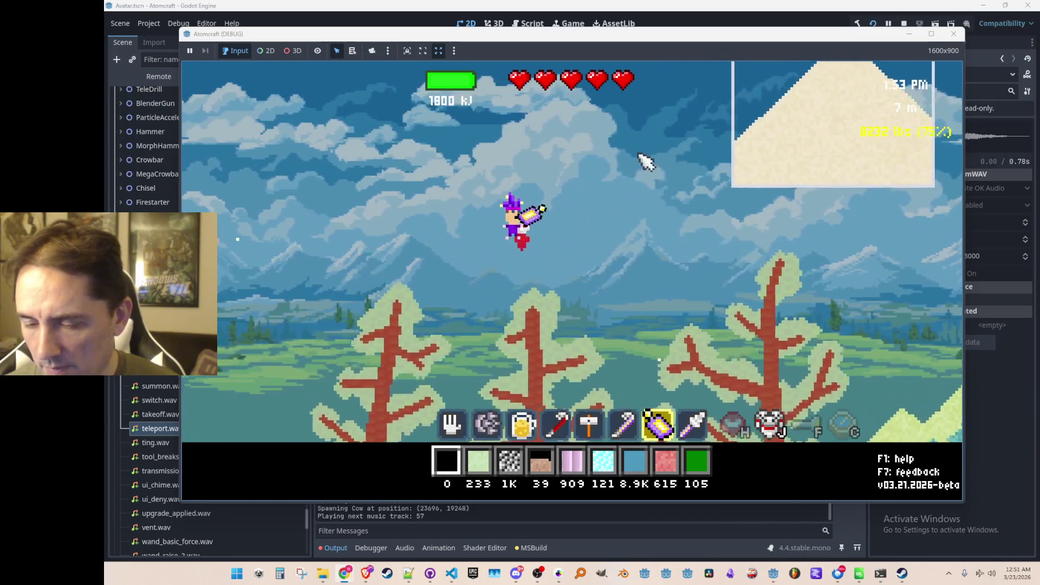
pyautogui.press('d')
pyautogui.press('d')
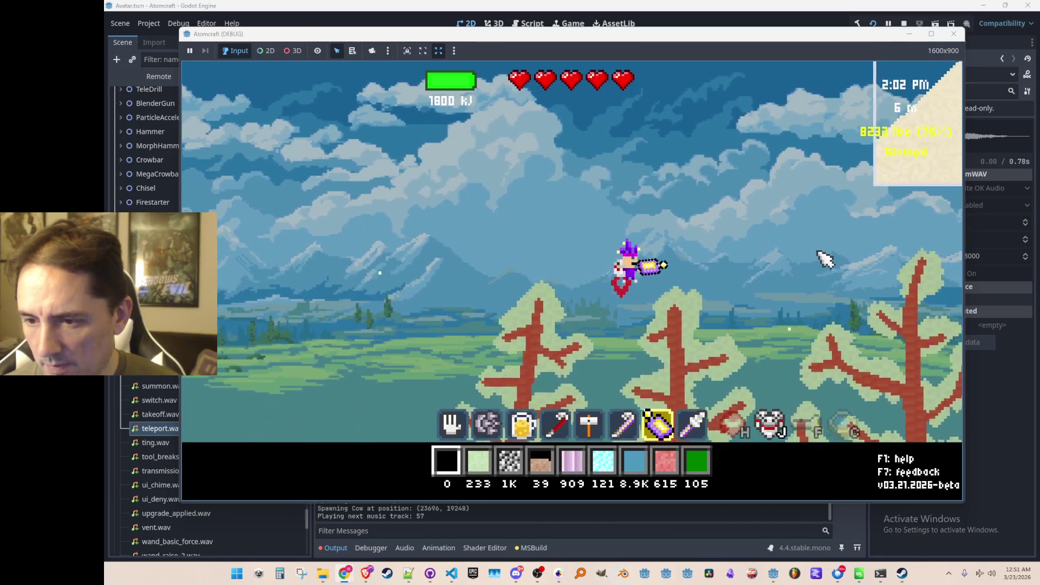
pyautogui.press('d')
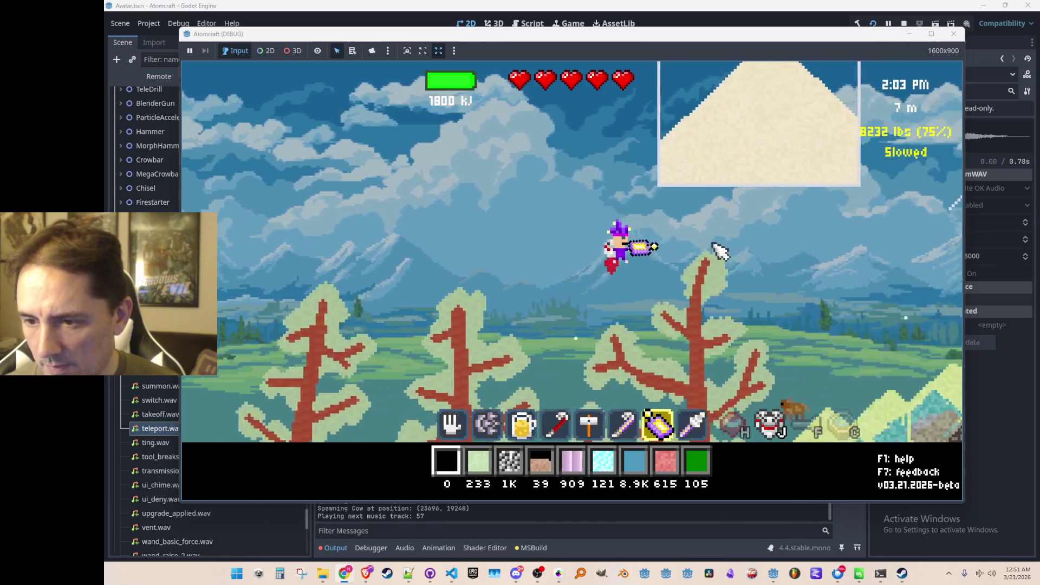
pyautogui.press('i')
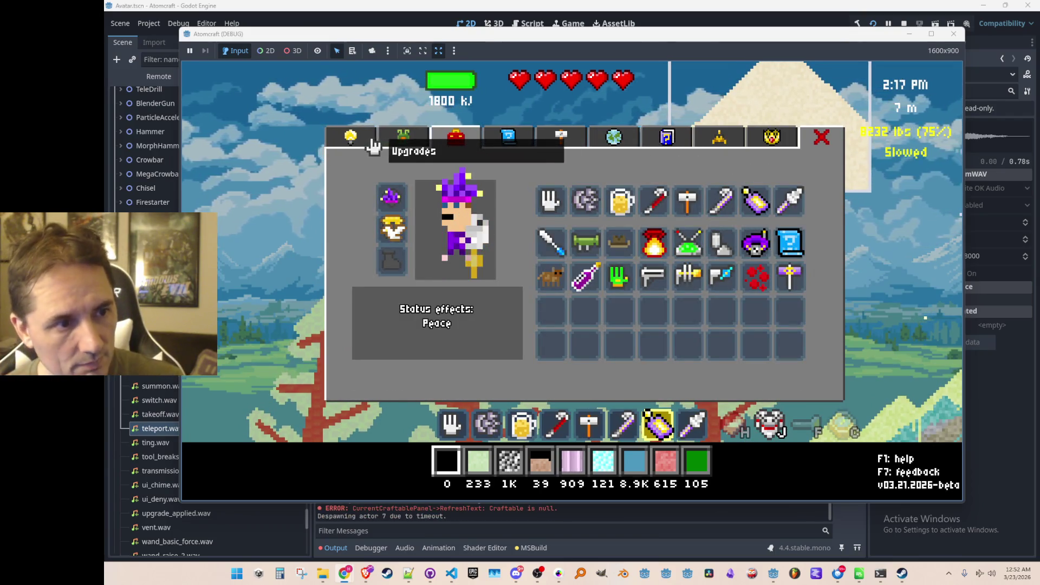
# - Drag the ship-teleport tool (Teleportation Belt) from the equipment grid onto the hotbar
pyautogui.click(415, 142)
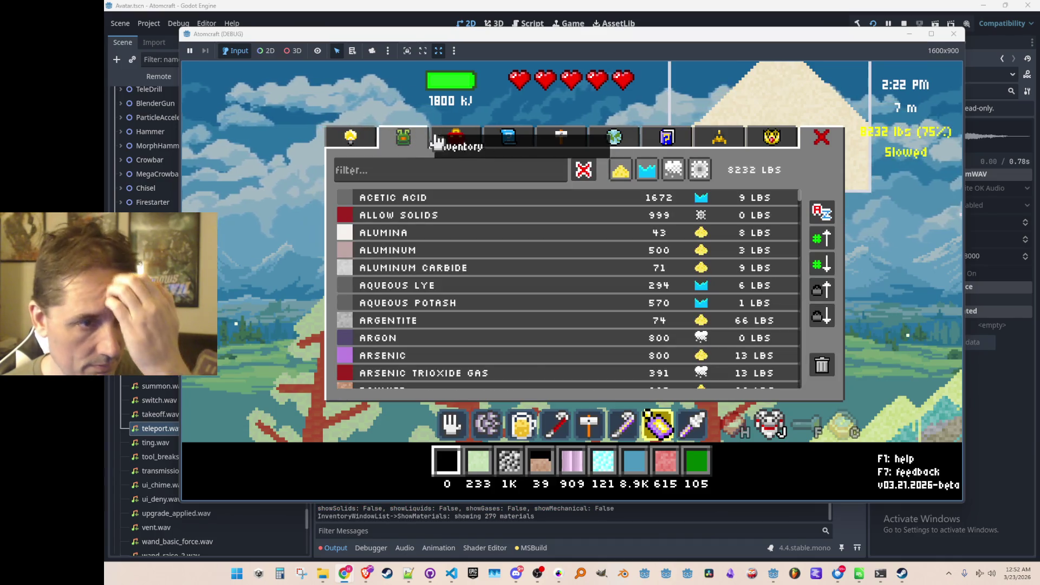
pyautogui.click(405, 144)
pyautogui.click(406, 144)
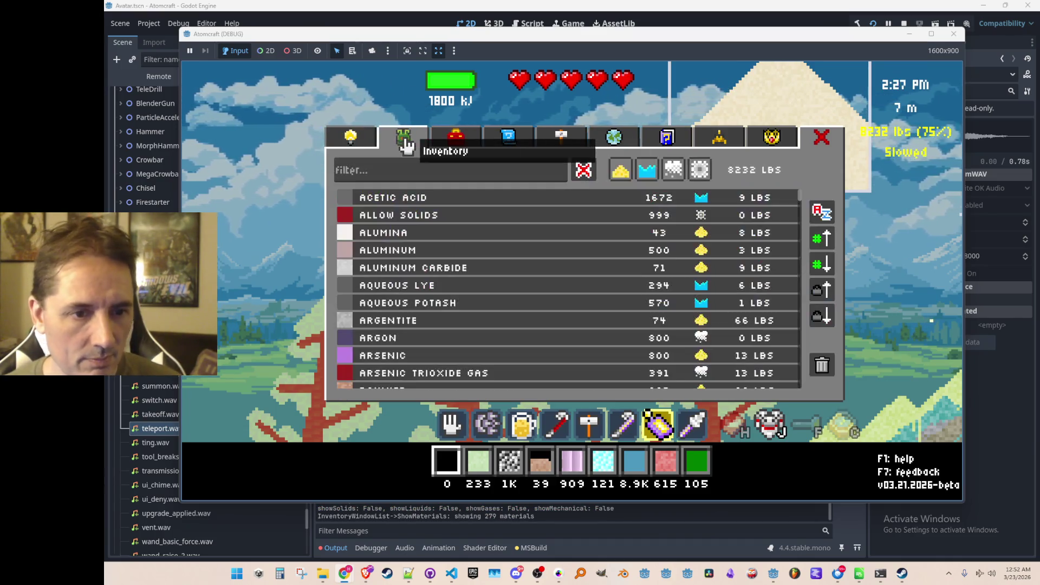
pyautogui.press('Escape')
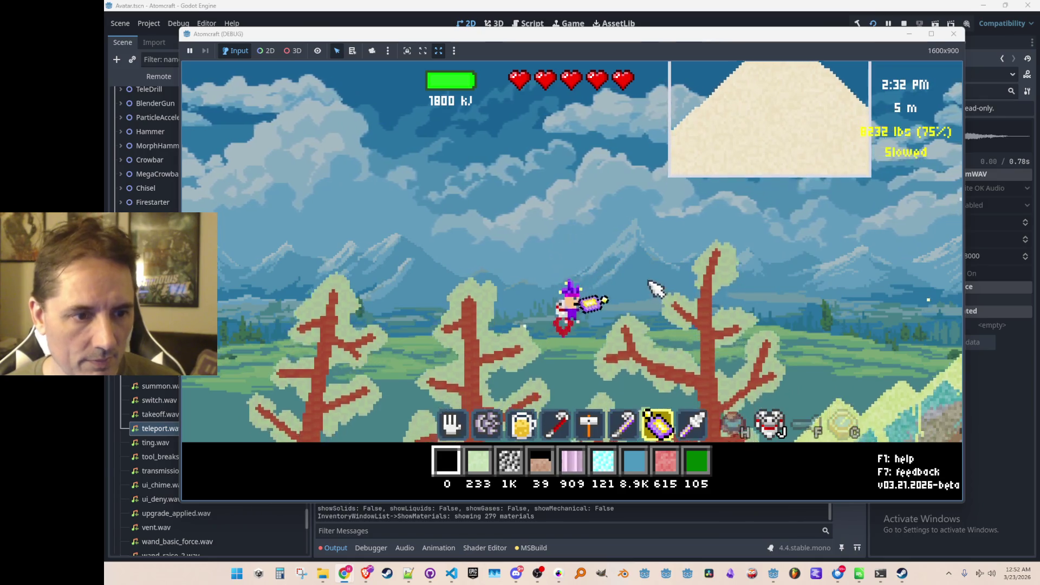
pyautogui.press('i')
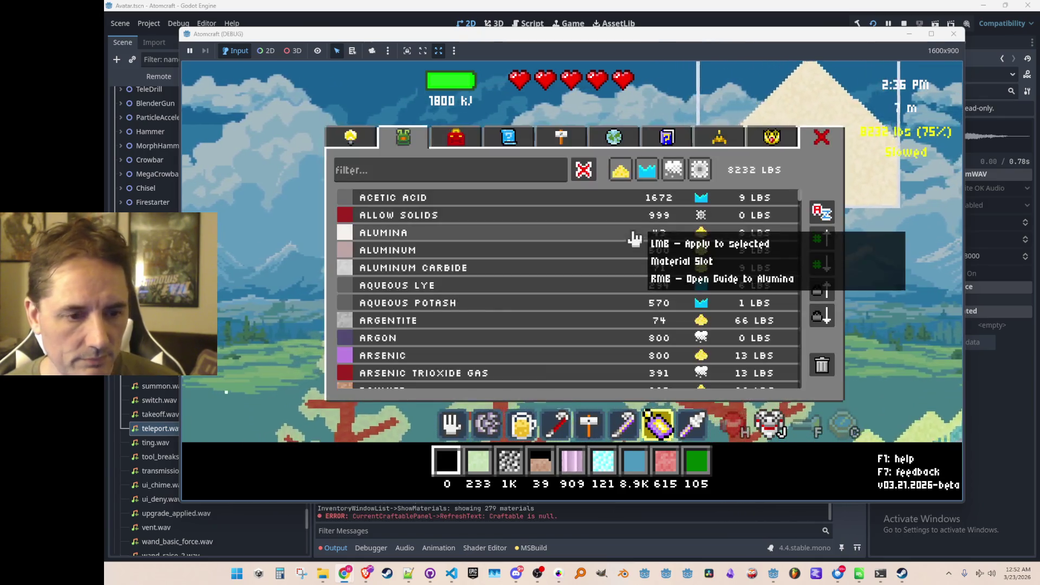
pyautogui.click(459, 141)
pyautogui.moveTo(756, 243); pyautogui.dragTo(755, 203)
pyautogui.press('Escape')
# - Warp back to the spaceship, view the world map, then stop the debug game
pyautogui.click(748, 227)
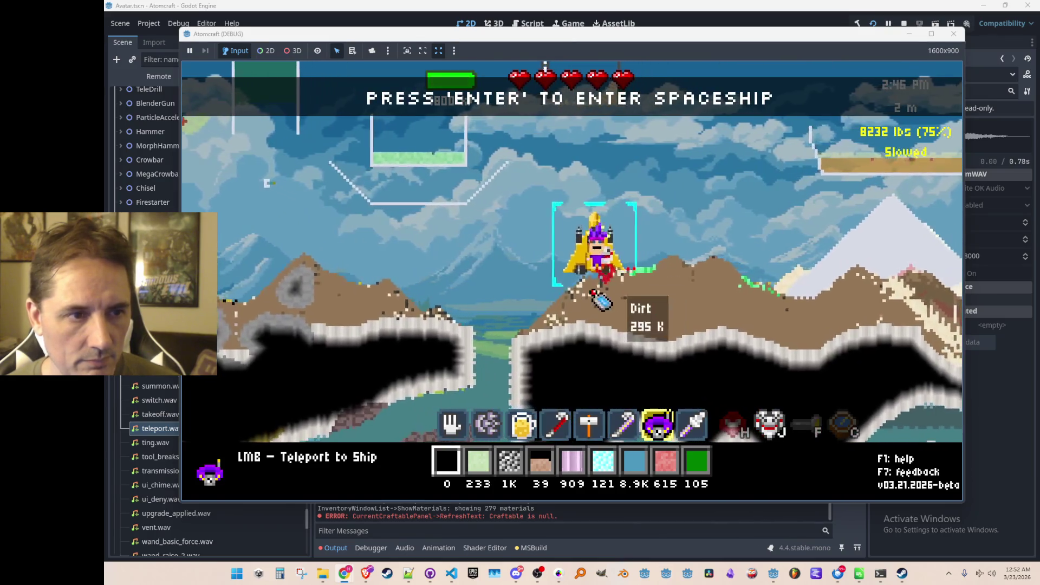
pyautogui.press('i')
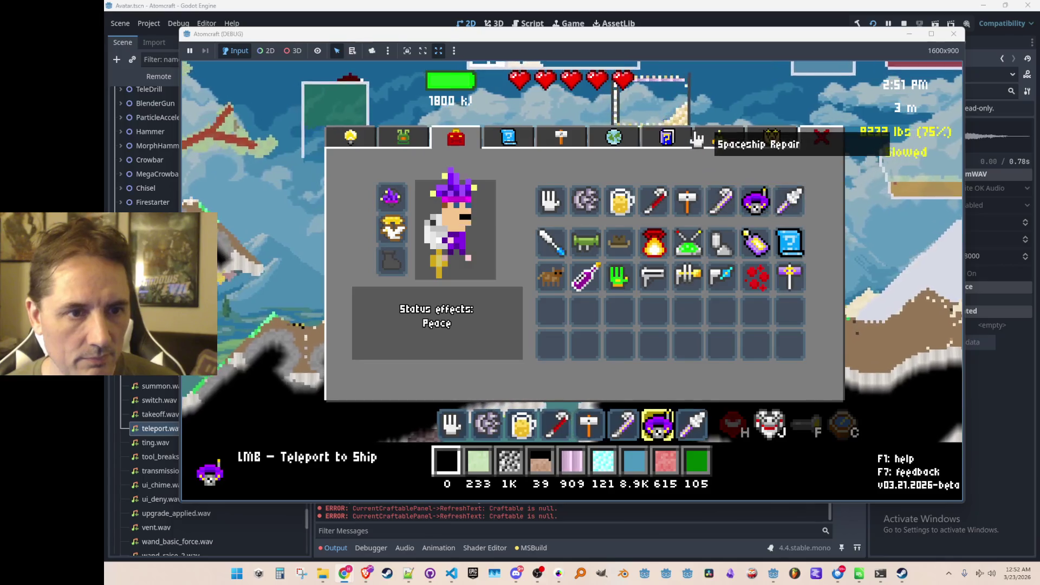
pyautogui.click(669, 139)
pyautogui.click(625, 140)
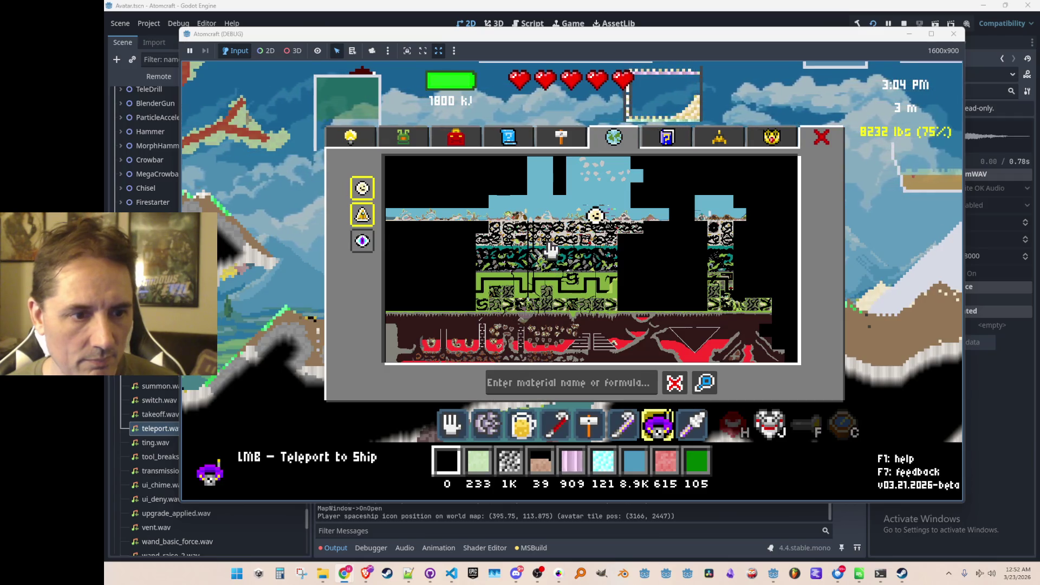
pyautogui.press('Escape')
pyautogui.click(903, 23)
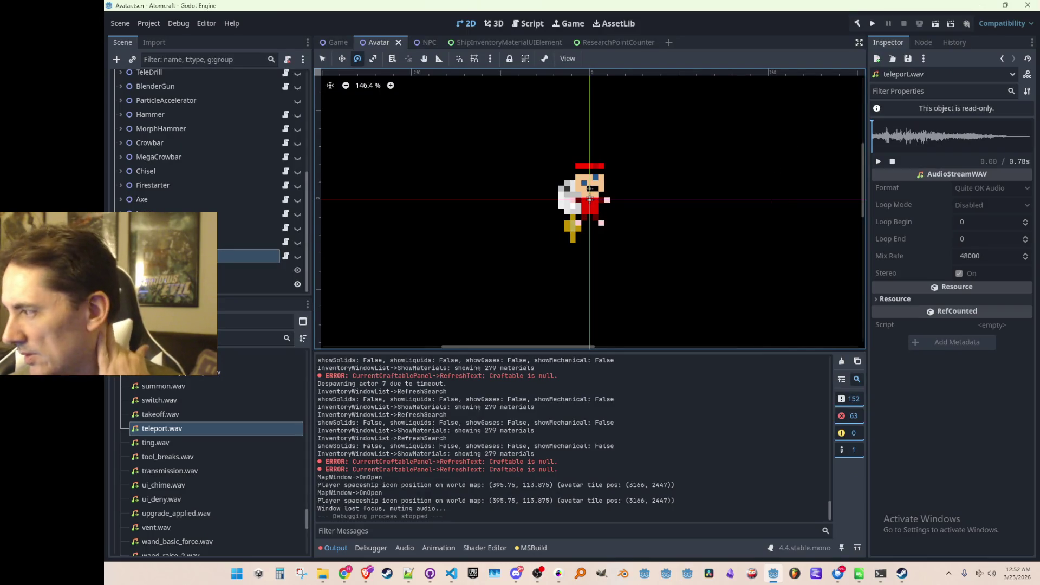
# - Bring Visual Studio Code with InputManager.cs back to the front
pyautogui.hotkey('alt', 'Tab')
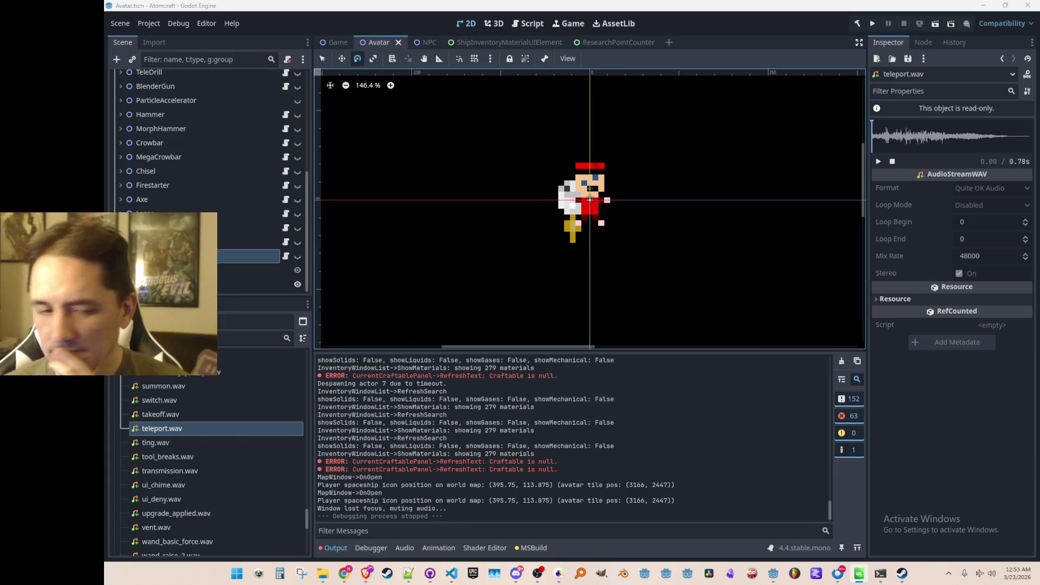
pyautogui.click(451, 573)
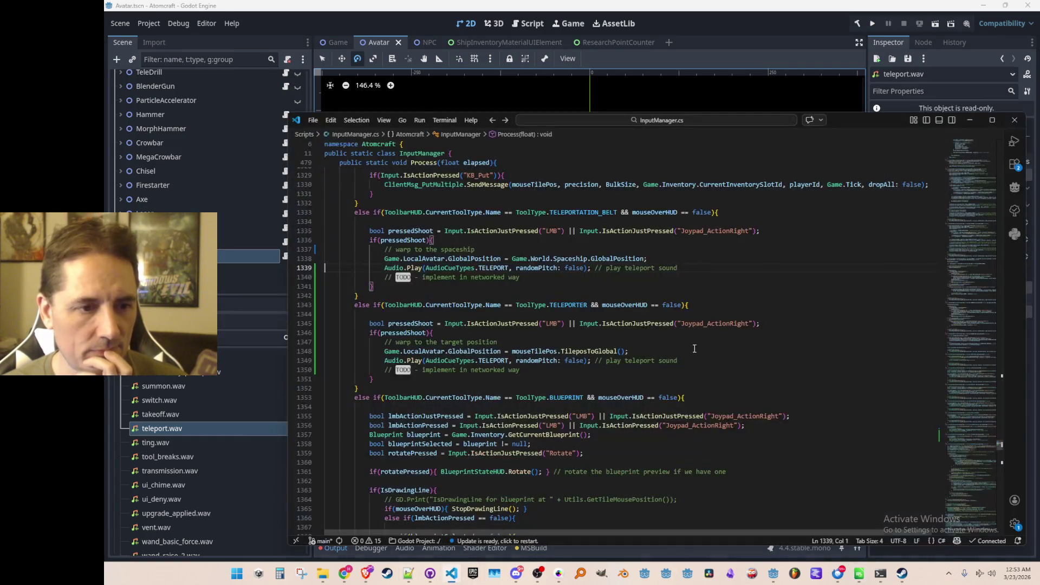
# - Look up the TELEPORT sound cue's definition in AudioCueTypes.cs and find its use in Init()
pyautogui.rightClick(493, 268)
pyautogui.click(552, 230)
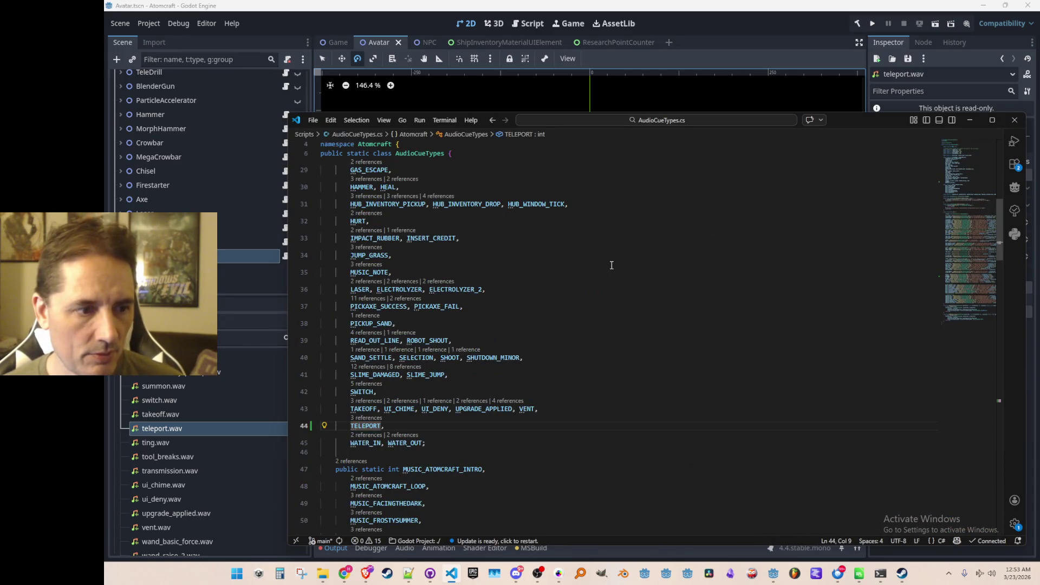
pyautogui.hotkey('ctrl', 'f')
pyautogui.press('Return')
pyautogui.press('Escape')
pyautogui.press('End')
# - Go back to the teleport code in InputManager.cs and review the surrounding lines
pyautogui.hotkey('alt', 'Left')
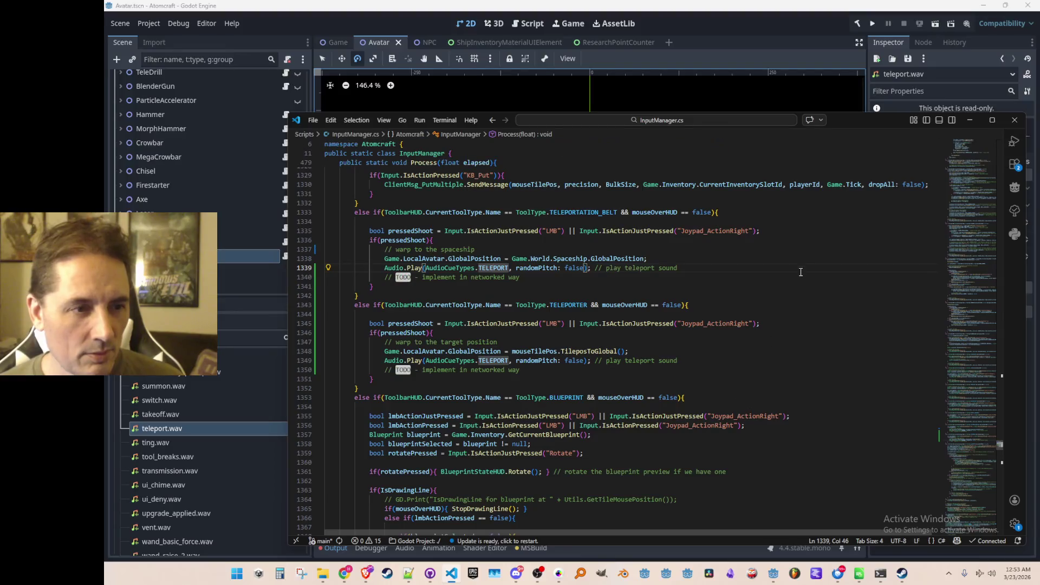
pyautogui.scroll(13, 799, 271)
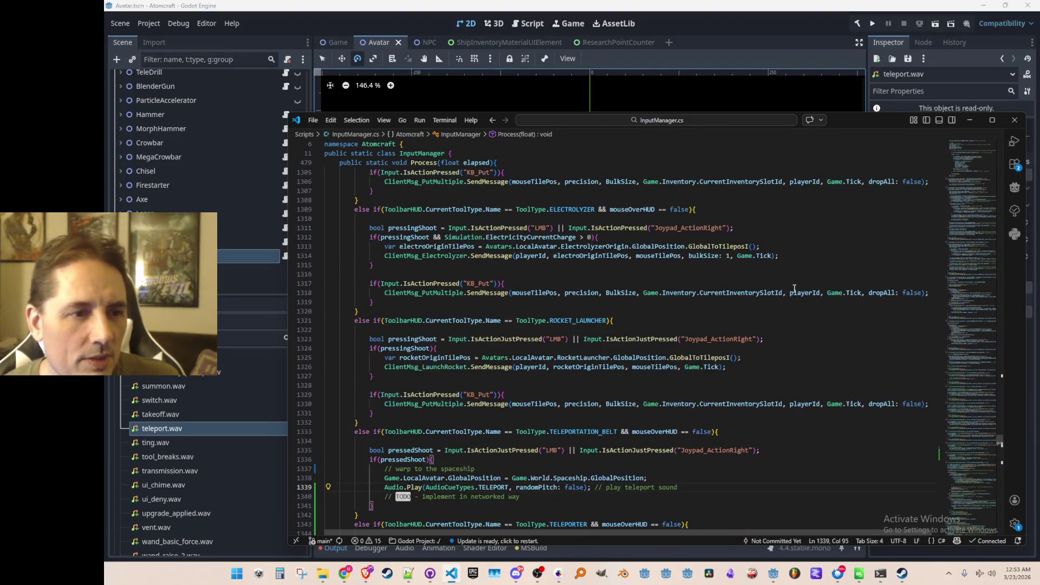
pyautogui.scroll(-4, 822, 327)
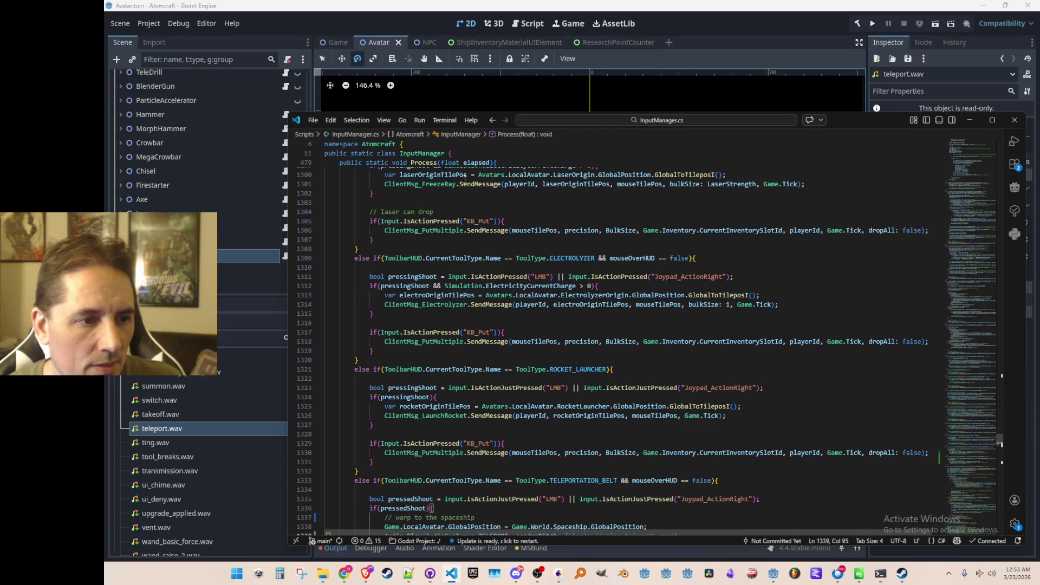
pyautogui.scroll(4, 540, 324)
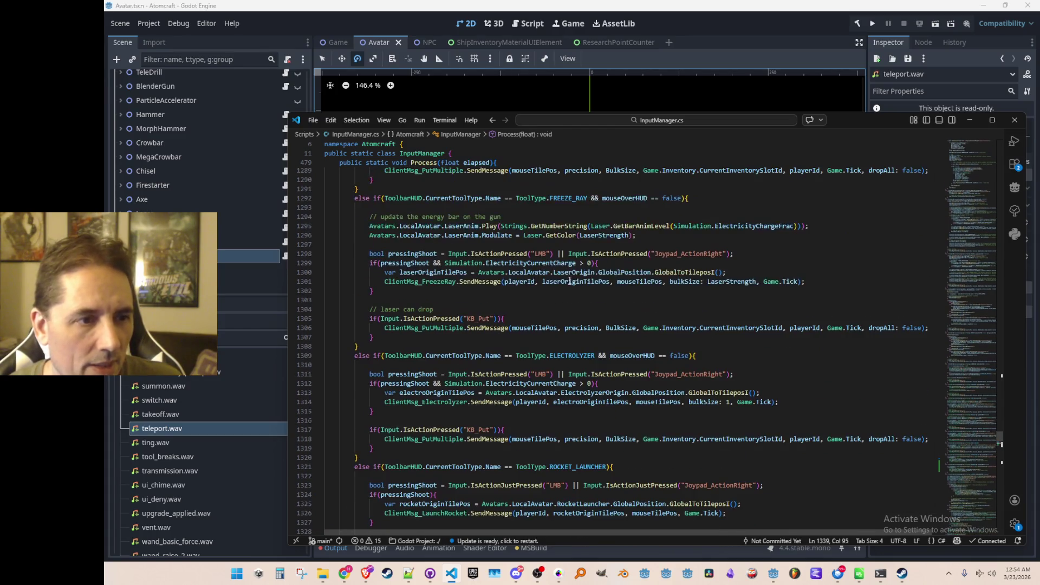
pyautogui.scroll(-1, 564, 272)
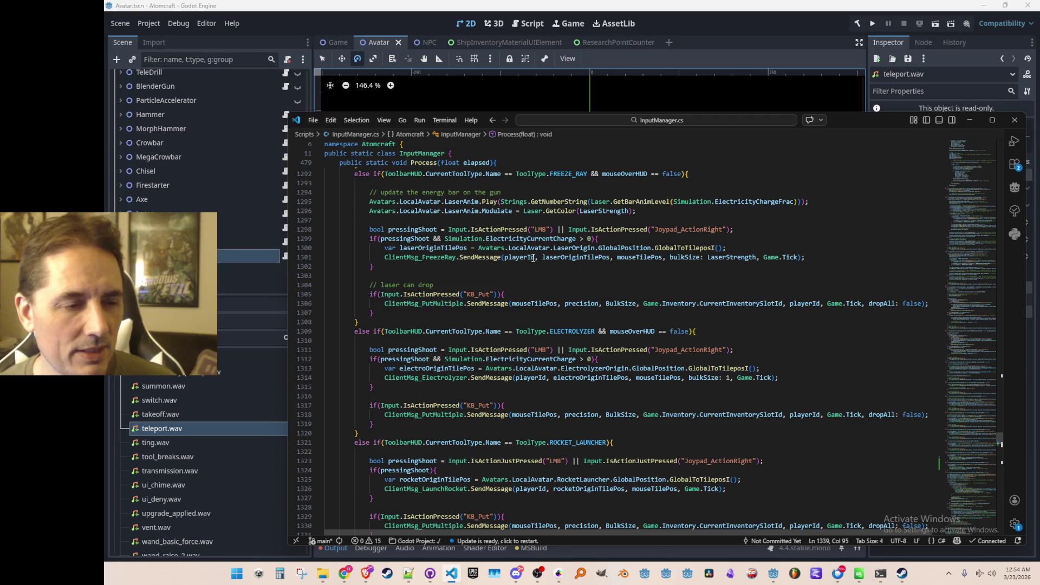
# - Inspect Simulation.ElectricityCurrentCharge on line 1299, return to the teleport-to-ship block, and open quick file search
pyautogui.click(472, 239)
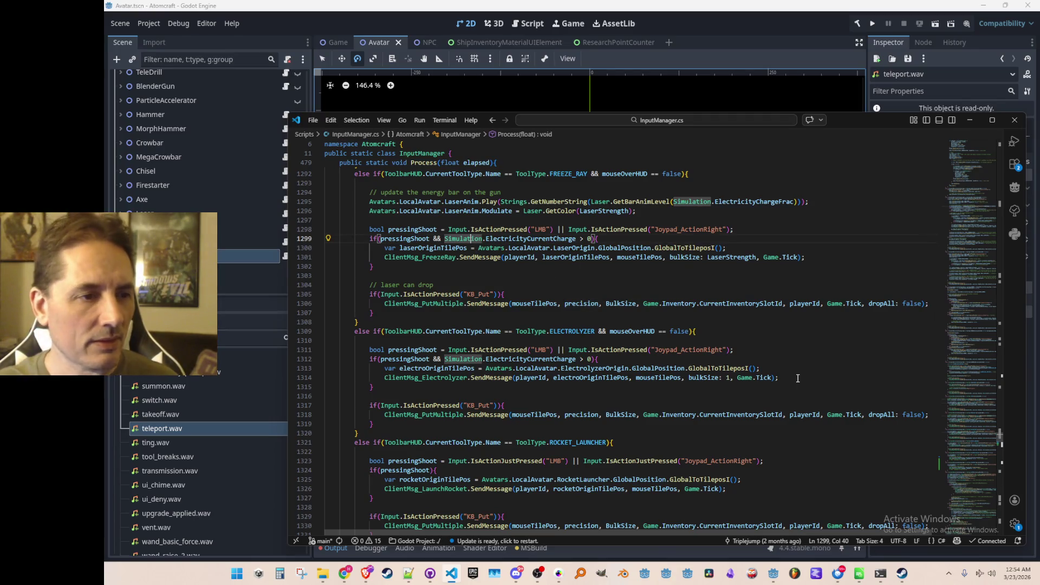
pyautogui.hotkey('ctrl', 'shift', 'Right')
pyautogui.hotkey('ctrl', 'shift', 'Right')
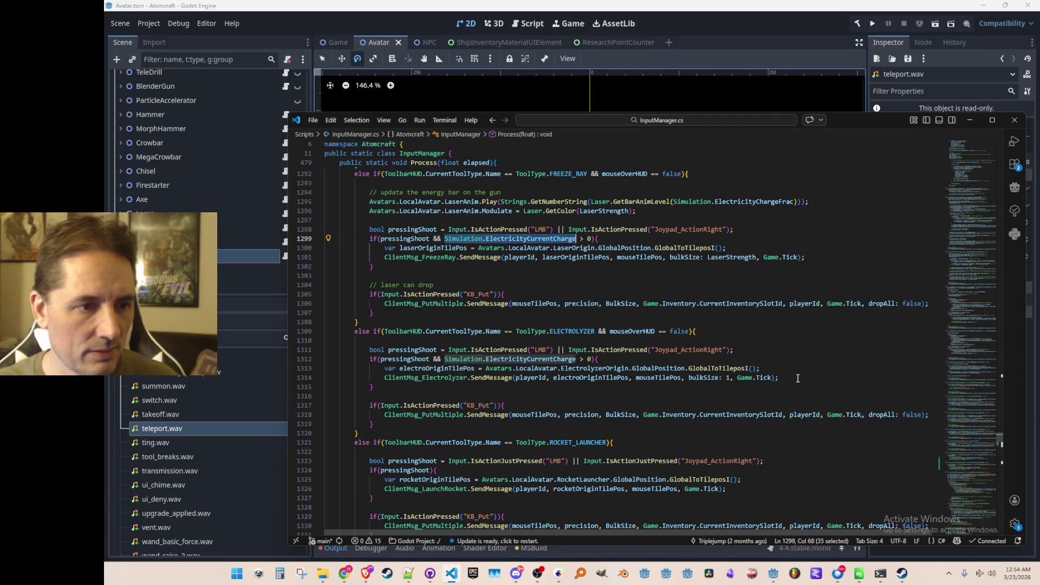
pyautogui.hotkey('alt', 'Left')
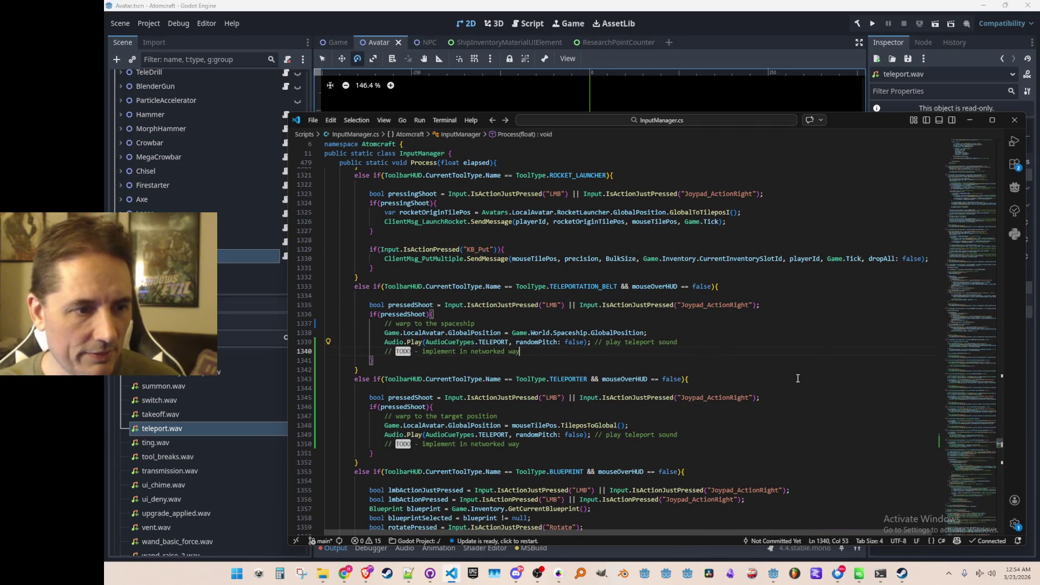
pyautogui.scroll(-2, 804, 357)
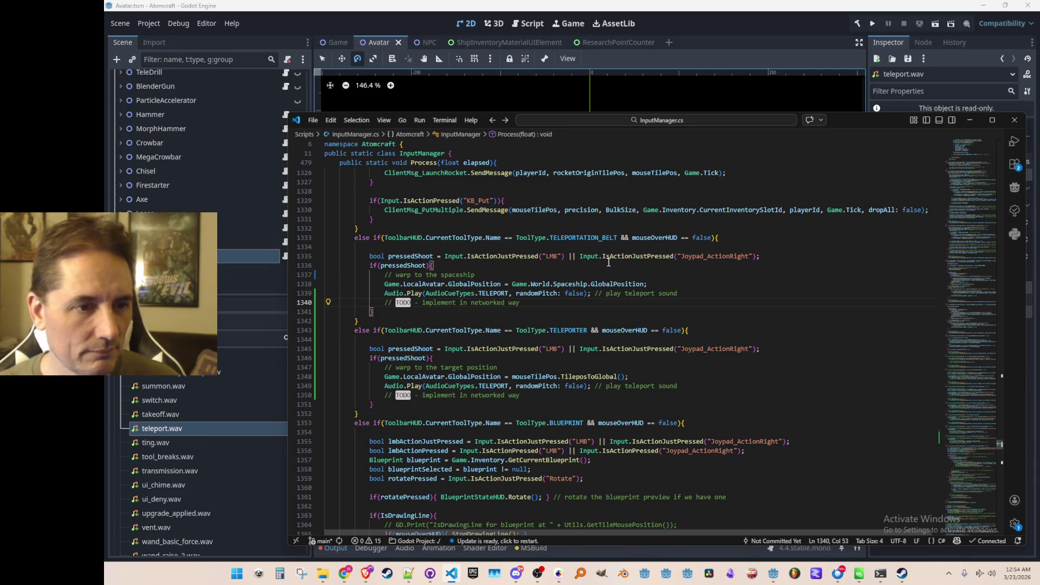
pyautogui.click(567, 266)
pyautogui.hotkey('ctrl', 'p')
# - Open Tunables.cs and go to the end of the SPEND_ENERGY_ON_MINOR_PIXELS line
pyautogui.write('TUnab')
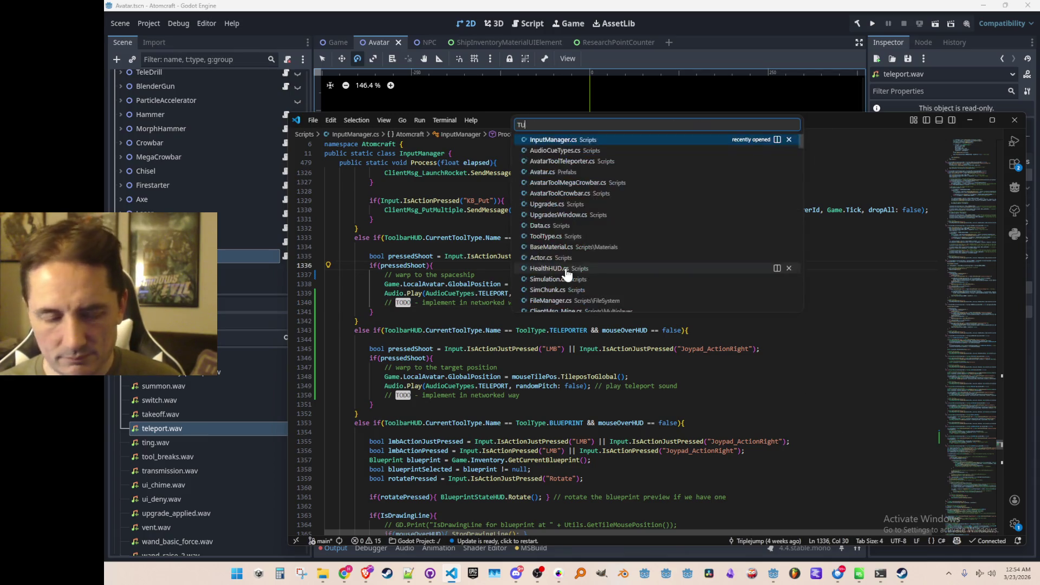
pyautogui.click(672, 141)
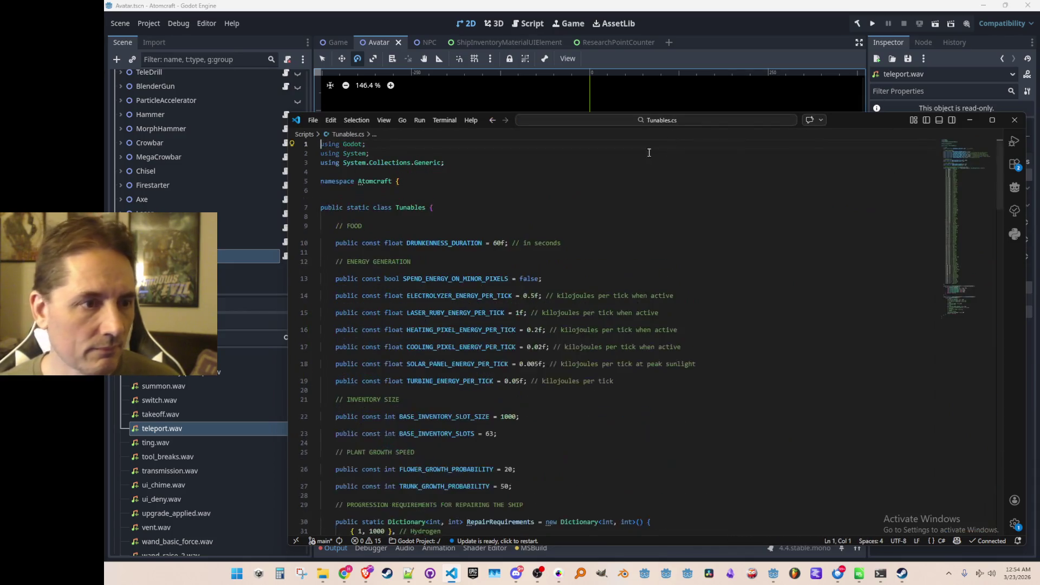
pyautogui.scroll(-2, 741, 305)
pyautogui.click(758, 234)
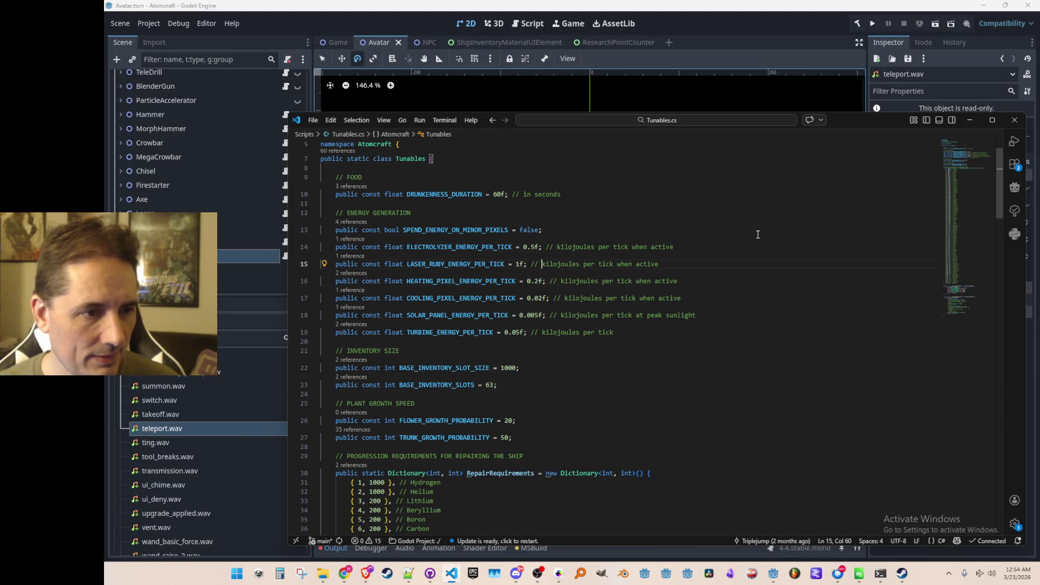
# - Add a public const float TELEPORTER_ENERGY_PER_USE = 100f kilojoules constant and save Tunables.cs
pyautogui.press('Return')
pyautogui.write('public const')
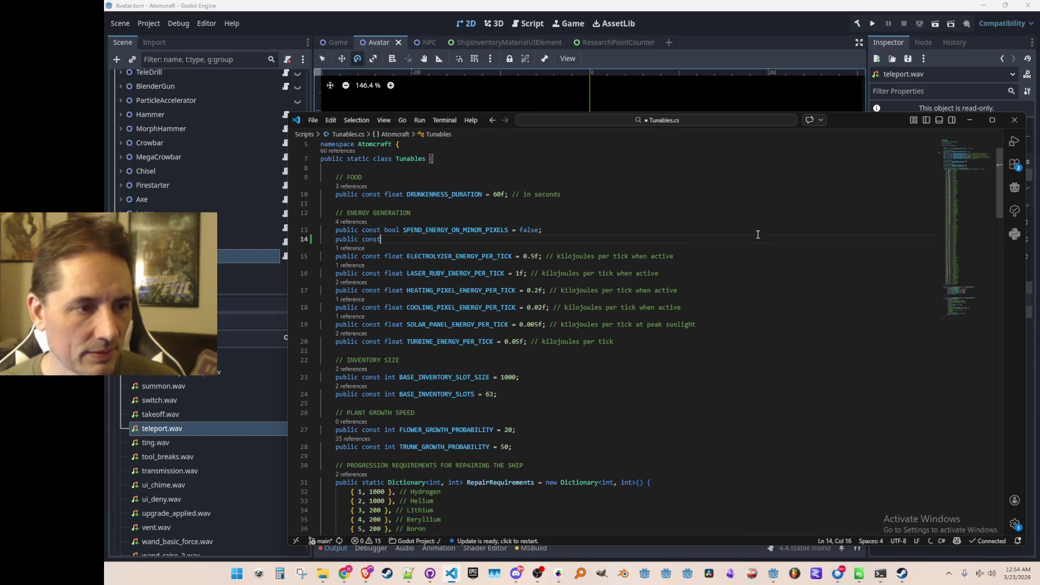
pyautogui.write(' float ')
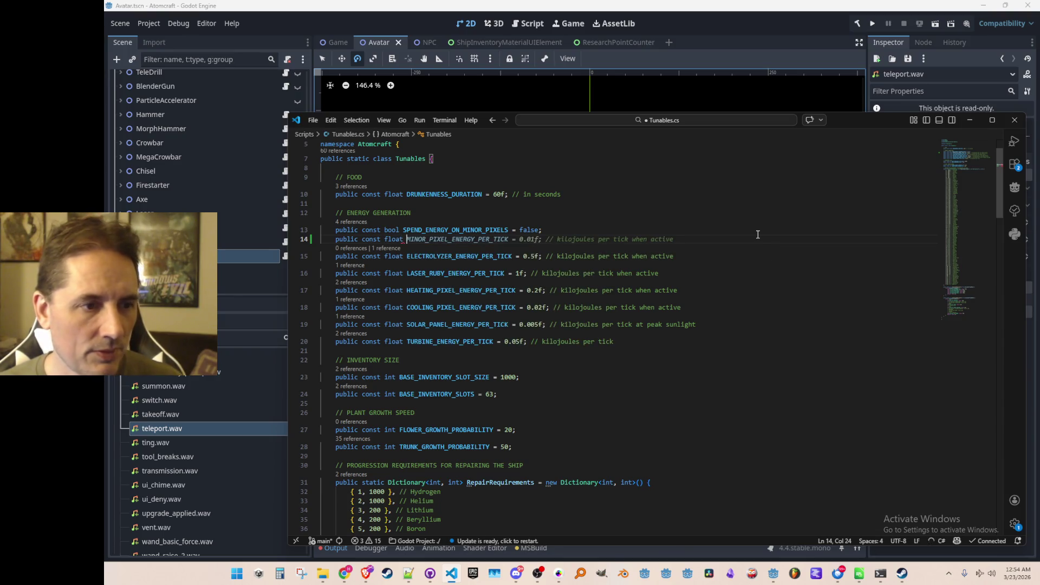
pyautogui.write('TELEPORTER_E')
pyautogui.press('Tab')
pyautogui.press('Home')
pyautogui.hotkey('ctrl', 's')
pyautogui.press('End')
pyautogui.hotkey('ctrl', 'Left')
pyautogui.hotkey('ctrl', 'Left')
pyautogui.hotkey('ctrl', 'Left')
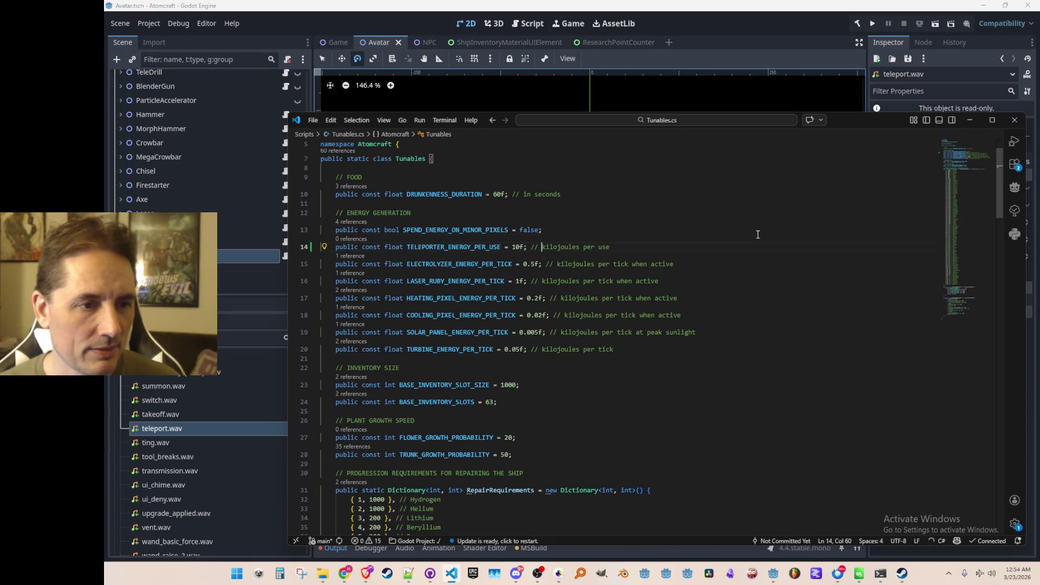
pyautogui.write('0')
# - Move up from the teleporter energy constant to the top of Tunables.cs
pyautogui.press('Home')
pyautogui.hotkey('ctrl', 'Right')
pyautogui.hotkey('ctrl', 'Right')
pyautogui.hotkey('ctrl', 'Right')
pyautogui.hotkey('ctrl', 'Right')
pyautogui.press('Up')
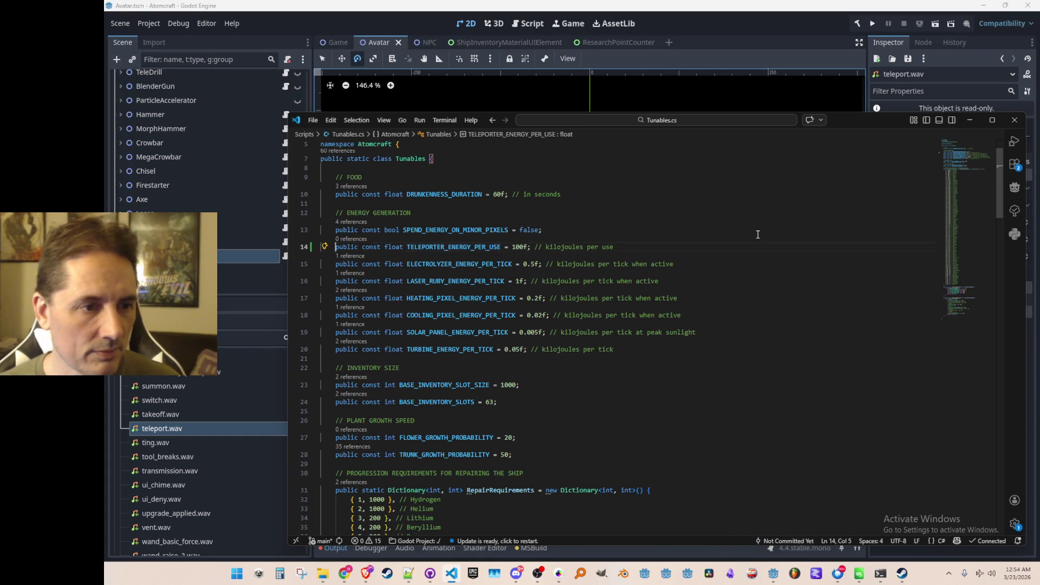
pyautogui.press('Home')
pyautogui.press('Home')
pyautogui.hotkey('ctrl', 'Home')
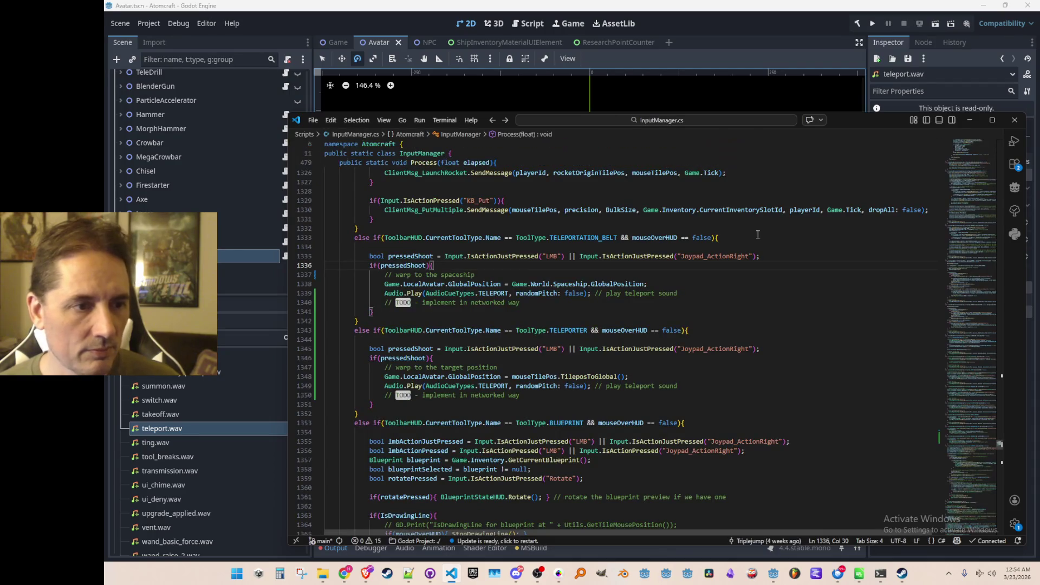
# - Add && Simulation.ElectricityCurrentCharge >= Tunables.TELEPORTER_ENERGY_PER_USE to the belt's pressedShoot check on line 1336
pyautogui.press('Left')
pyautogui.press('Left')
pyautogui.write('&&')
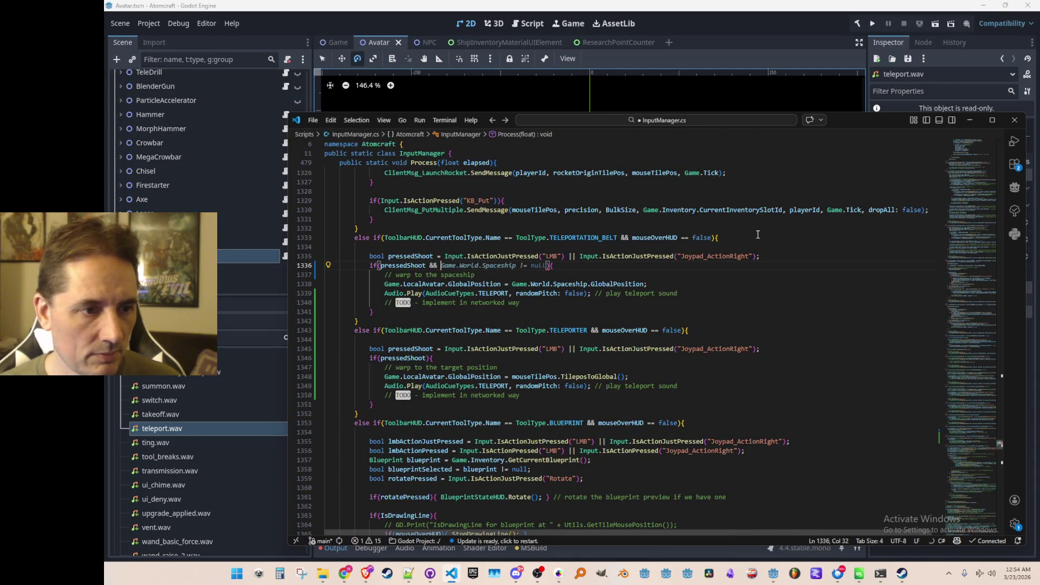
pyautogui.scroll(10, 757, 234)
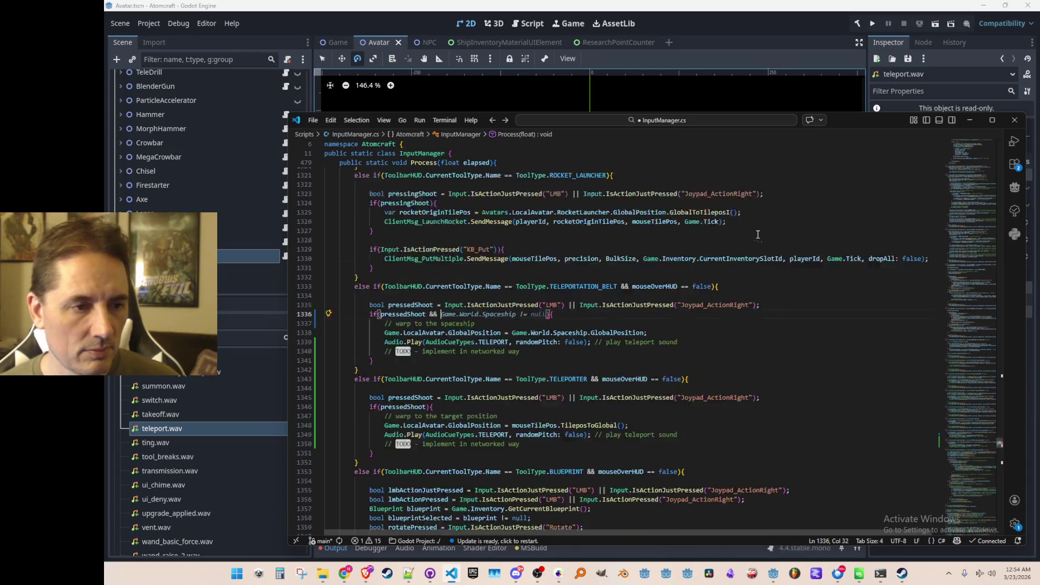
pyautogui.scroll(-10, 813, 287)
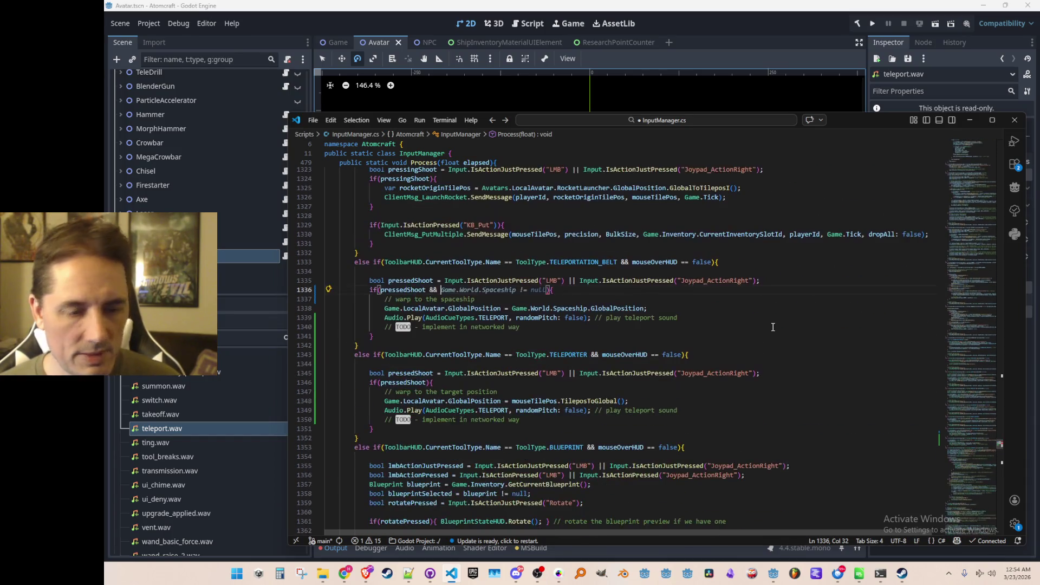
pyautogui.write('Simulation.')
pyautogui.write('Ener')
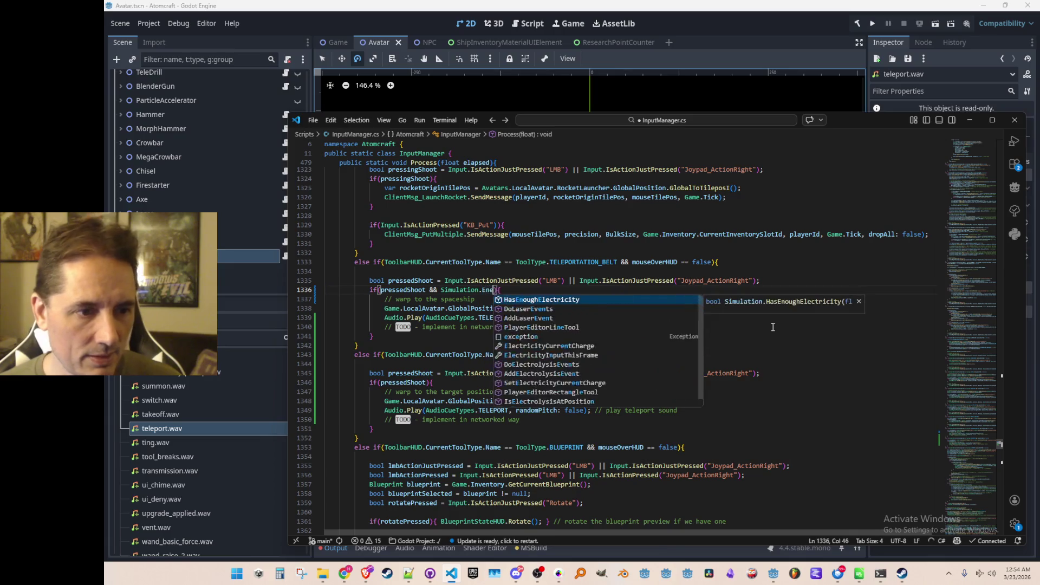
pyautogui.press('Down')
pyautogui.press('Tab')
pyautogui.write('>')
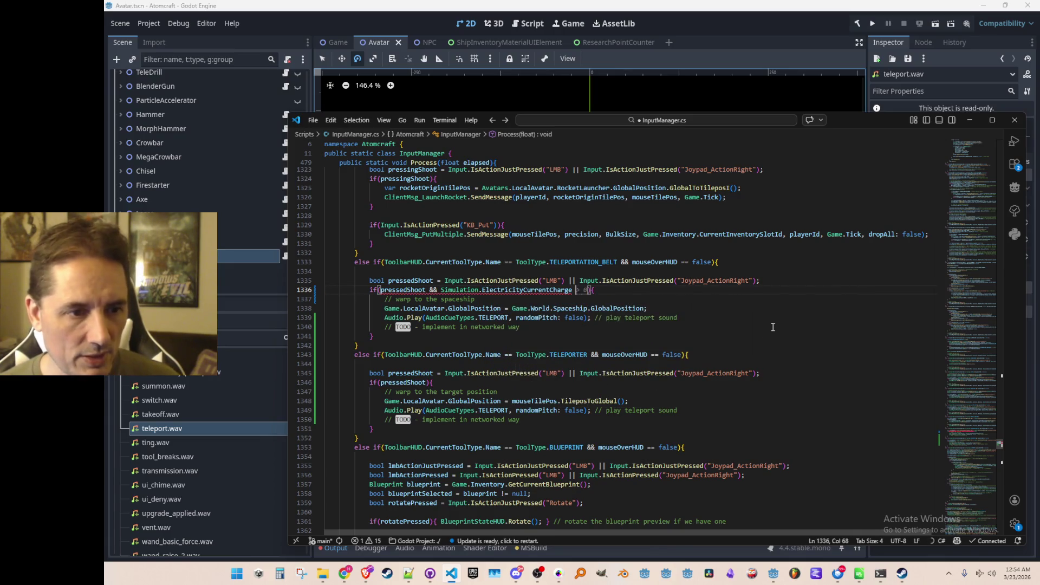
pyautogui.press('Tab')
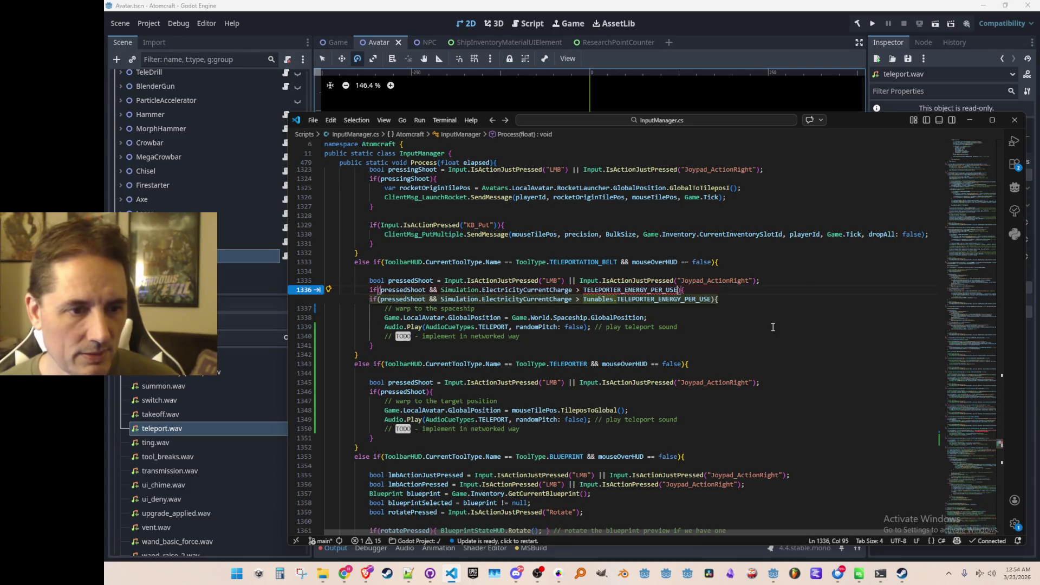
pyautogui.press('Tab')
pyautogui.scroll(-1, 802, 369)
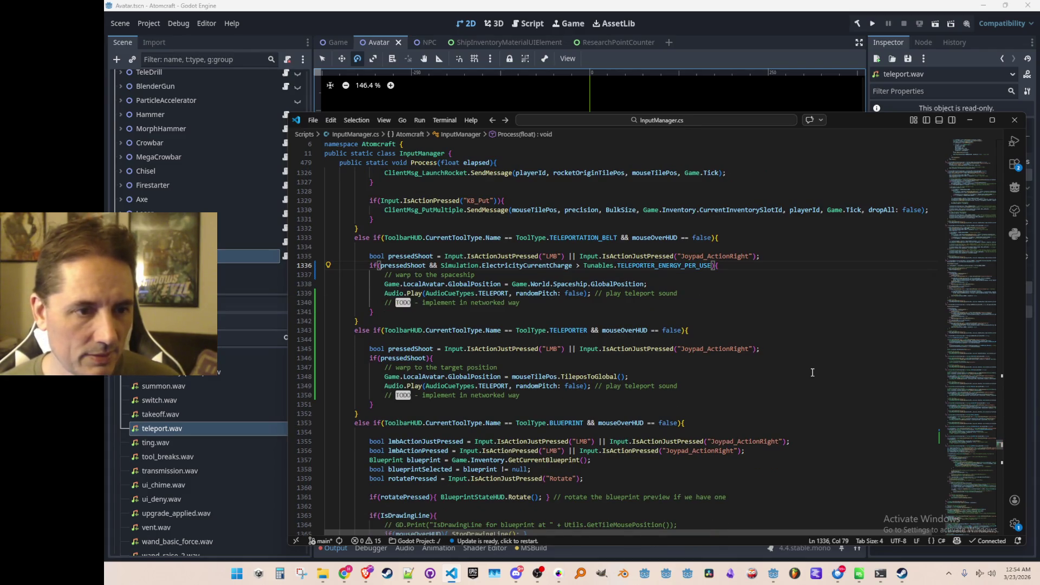
pyautogui.hotkey('ctrl', 'Left')
pyautogui.press('Left')
pyautogui.write('=')
# - Apply the same energy check to the teleporter condition on line 1346
pyautogui.hotkey('ctrl', 'Left')
pyautogui.hotkey('ctrl', 'Left')
pyautogui.hotkey('ctrl', 'Left')
pyautogui.press('Tab')
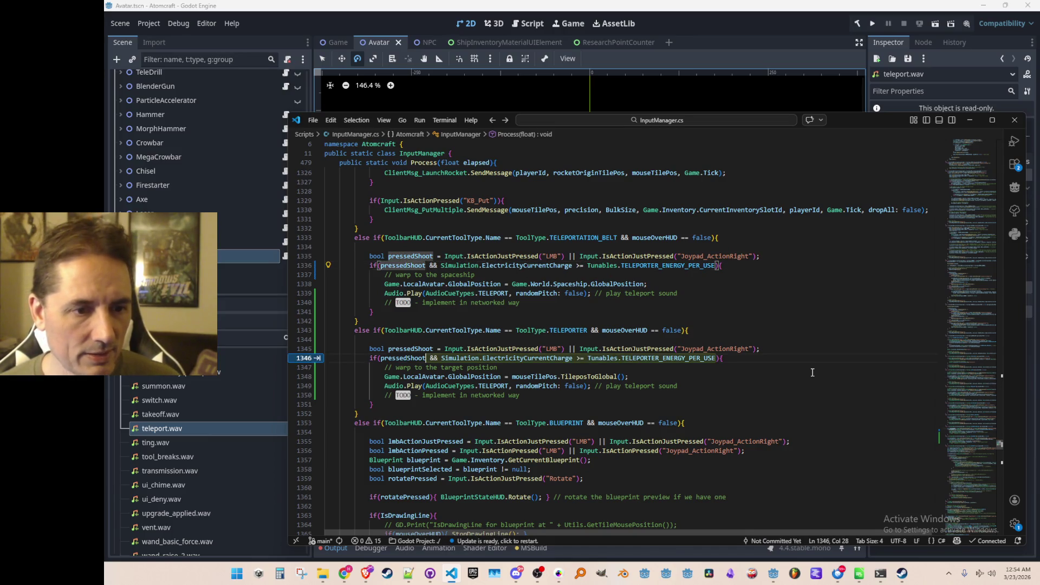
pyautogui.press('Tab')
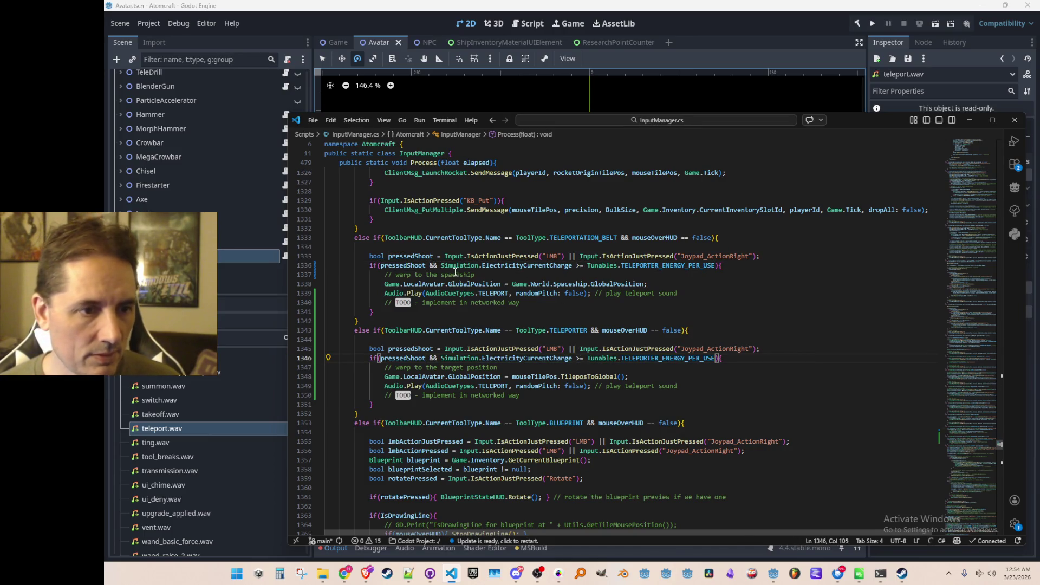
# - In the teleportation-belt block, add a line subtracting TELEPORTER_ENERGY_PER_USE from Simulation.ElectricityCurrentCharge
pyautogui.click(461, 256)
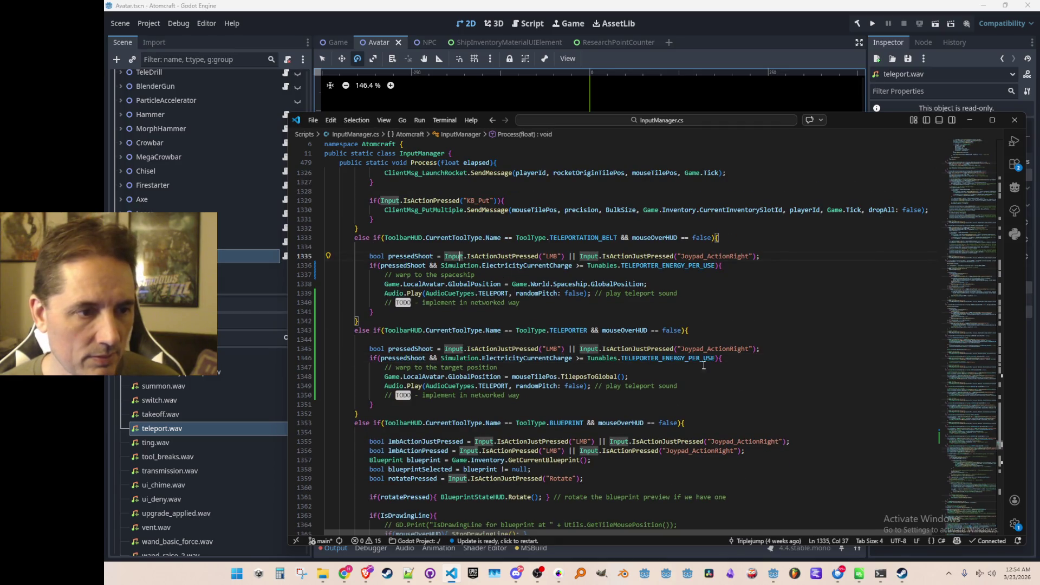
pyautogui.press('Down')
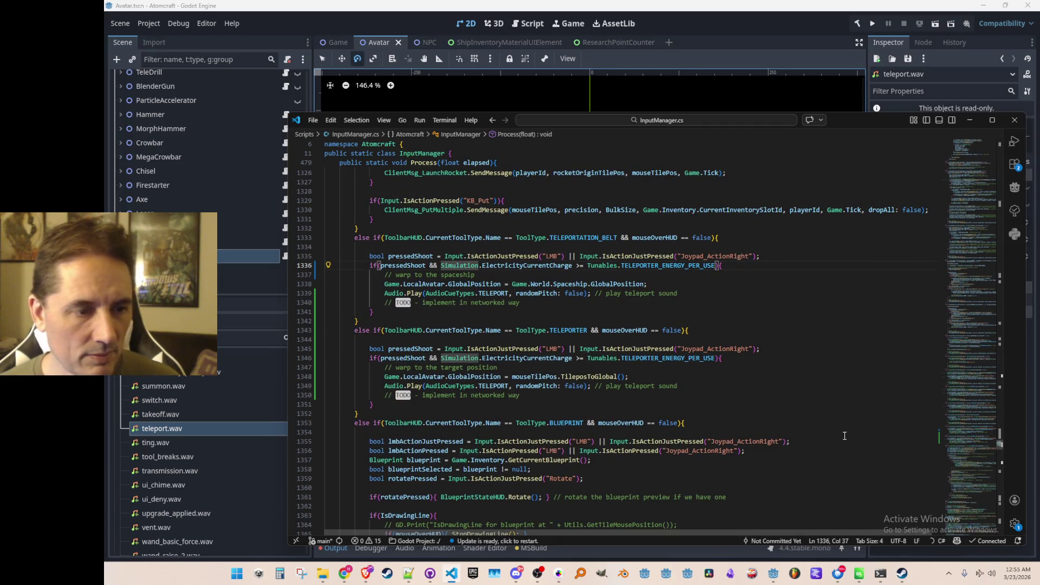
pyautogui.hotkey('ctrl', 'Left')
pyautogui.hotkey('ctrl', 'Left')
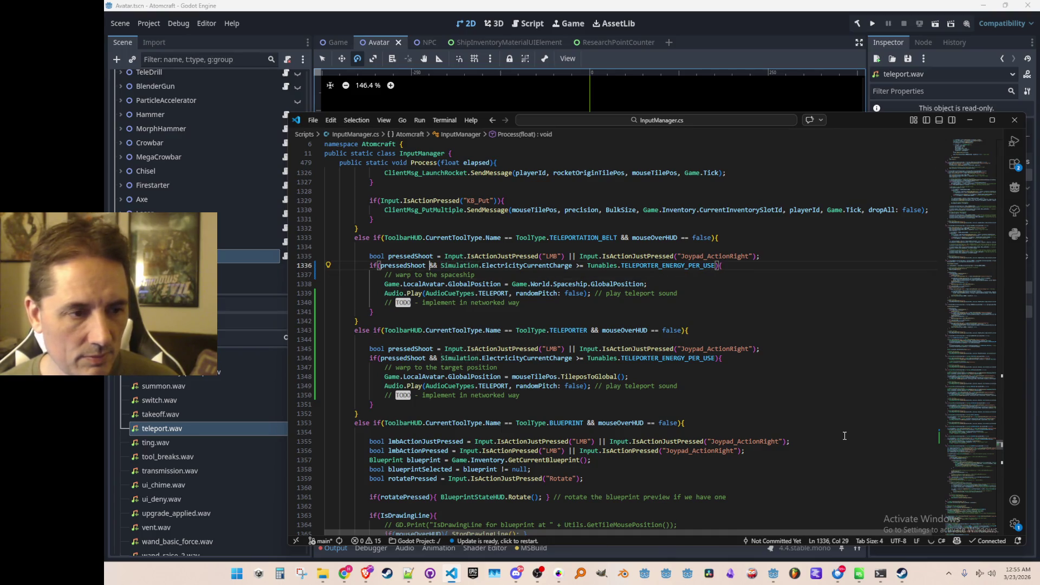
pyautogui.press('Down')
pyautogui.press('Up')
pyautogui.press('Up')
pyautogui.hotkey('ctrl', 'Right')
pyautogui.hotkey('ctrl', 'shift', 'Right')
pyautogui.hotkey('ctrl', 'shift', 'Right')
pyautogui.hotkey('ctrl', 'c')
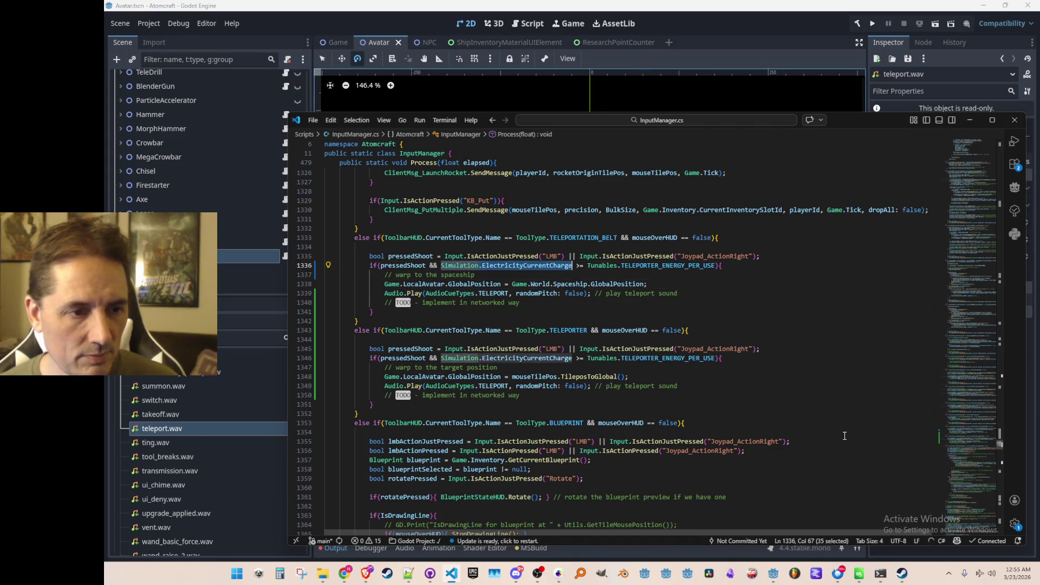
pyautogui.press('Down')
pyautogui.press('Down')
pyautogui.press('Down')
pyautogui.hotkey('ctrl', 'shift', 'Return')
pyautogui.hotkey('ctrl', 'v')
pyautogui.press('Tab')
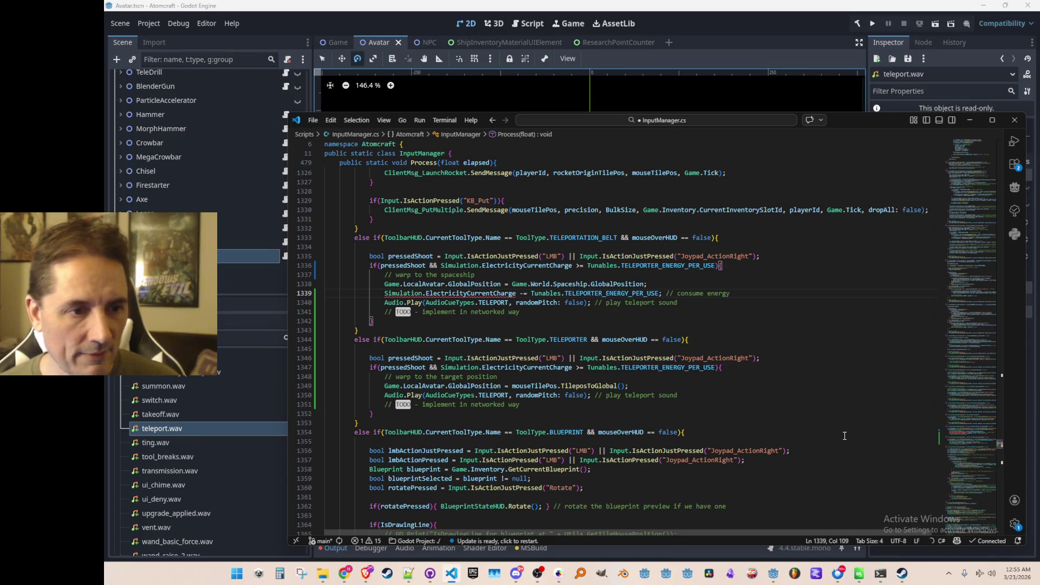
# - Open the ElectricityCurrentCharge definition in Simulation.cs with F12
pyautogui.press('Home')
pyautogui.hotkey('ctrl', 'Right')
pyautogui.hotkey('ctrl', 'Right')
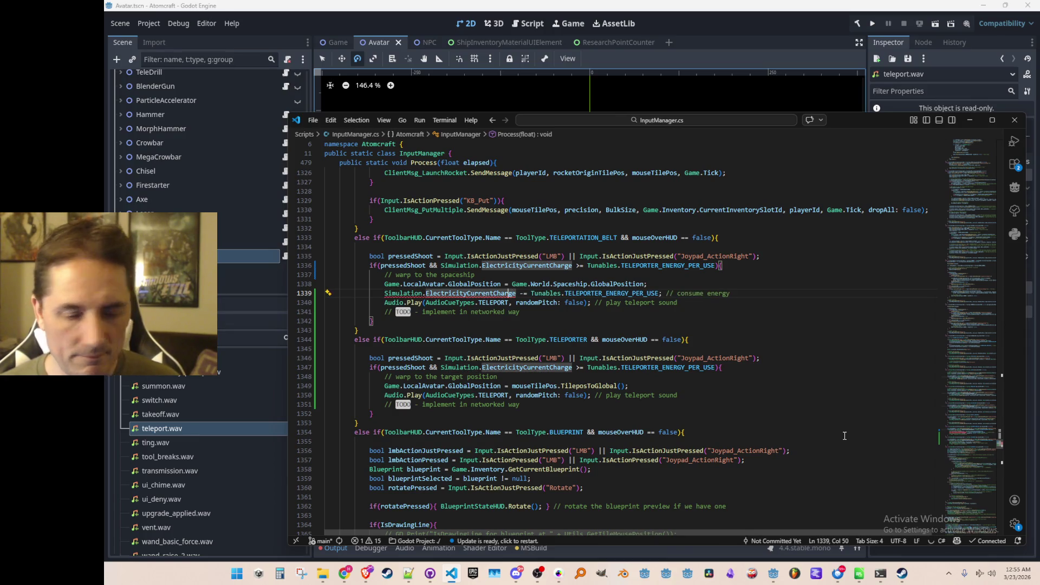
pyautogui.press('F12')
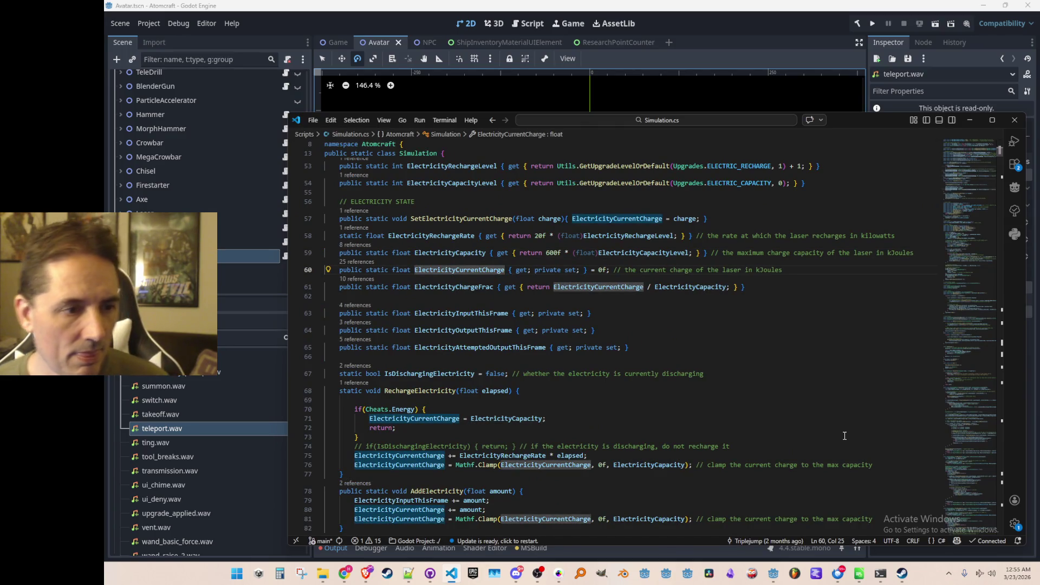
# - Examine the TrySpendElectricity helper in Simulation.cs, then return to the energy-deduction line
pyautogui.scroll(-10, 828, 416)
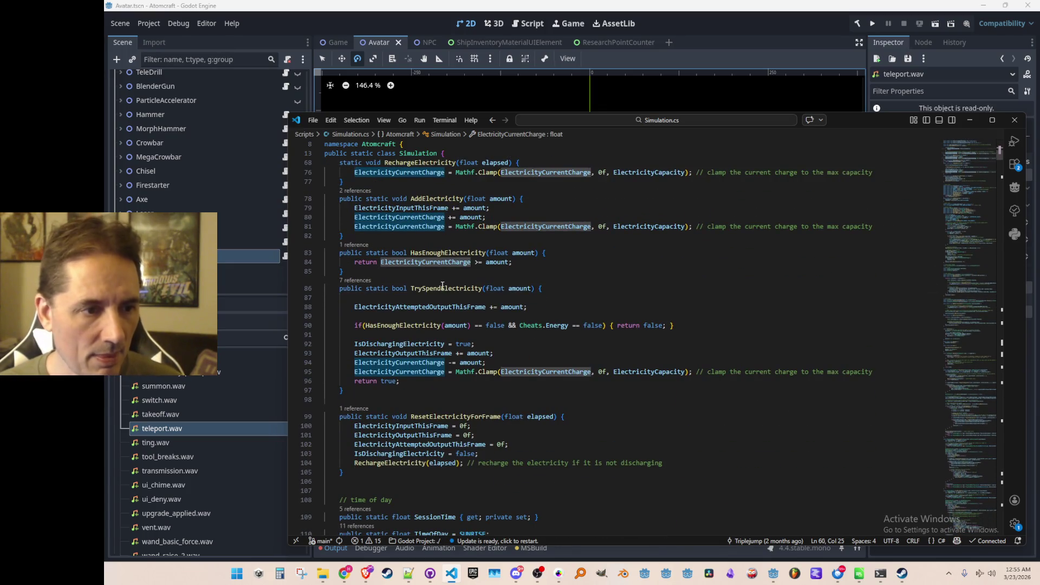
pyautogui.click(442, 286)
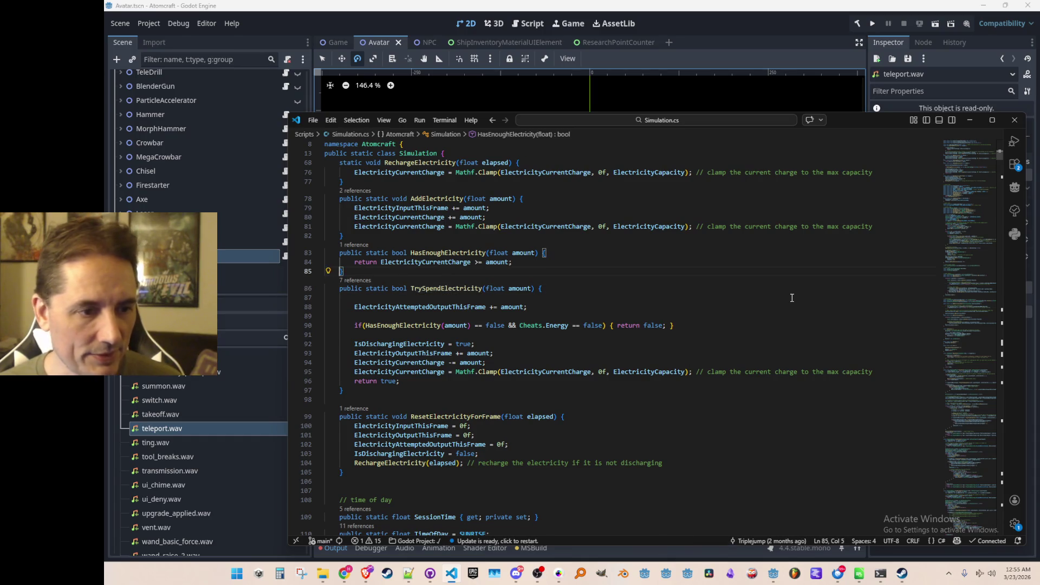
pyautogui.hotkey('alt', 'Left')
pyautogui.press('Left')
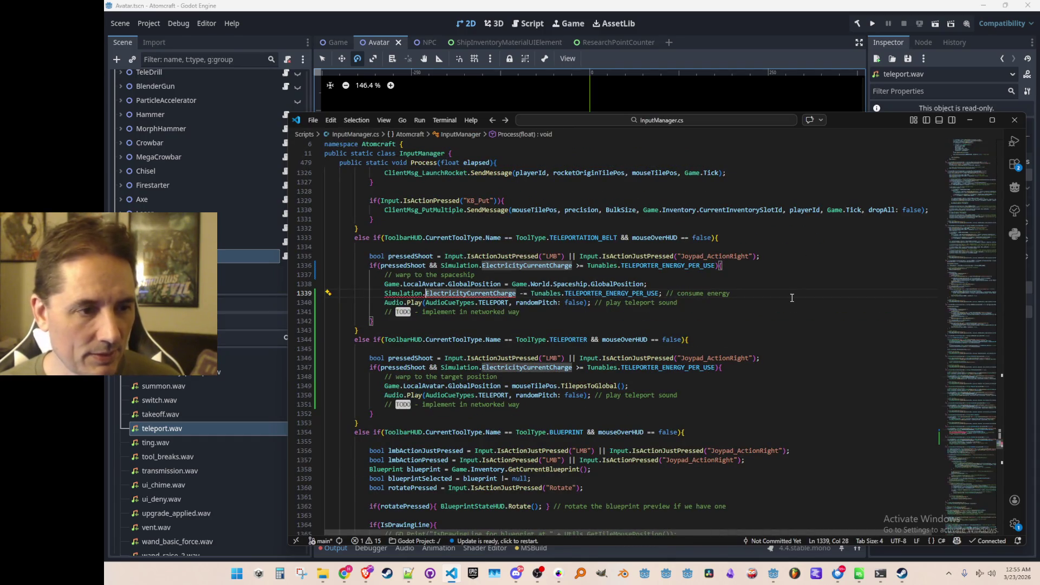
pyautogui.hotkey('ctrl', 'shift', 'Right')
pyautogui.write('TrySpendElectricity')
pyautogui.hotkey('ctrl', 'z')
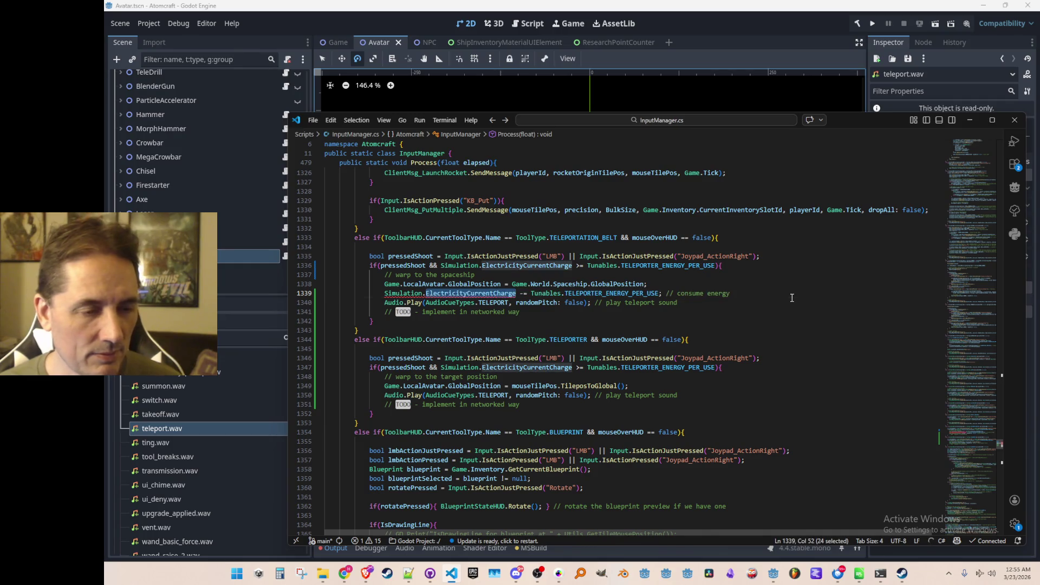
pyautogui.press('F12')
pyautogui.hotkey('alt', 'Left')
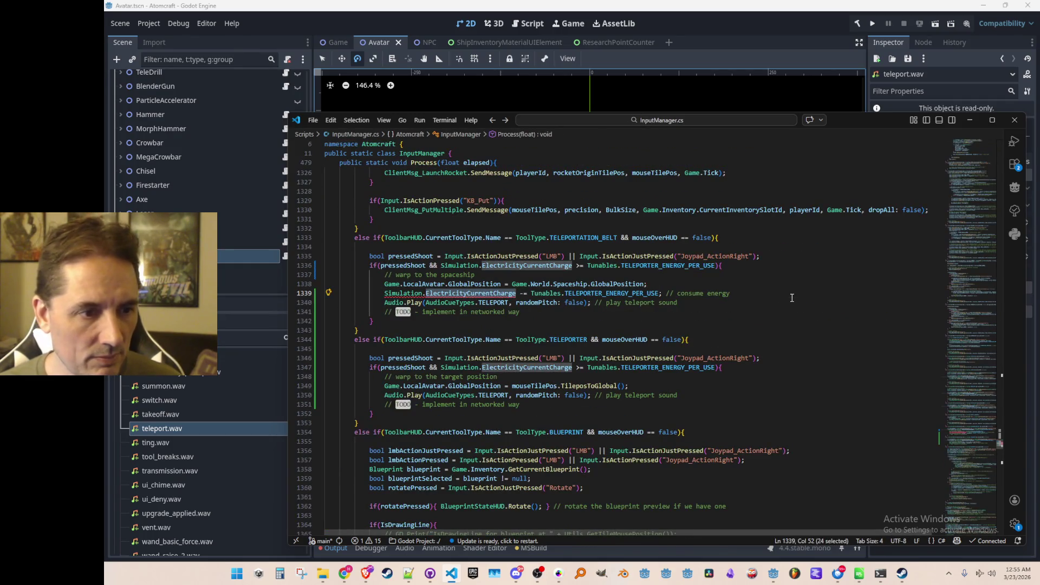
# - Turn the deduction line into an if (Simulation.TrySpendElectricity(Tunables.TELEPORTER_ENERGY_PER_USE)) { block
pyautogui.write('TrySpendElectricity')
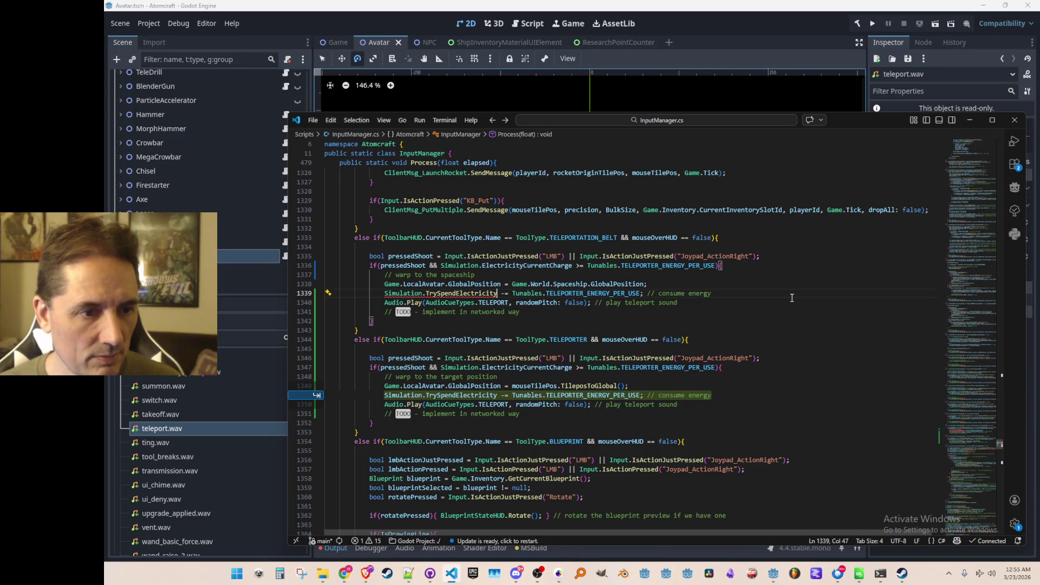
pyautogui.write('()')
pyautogui.hotkey('ctrl', 'Delete')
pyautogui.hotkey('ctrl', 'Delete')
pyautogui.hotkey('ctrl', 'Delete')
pyautogui.press('BackSpace')
pyautogui.press('BackSpace')
pyautogui.press('BackSpace')
pyautogui.write('Tunables.TELEPORTER_ENERGY_PER_USE')
pyautogui.press('Right')
pyautogui.press('Right')
pyautogui.press('BackSpace')
pyautogui.hotkey('shift', 'End')
pyautogui.press('Delete')
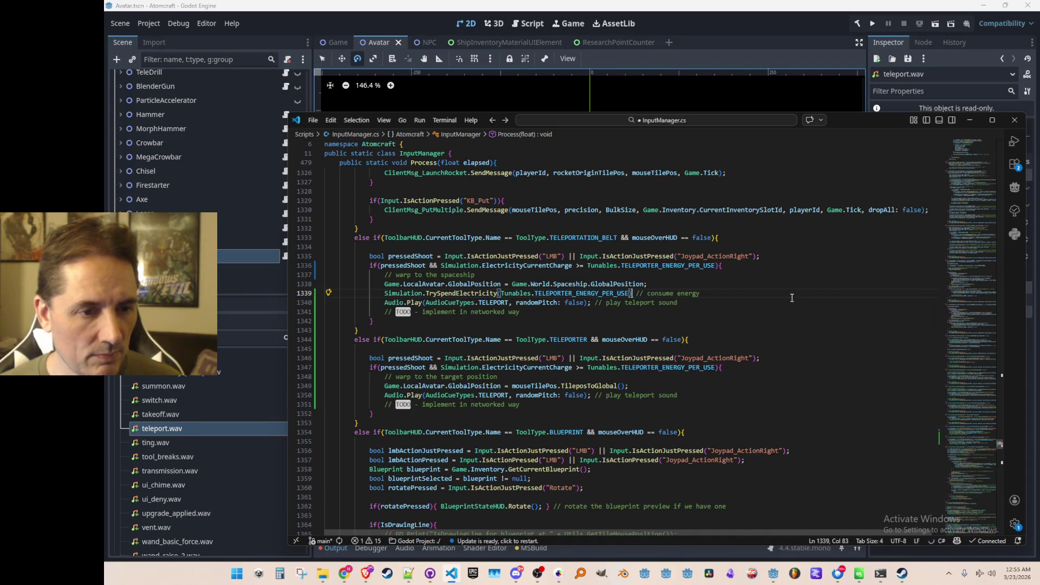
pyautogui.press('Home')
pyautogui.write('if (')
pyautogui.press('End')
pyautogui.write('){')
pyautogui.press('Return')
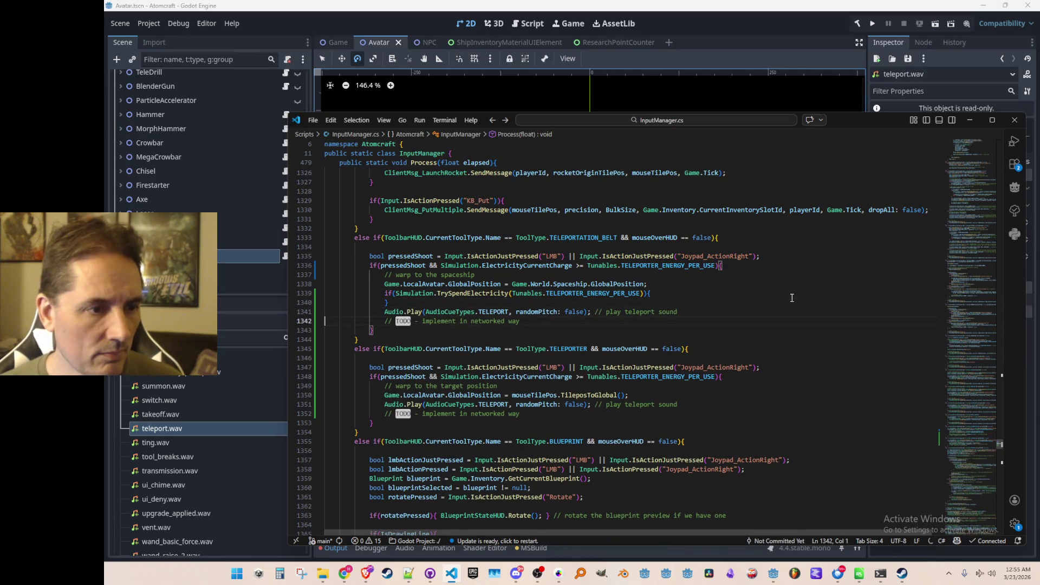
# - Move the teleport sound and TODO lines inside the new block and indent them
pyautogui.press('Down')
pyautogui.hotkey('shift', 'Down')
pyautogui.hotkey('shift', 'Down')
pyautogui.hotkey('ctrl', 'x')
pyautogui.press('Up')
pyautogui.hotkey('ctrl', 'v')
pyautogui.hotkey('shift', 'Up')
pyautogui.hotkey('shift', 'Up')
pyautogui.press('Tab')
# - Move the belt's warp line and comment into the block, indent them, and add a blank line after
pyautogui.press('Up')
pyautogui.press('Up')
pyautogui.hotkey('alt', 'Down')
pyautogui.press('Up')
pyautogui.press('Up')
pyautogui.hotkey('alt', 'Down')
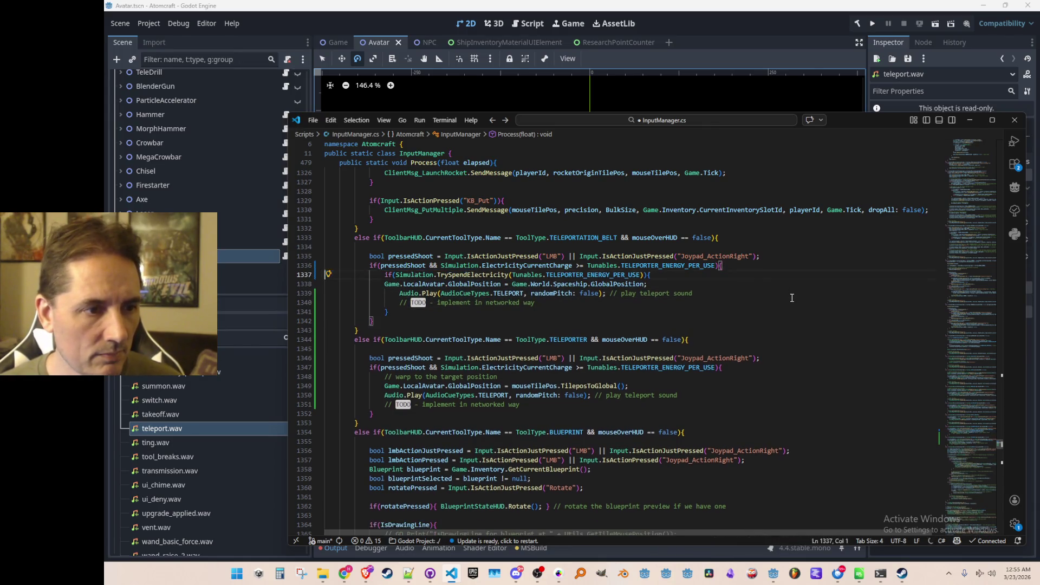
pyautogui.press('Home')
pyautogui.hotkey('shift', 'Down')
pyautogui.press('Tab')
pyautogui.press('Up')
pyautogui.press('Up')
pyautogui.press('End')
pyautogui.press('Return')
pyautogui.press('Down')
pyautogui.press('Down')
pyautogui.press('Down')
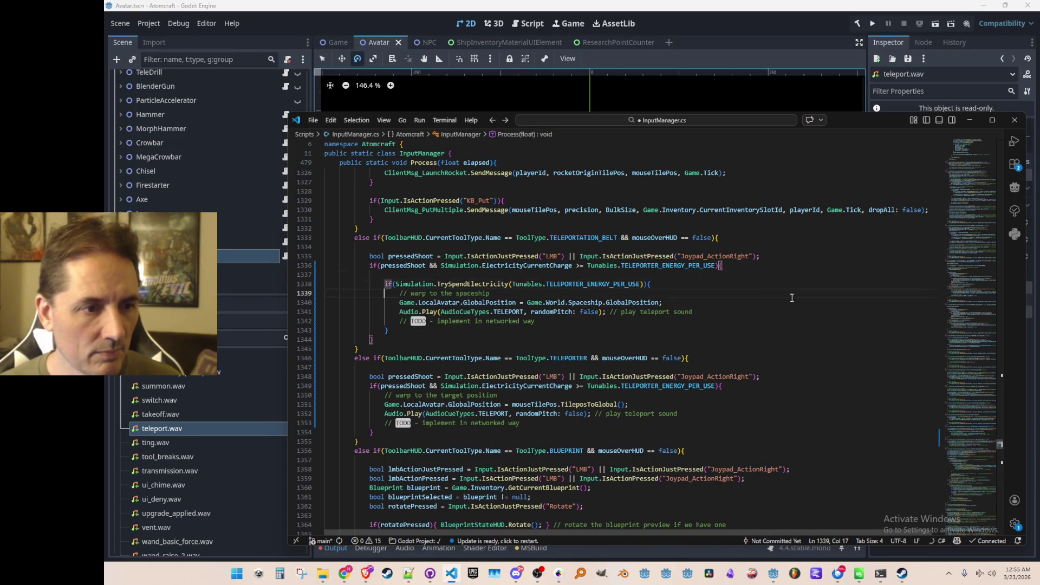
# - Add the TrySpendElectricity condition with a closing brace to the teleporter's warp code and save InputManager.cs
pyautogui.press('Down')
pyautogui.press('Down')
pyautogui.press('Down')
pyautogui.press('End')
pyautogui.scroll(-2, 799, 314)
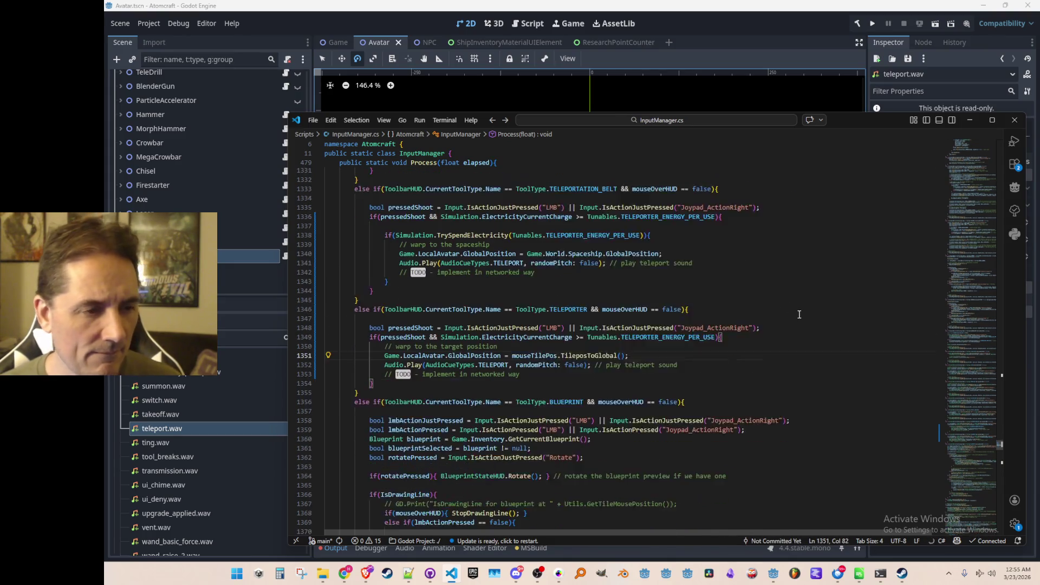
pyautogui.scroll(-1, 799, 314)
pyautogui.press('Up')
pyautogui.press('Up')
pyautogui.press('End')
pyautogui.press('Return')
pyautogui.press('Return')
pyautogui.hotkey('ctrl', 'v')
pyautogui.press('Return')
pyautogui.write('}')
pyautogui.hotkey('ctrl', 's')
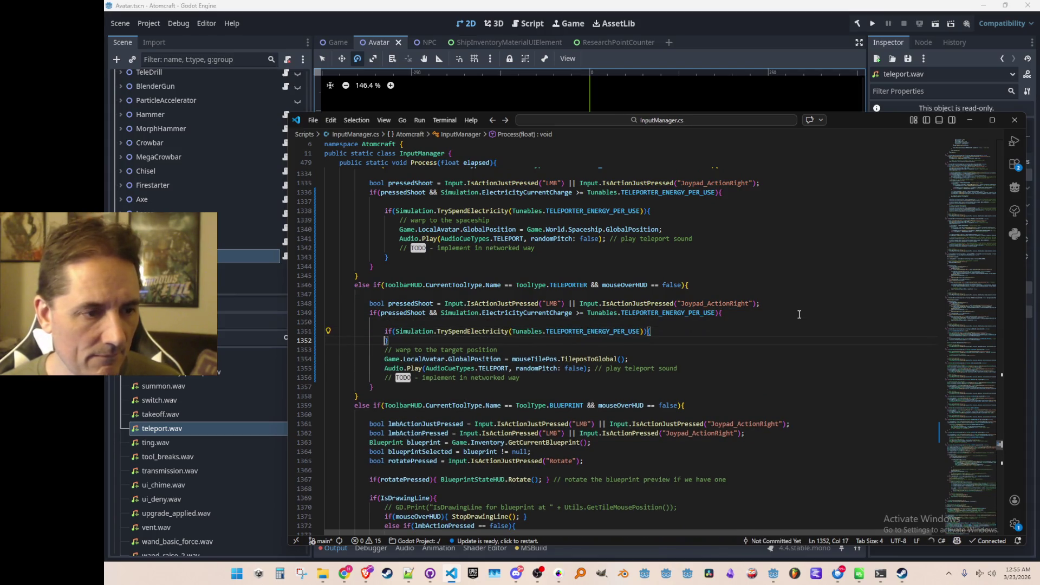
pyautogui.press('Down')
# - Move the teleporter's warp statements inside its spend check and indent them one level
pyautogui.press('Home')
pyautogui.press('Home')
pyautogui.hotkey('shift', 'Down')
pyautogui.hotkey('shift', 'Down')
pyautogui.hotkey('shift', 'Down')
pyautogui.hotkey('shift', 'Down')
pyautogui.hotkey('ctrl', 'x')
pyautogui.press('Up')
pyautogui.hotkey('ctrl', 'v')
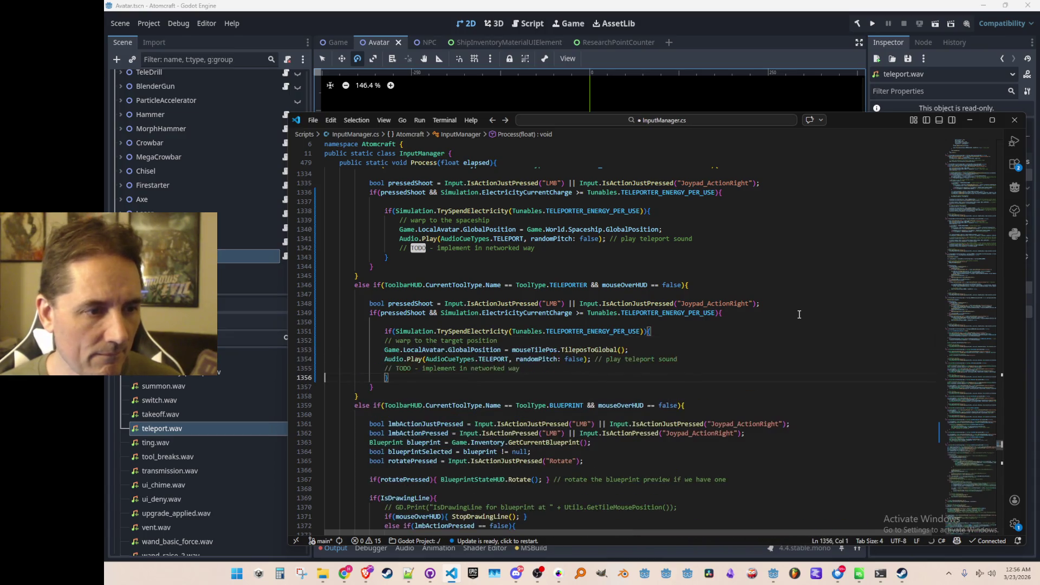
pyautogui.hotkey('shift', 'Up')
pyautogui.hotkey('shift', 'Up')
pyautogui.hotkey('shift', 'Up')
pyautogui.press('Tab')
pyautogui.press('Up')
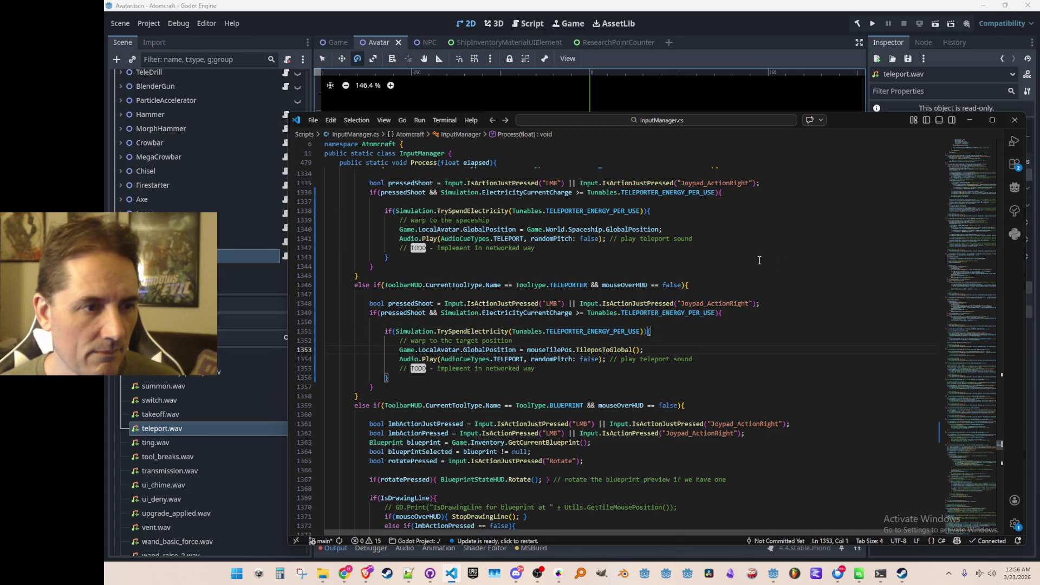
# - Switch to the Godot editor, save the scene, and run the project
pyautogui.click(785, 28)
pyautogui.hotkey('ctrl', 's')
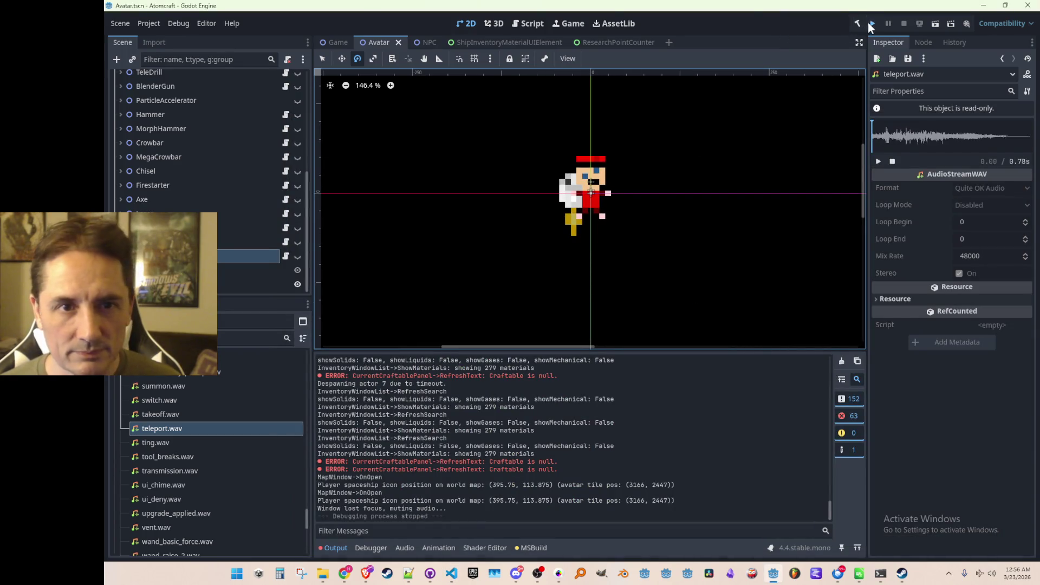
pyautogui.hotkey('ctrl', 's')
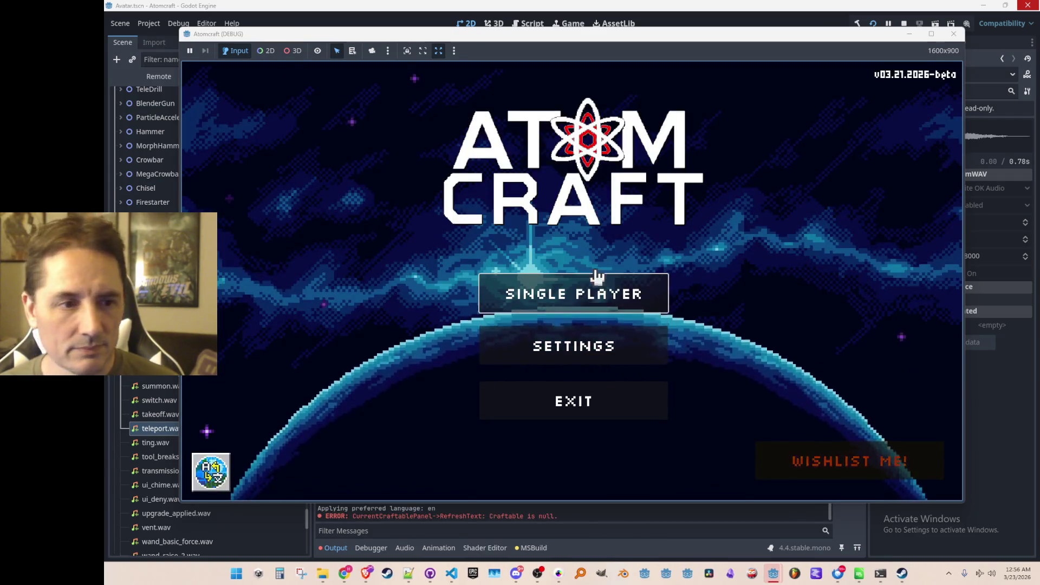
# - Choose Single Player, pick the saved player profile, and load the Enchanted Vista world
pyautogui.click(597, 279)
pyautogui.scroll(-2, 563, 329)
pyautogui.scroll(-1, 564, 329)
pyautogui.click(559, 333)
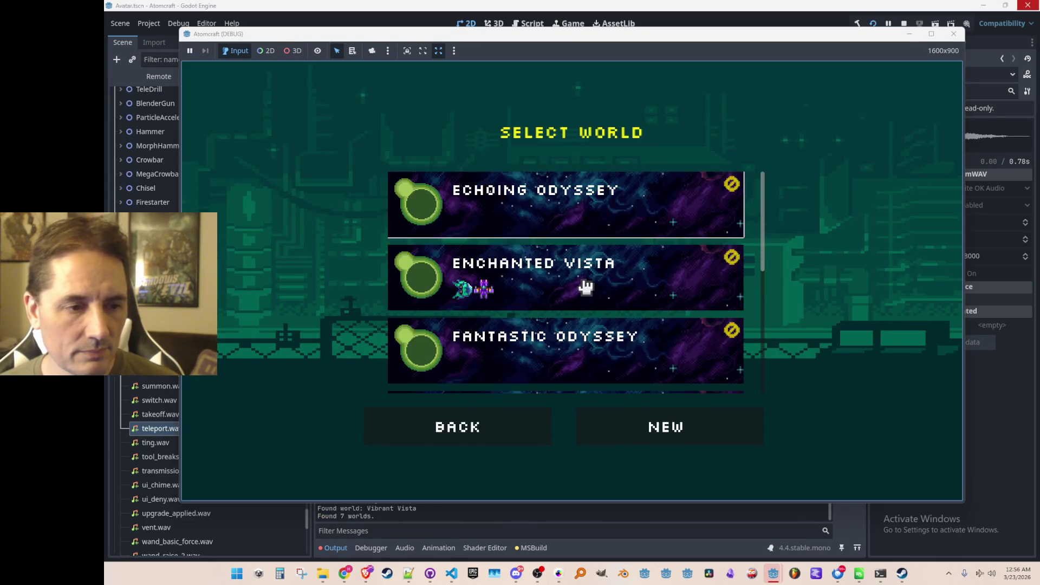
pyautogui.click(583, 285)
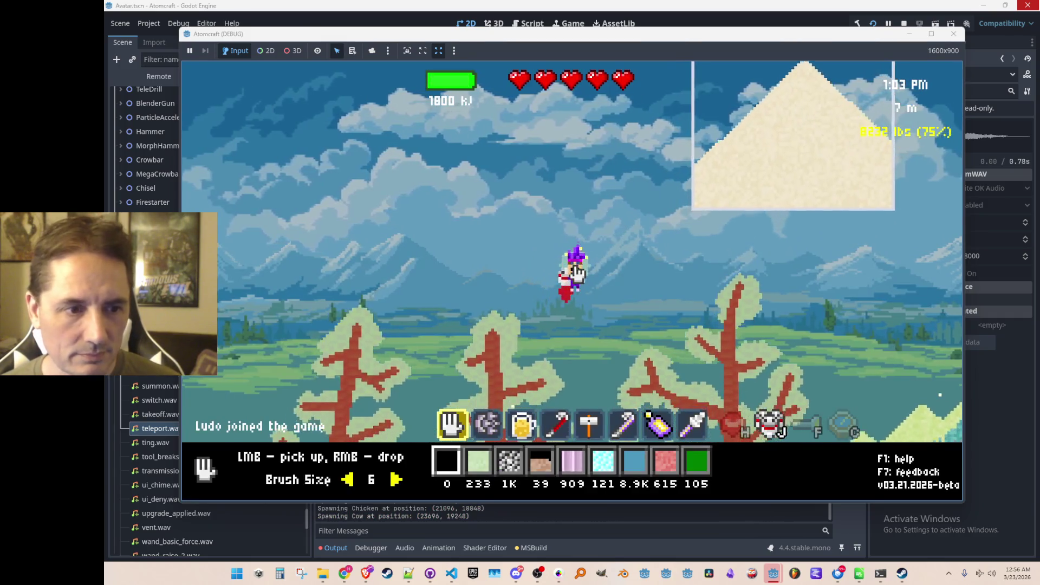
# - Open the inventory, browse the Toolbox, Upgrades, Materials and Crafting pages, and finish on Toolbox
pyautogui.press('i')
pyautogui.click(457, 138)
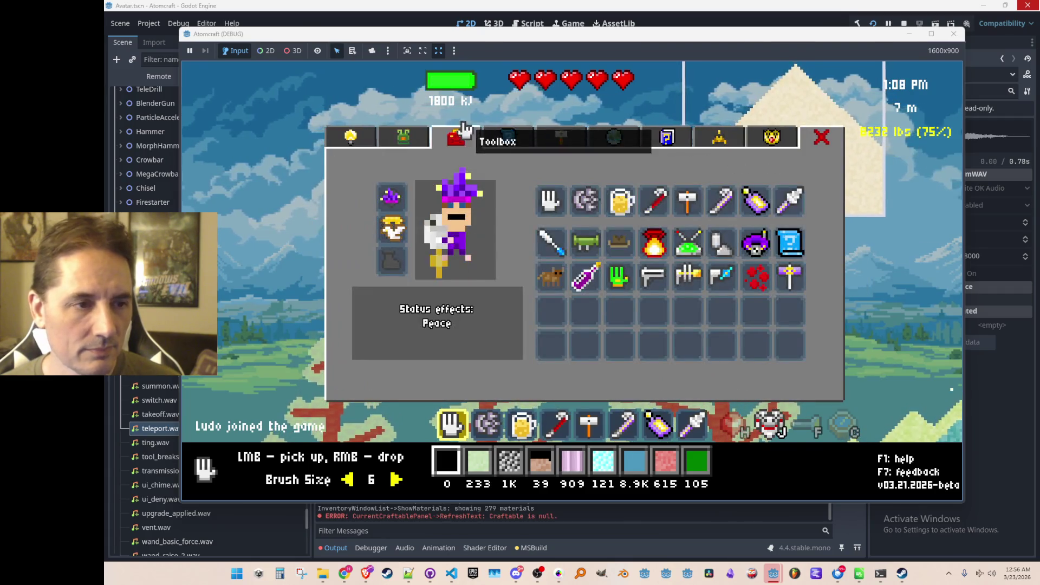
pyautogui.click(379, 145)
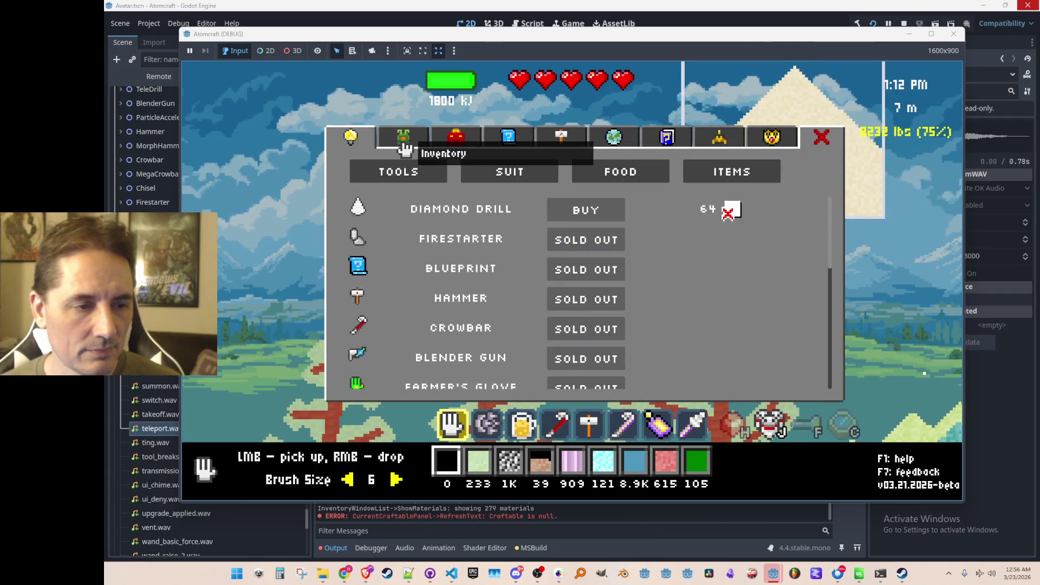
pyautogui.click(405, 144)
pyautogui.click(550, 142)
pyautogui.click(457, 138)
pyautogui.click(405, 137)
pyautogui.click(466, 136)
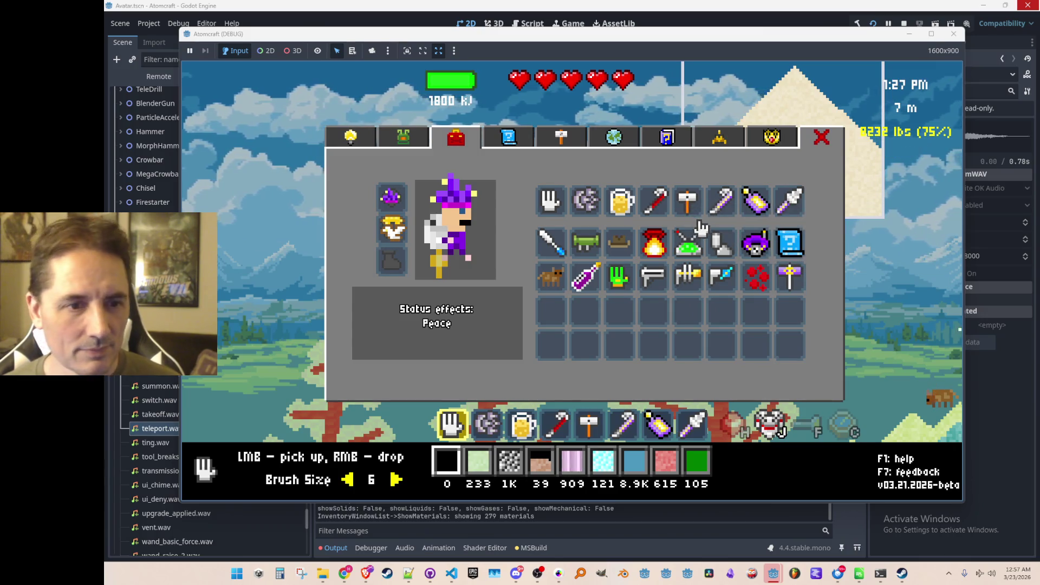
# - Close the inventory, equip the purple slot 7 tool, and fly right across the world
pyautogui.press('Escape')
pyautogui.press('7')
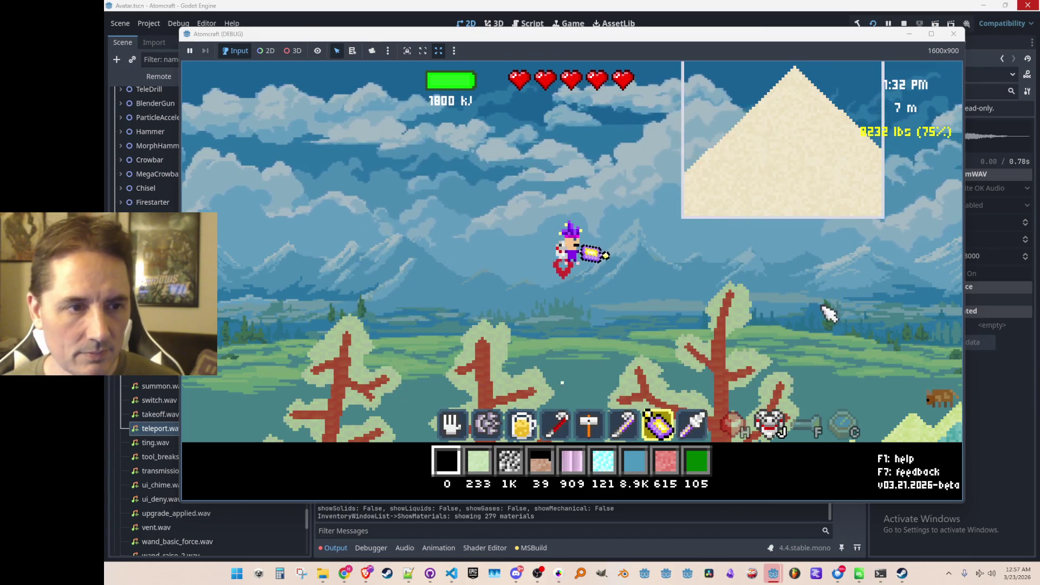
pyautogui.press('d')
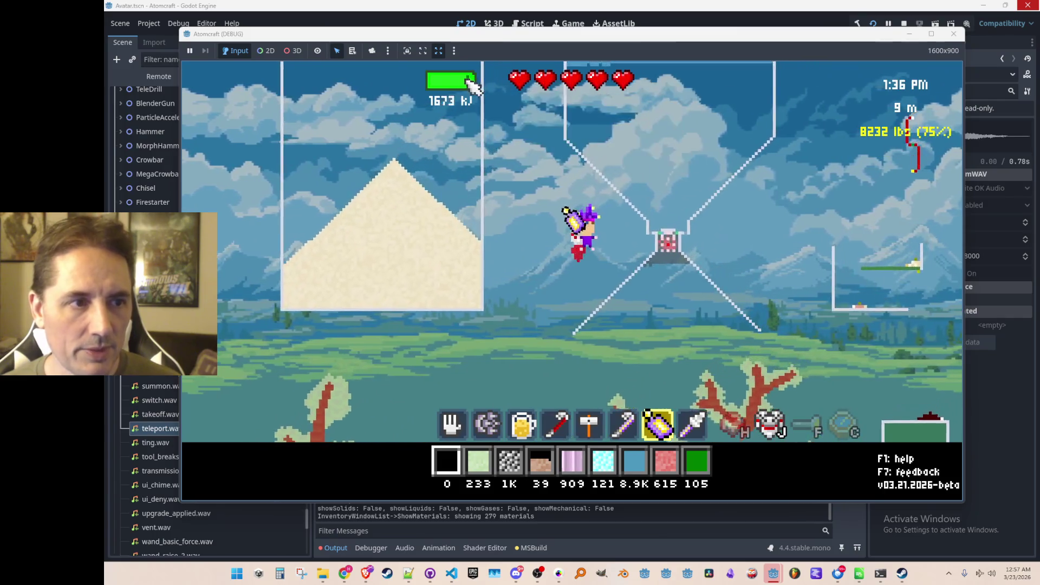
pyautogui.press('w')
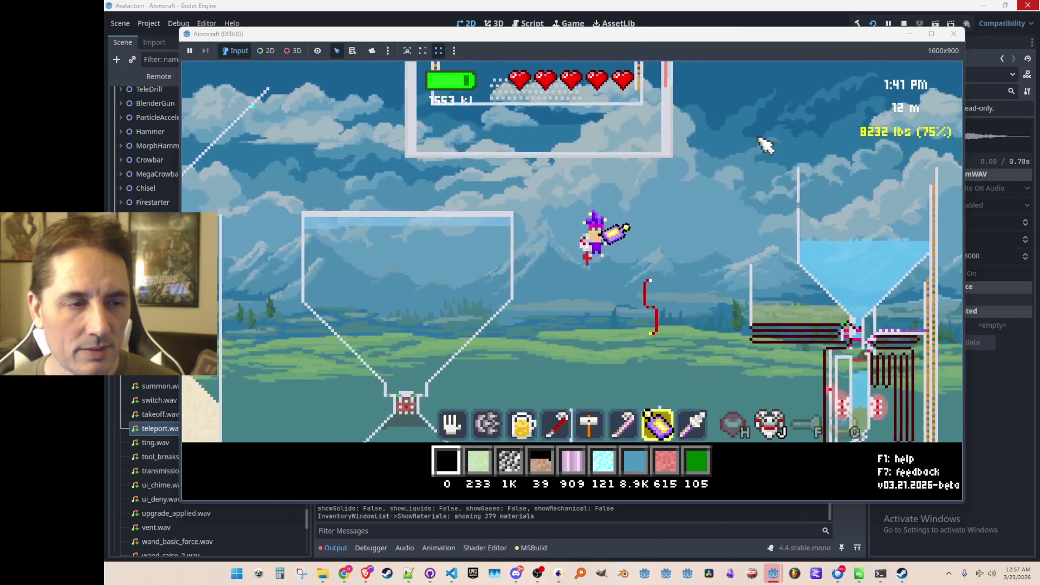
pyautogui.press('d')
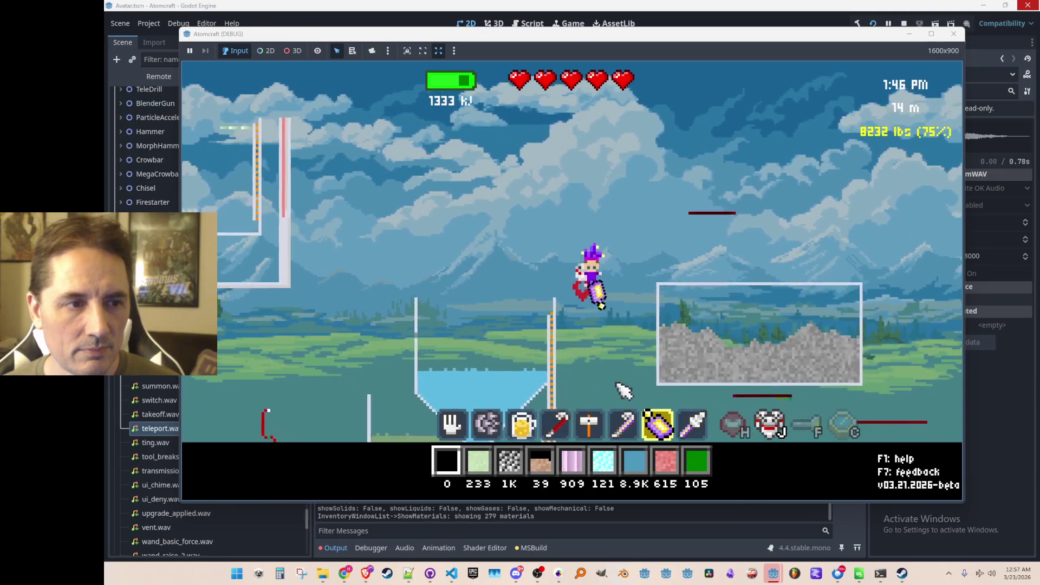
pyautogui.press('d')
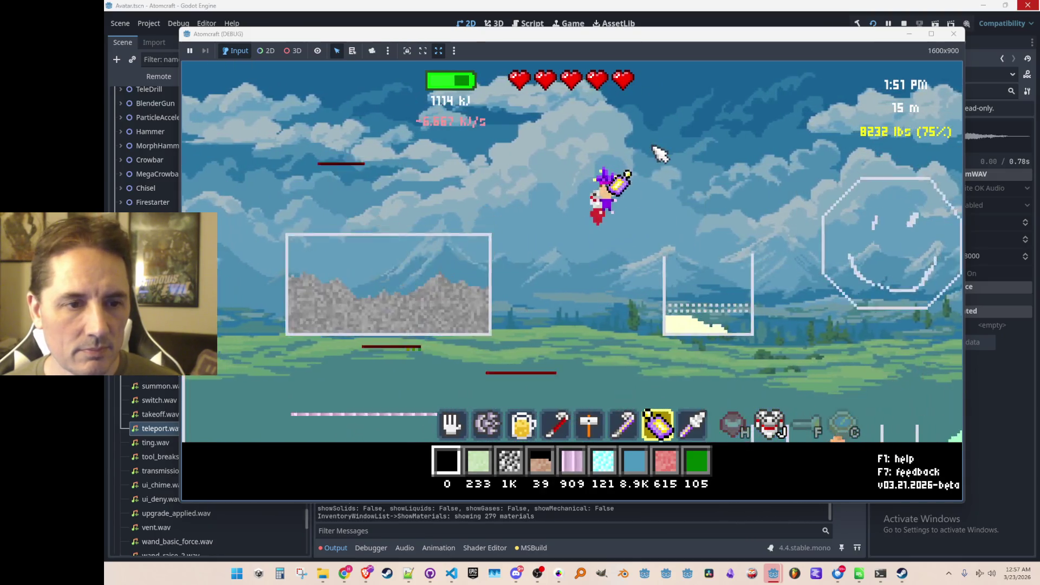
pyautogui.press('d')
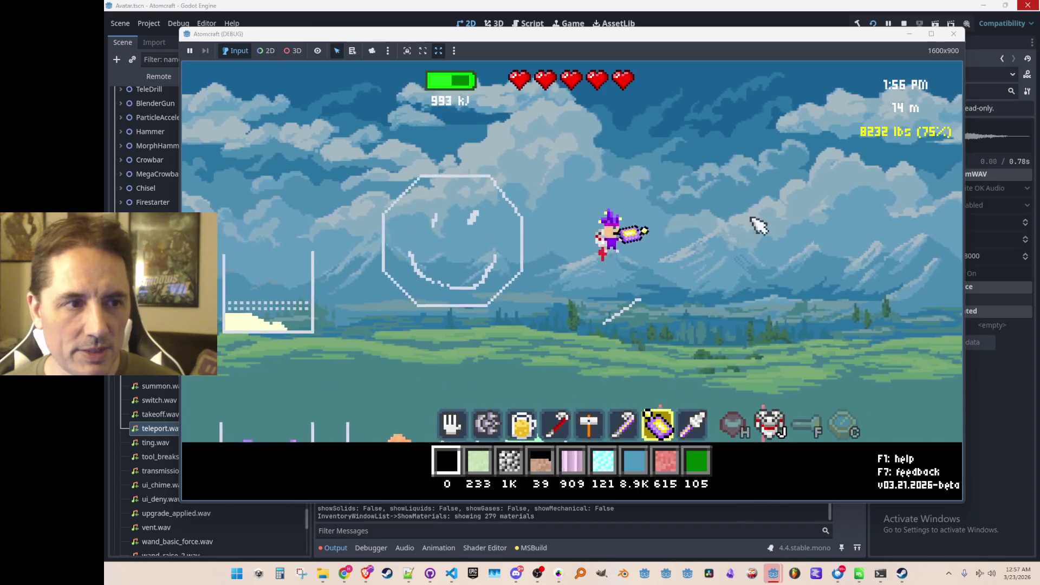
# - Fly the character back left toward the trees, climbing and descending
pyautogui.press('a')
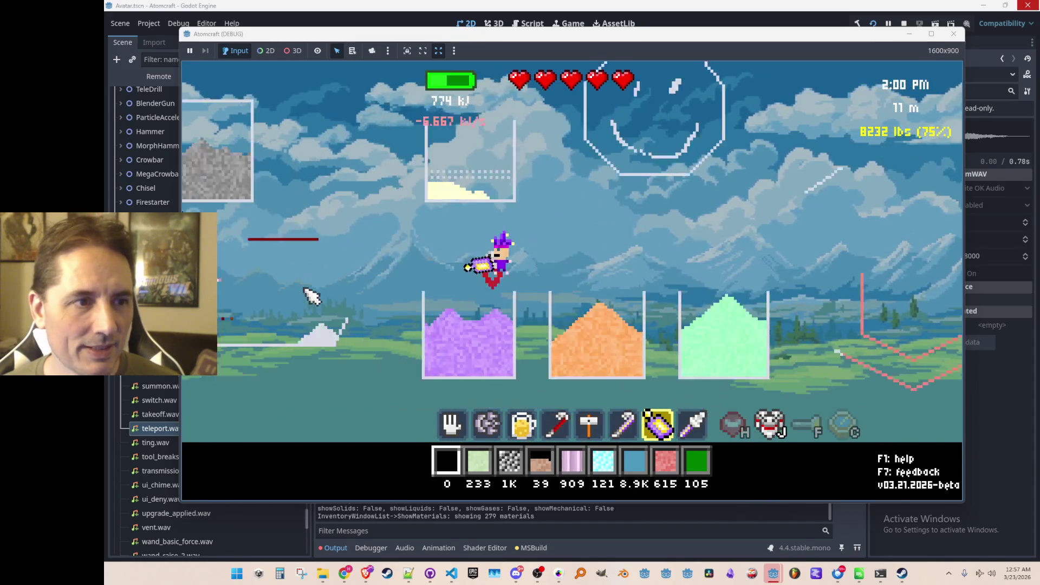
pyautogui.press('a')
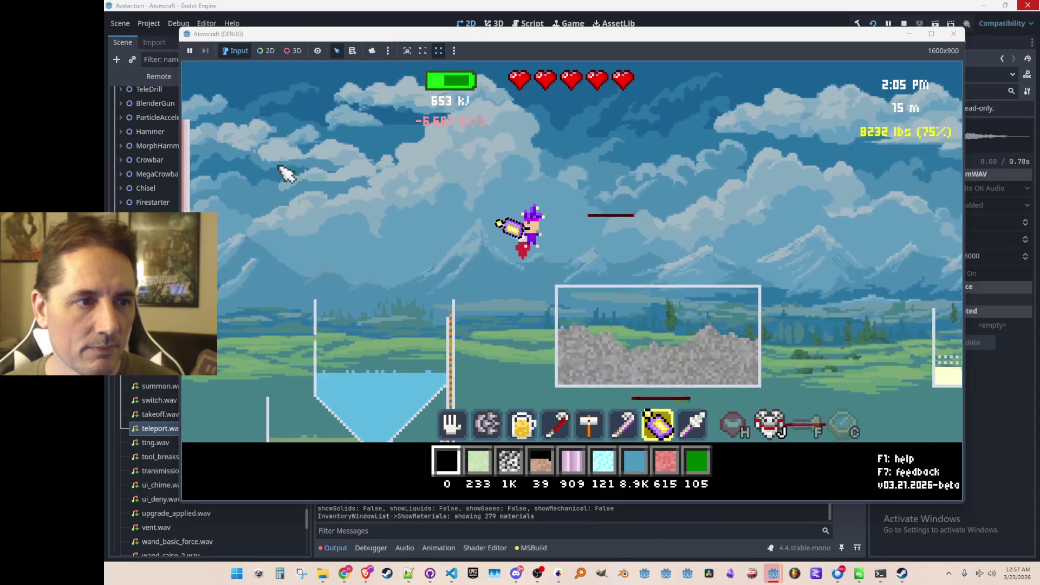
pyautogui.press('a')
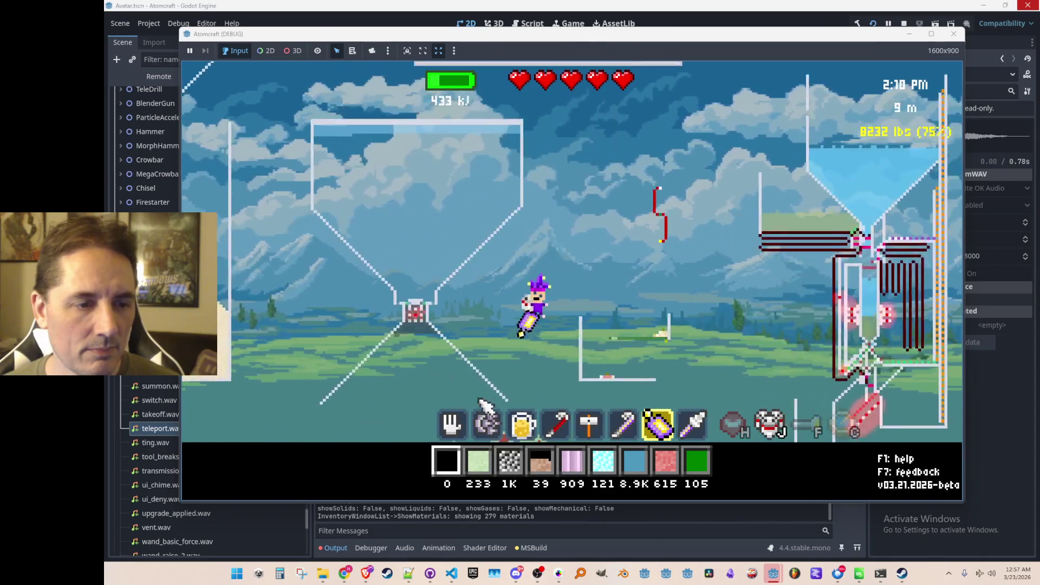
pyautogui.press('a')
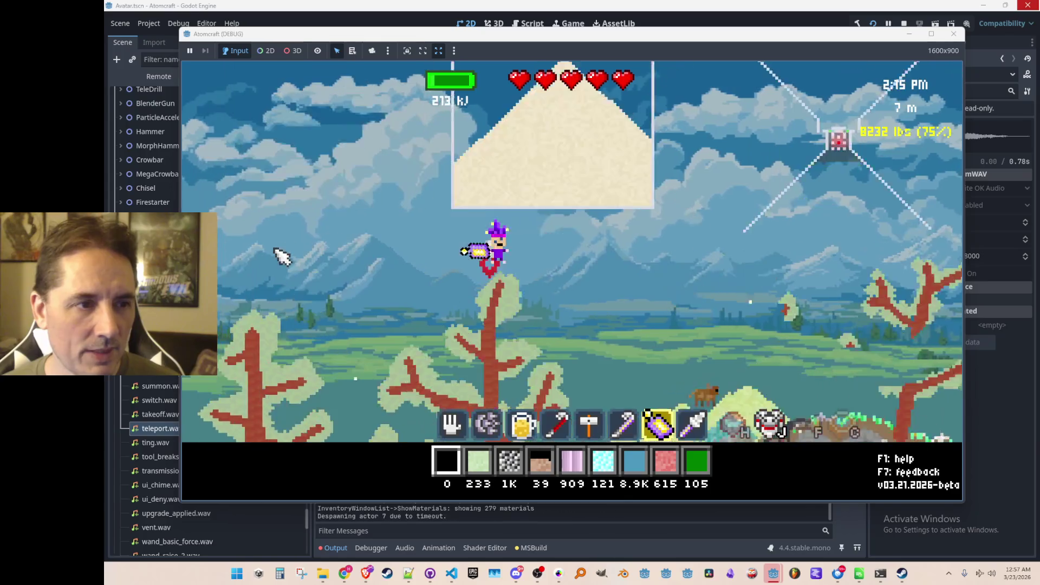
pyautogui.press('a')
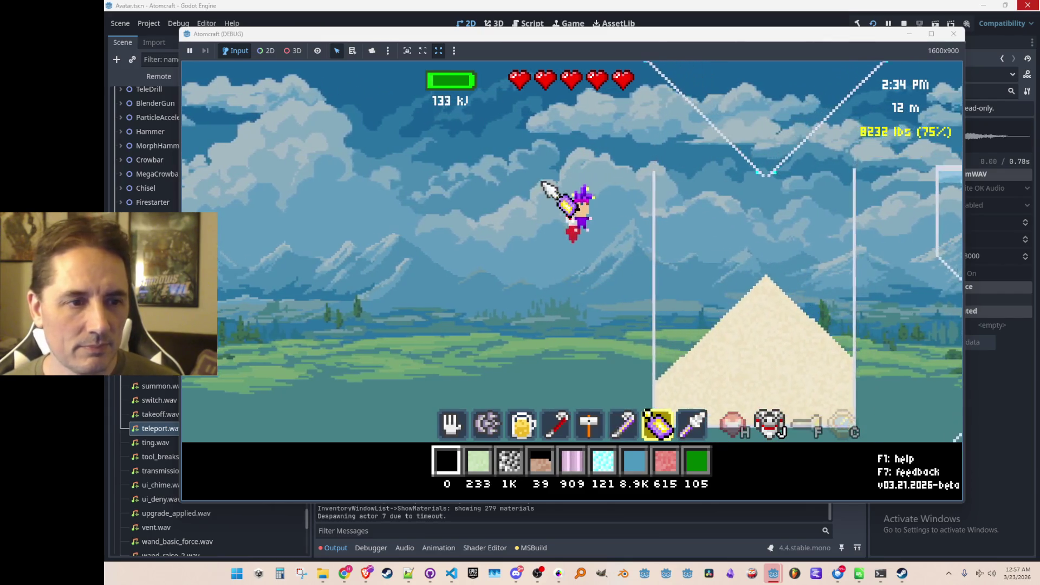
# - Switch the hotbar to slot 8, then slot 6, then back to the purple slot 7 tool
pyautogui.press('8')
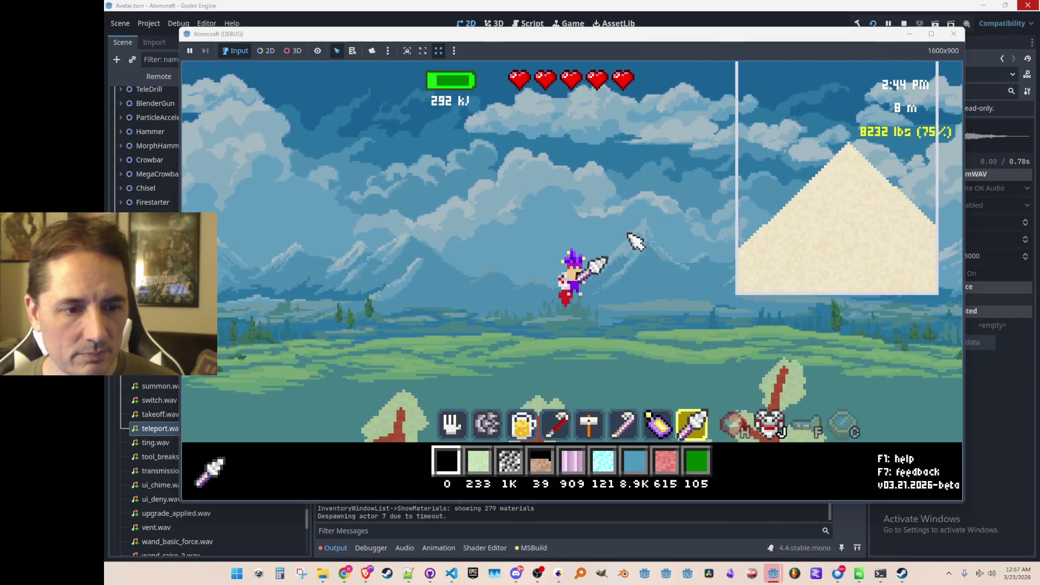
pyautogui.press('6')
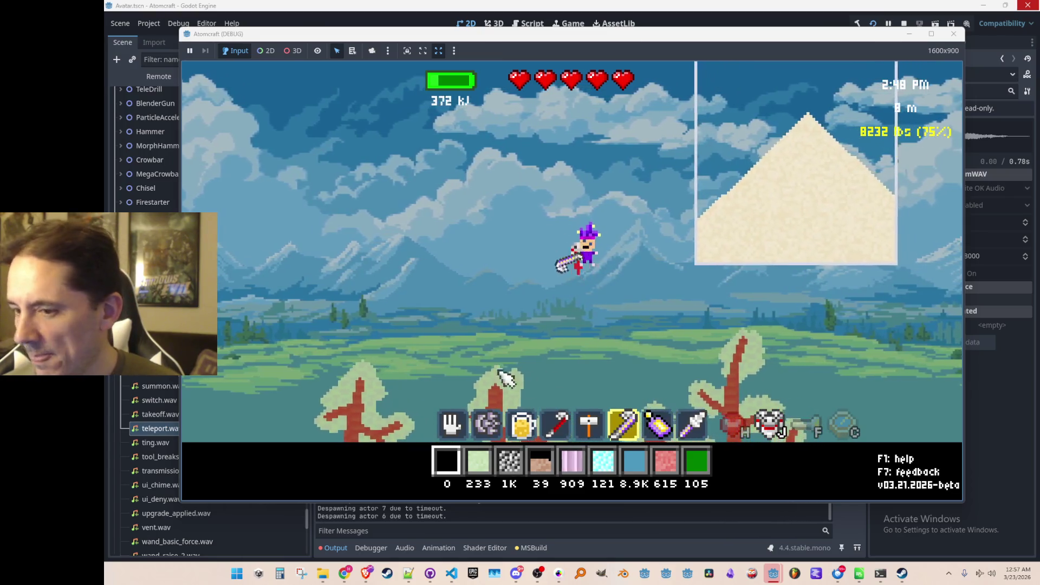
pyautogui.press('7')
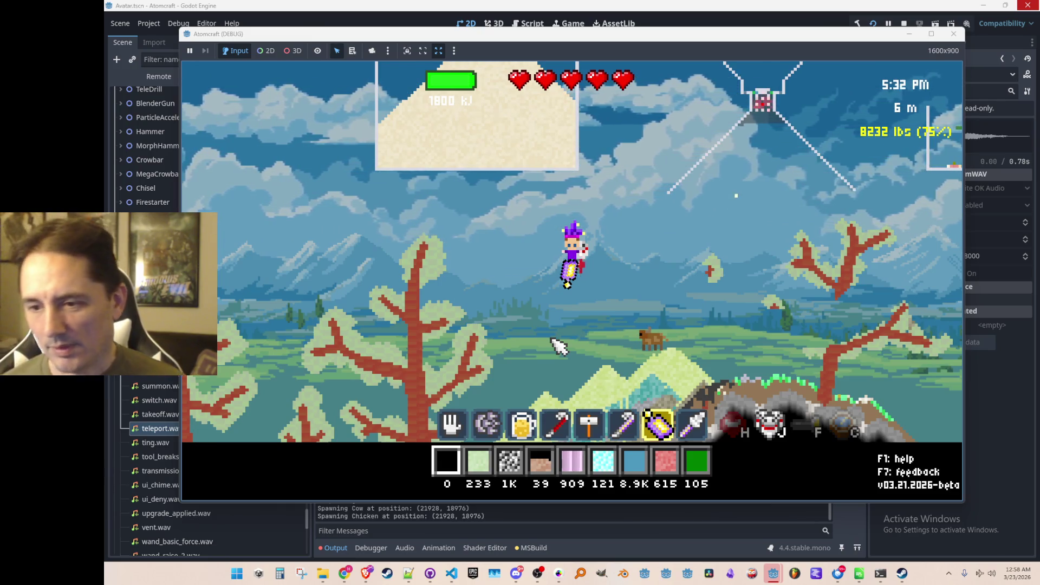
# - Fly the character right and climb high past the containers on the jetpack
pyautogui.press('d')
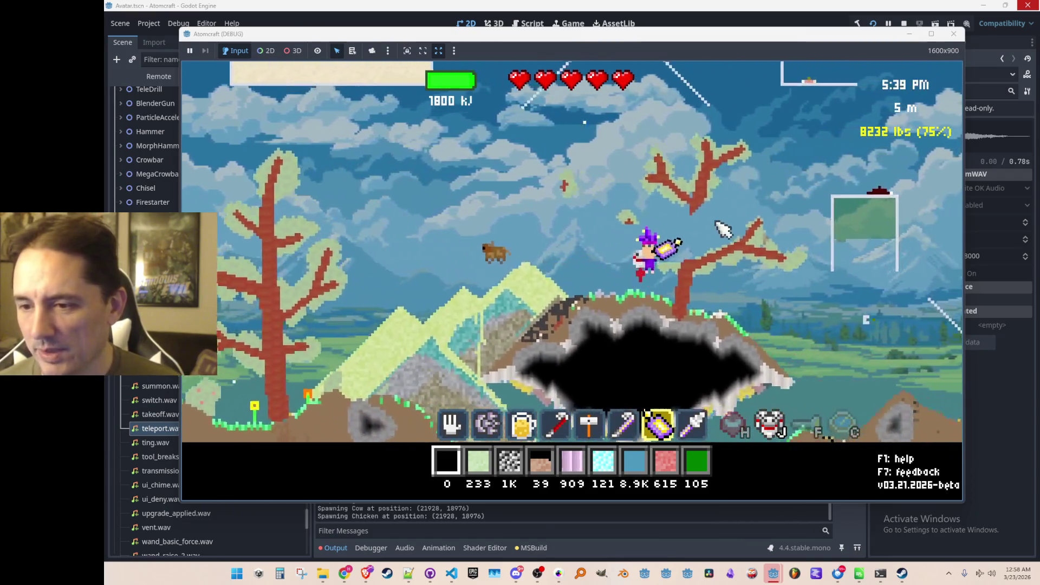
pyautogui.press('d')
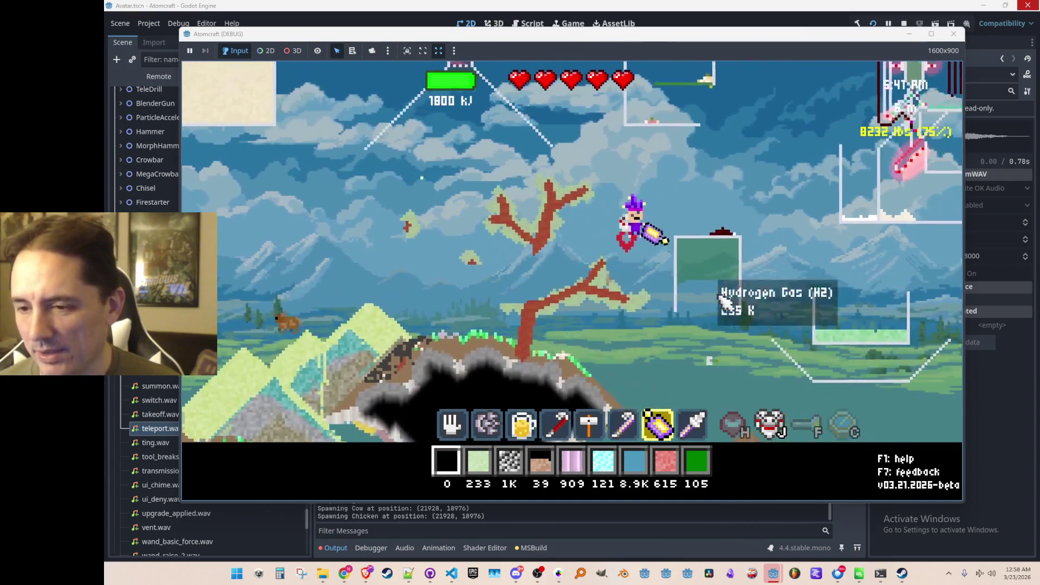
pyautogui.press('w')
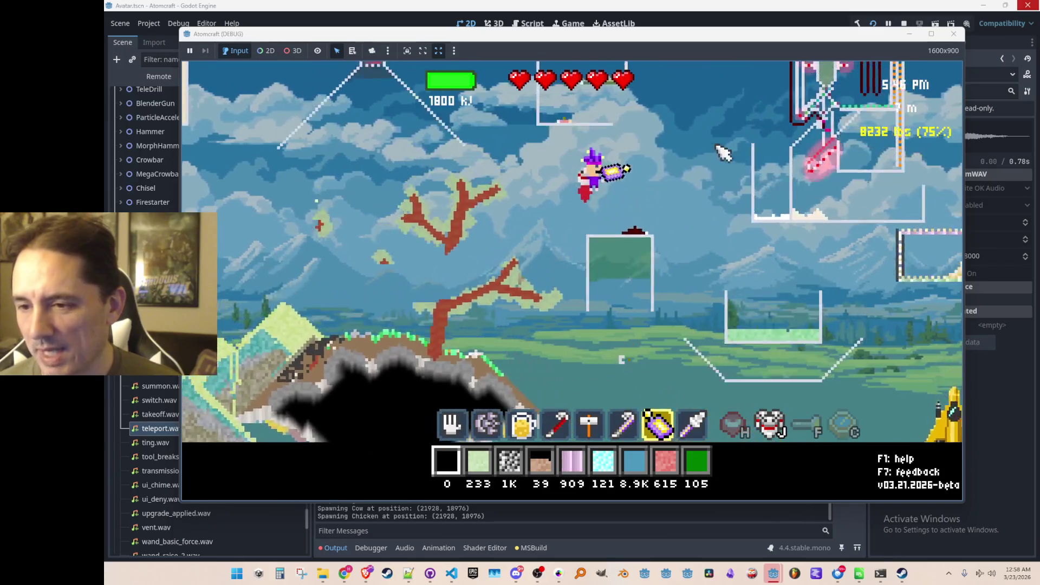
pyautogui.press('w')
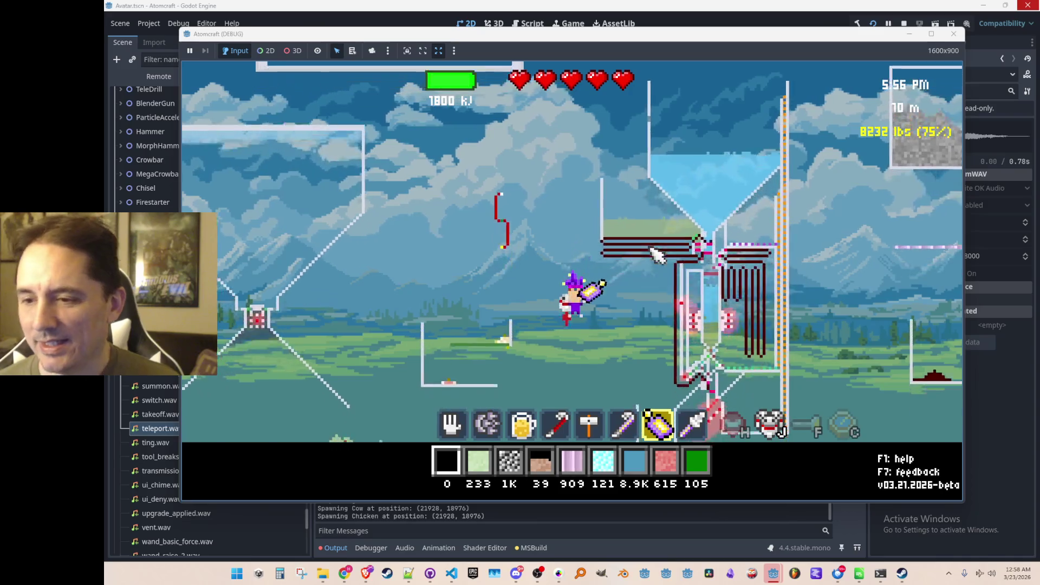
pyautogui.press('w')
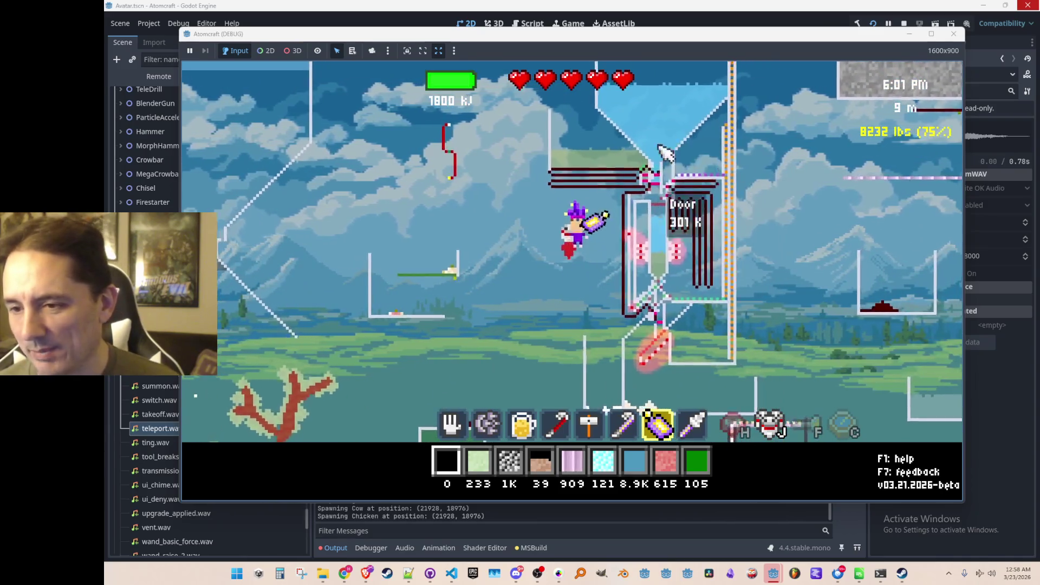
pyautogui.press('w')
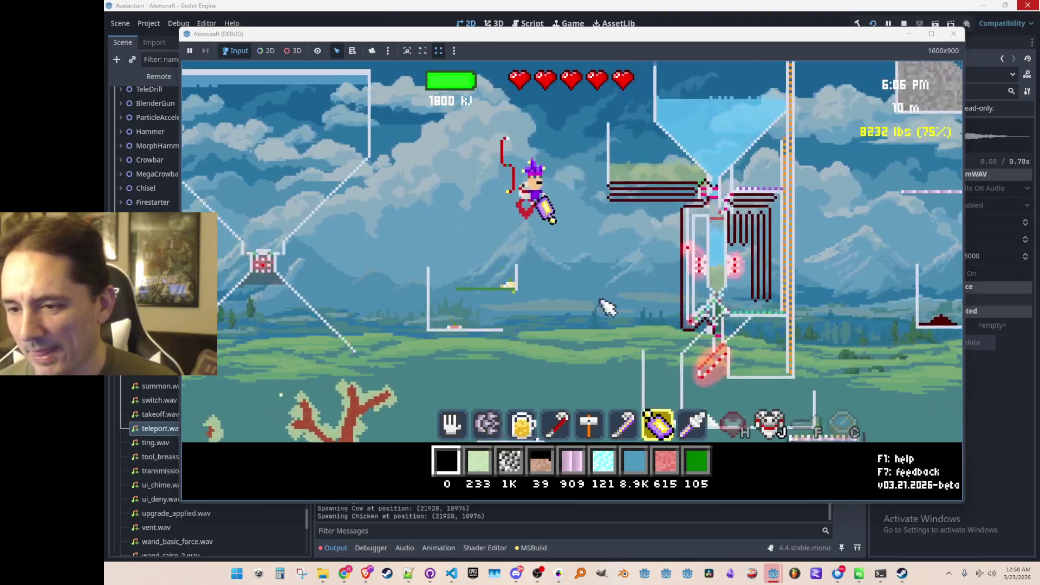
pyautogui.press('w')
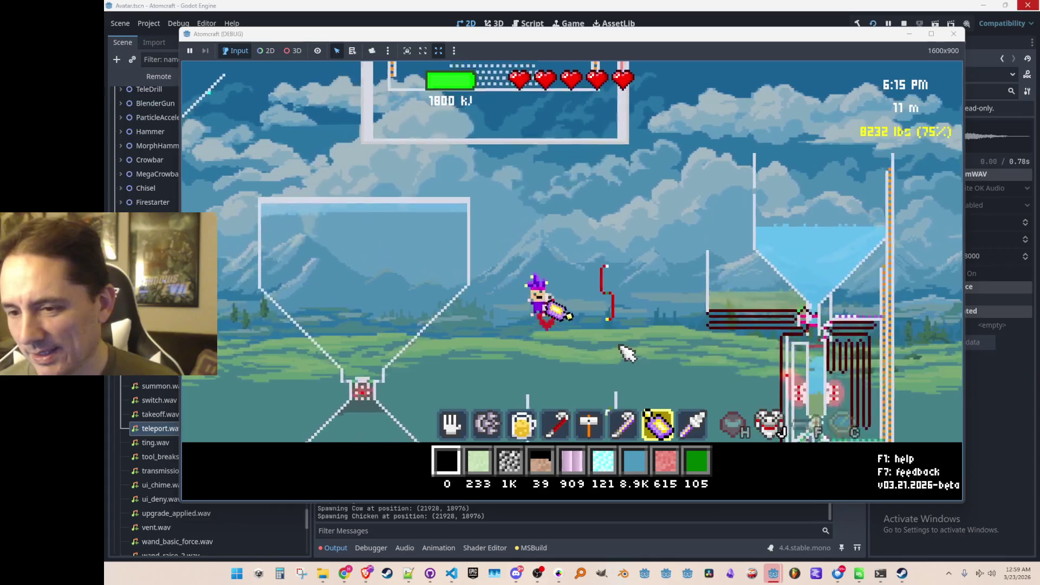
pyautogui.press('d')
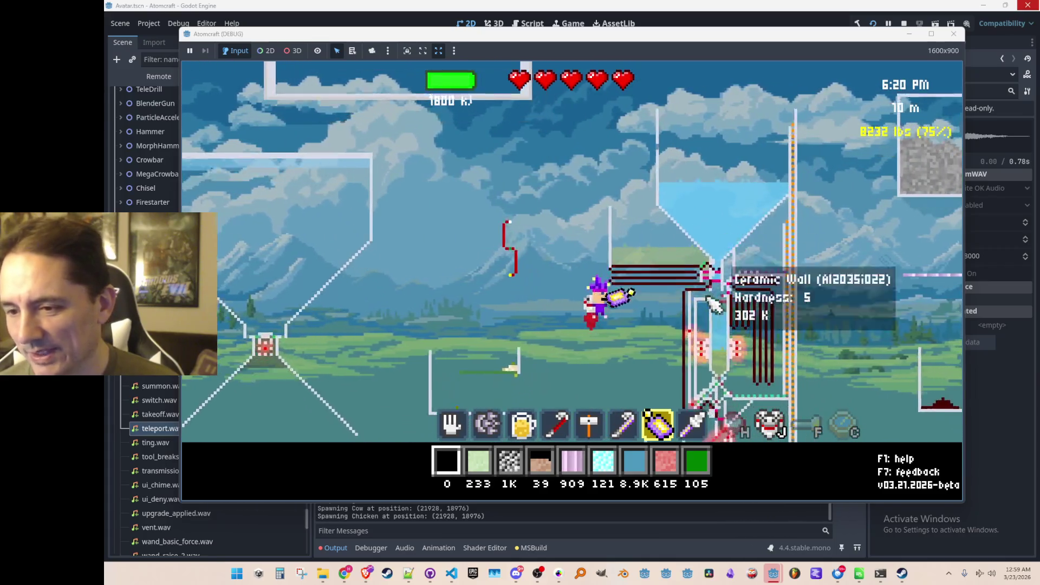
pyautogui.press('w')
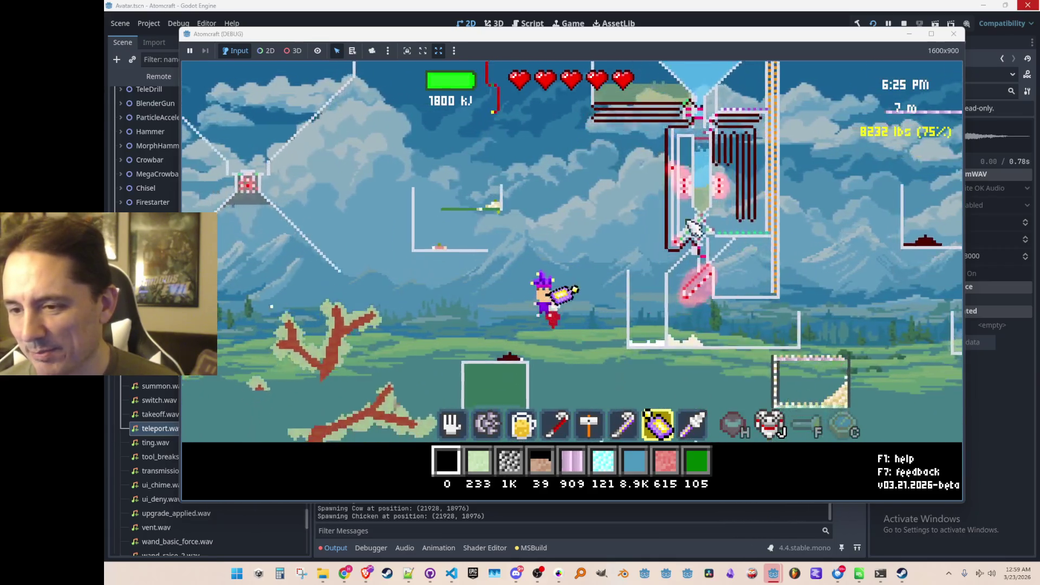
pyautogui.press('w')
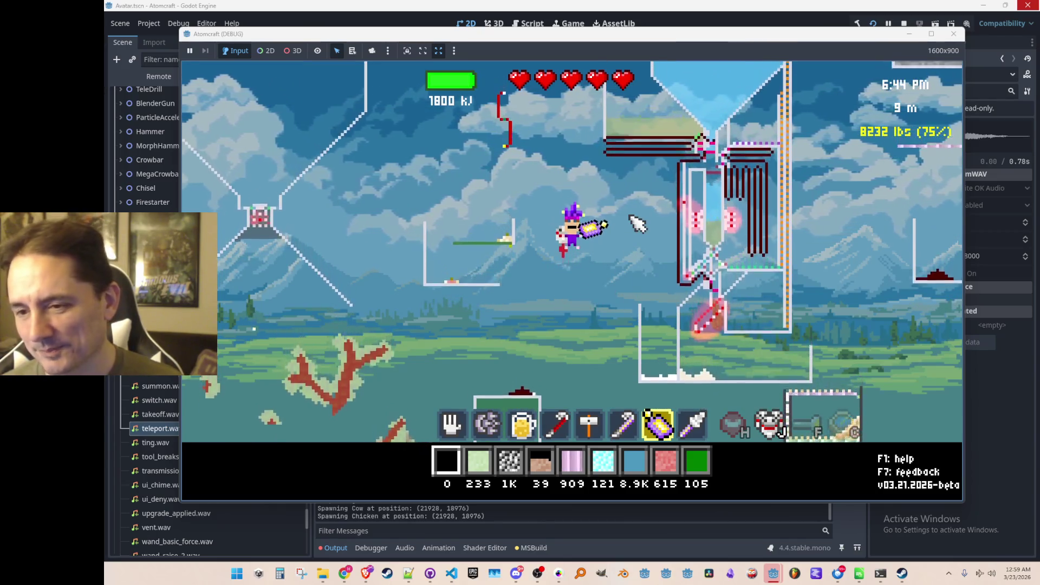
# - Fly left and right across the level, then return to VS Code showing InputManager.cs
pyautogui.press('a')
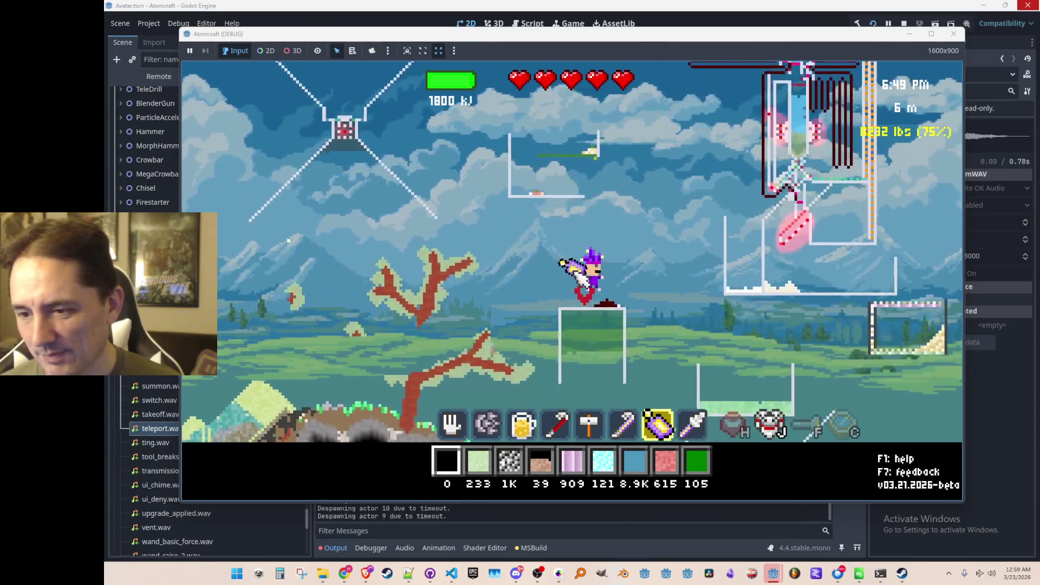
pyautogui.press('a')
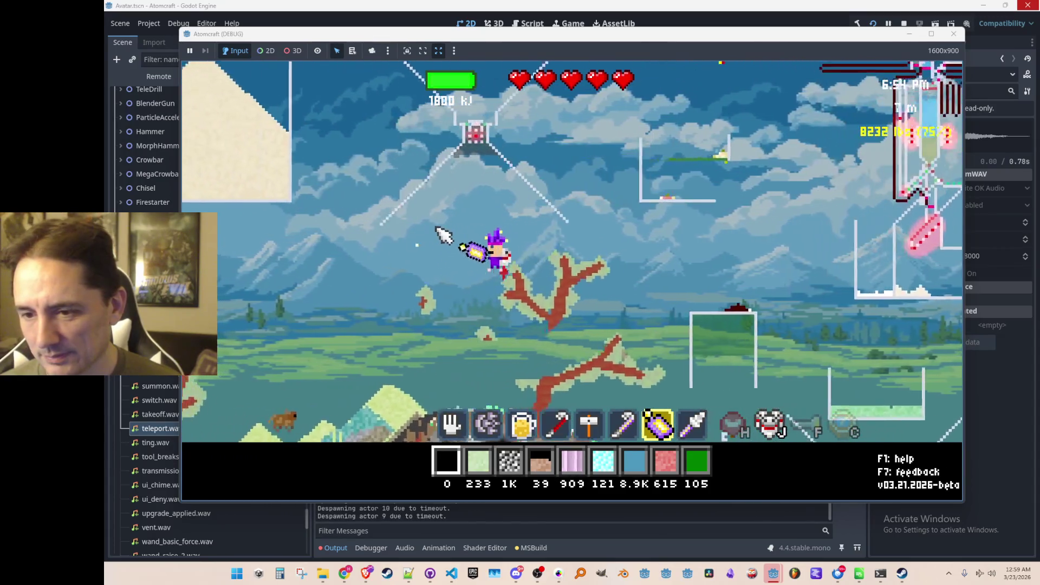
pyautogui.press('a')
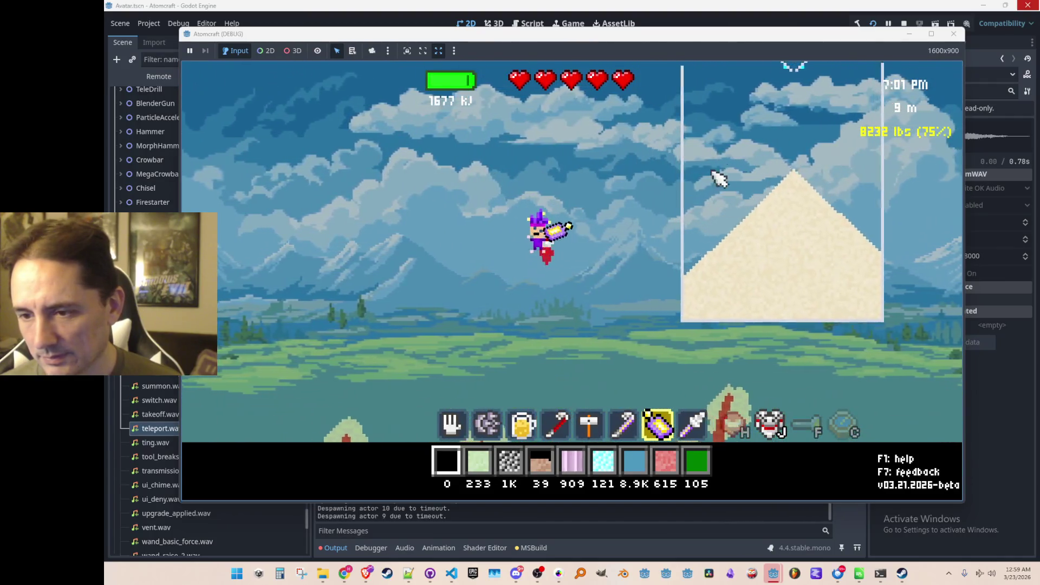
pyautogui.press('a')
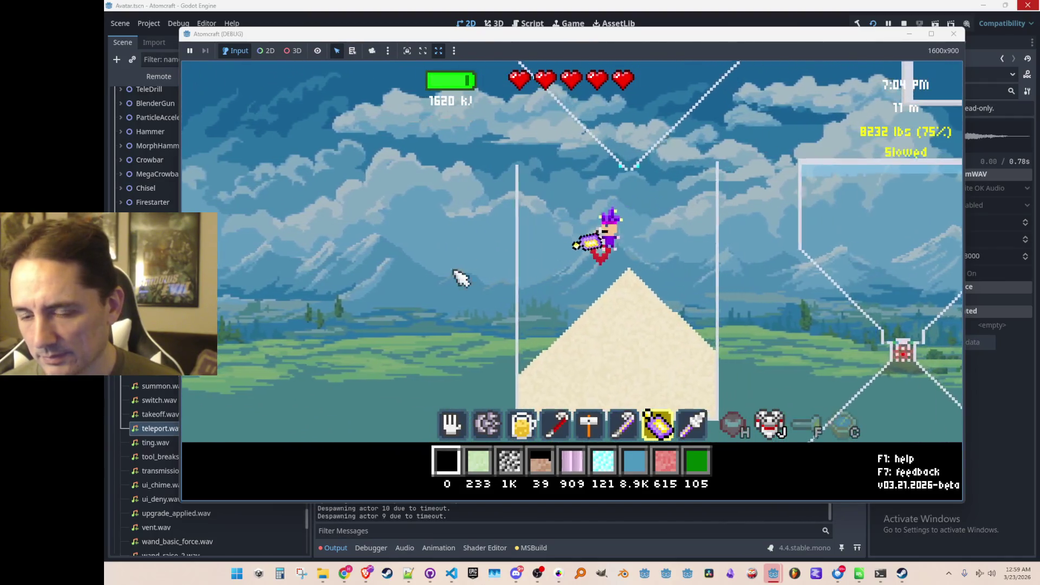
pyautogui.press('d')
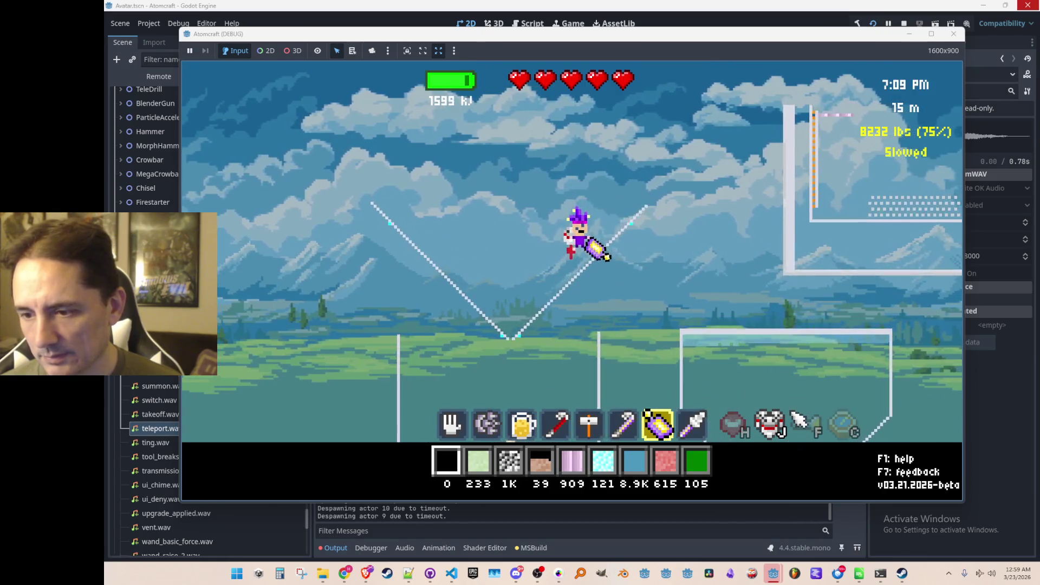
pyautogui.press('a')
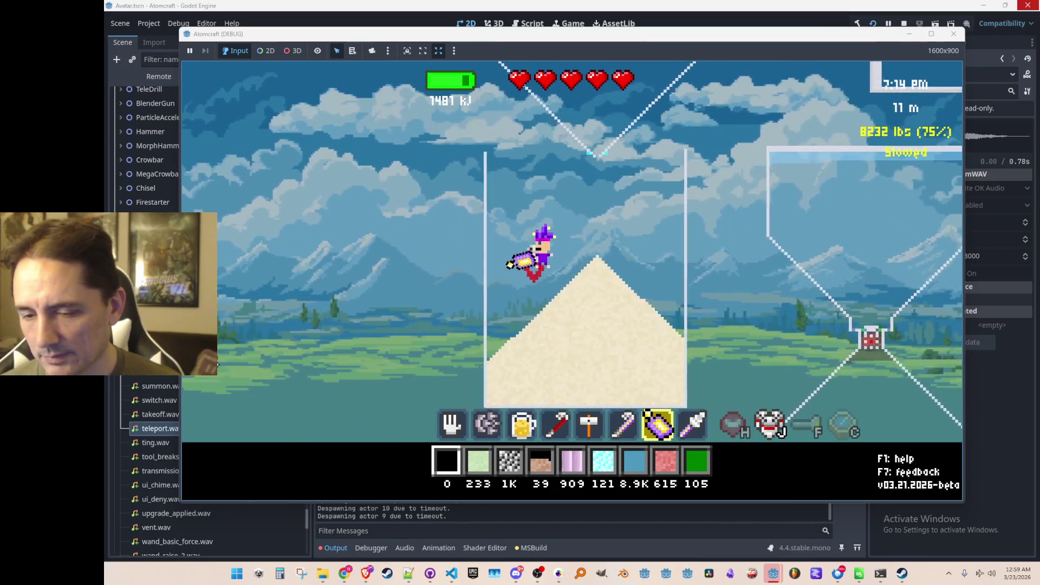
pyautogui.press('d')
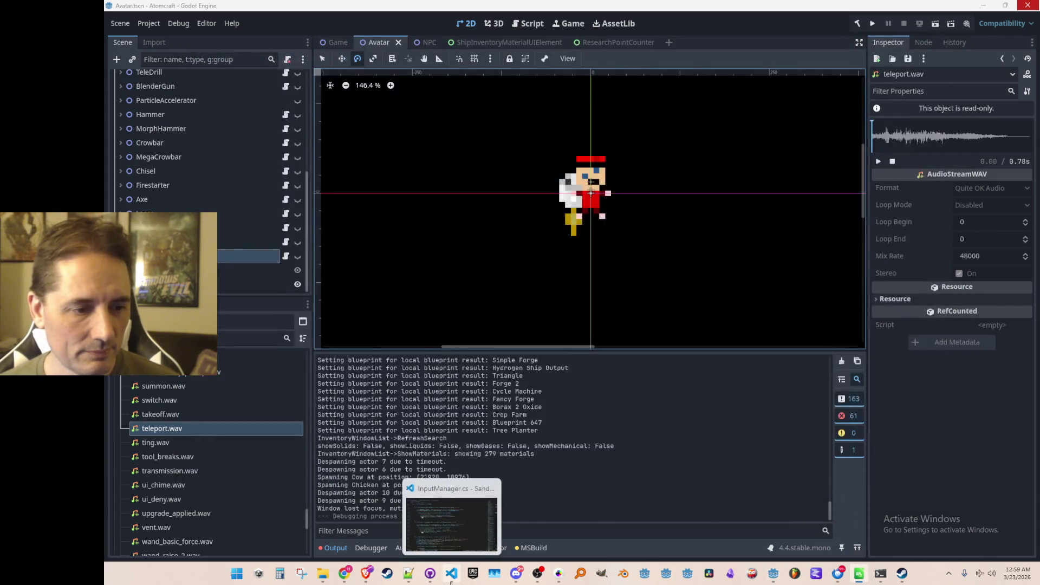
pyautogui.click(451, 573)
# - Open Tunables.cs and change TELEPORTER_ENERGY_PER_USE on line 14 from 100f to 400f
pyautogui.click(601, 280)
pyautogui.click(599, 118)
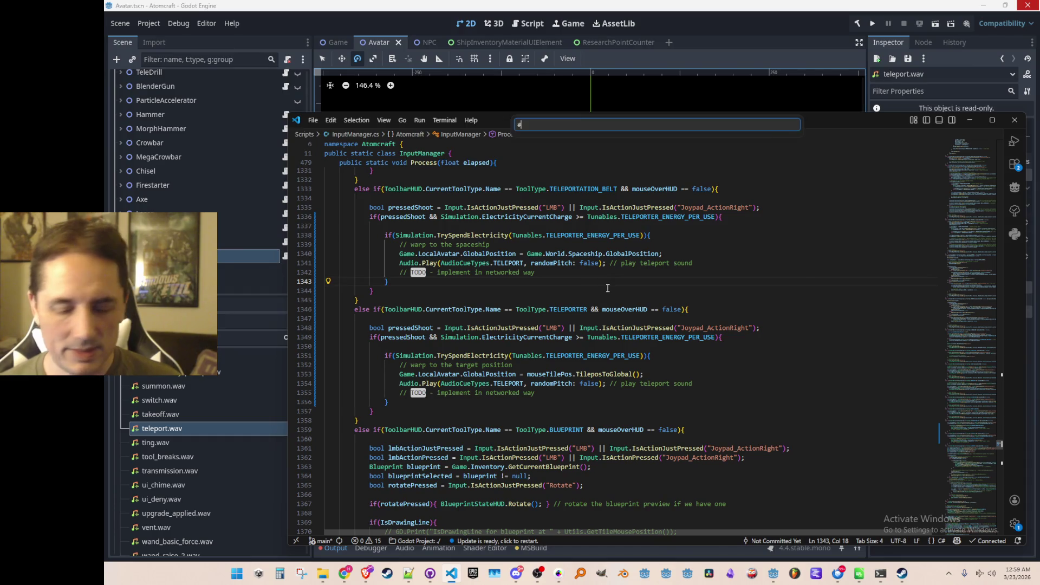
pyautogui.write('Tunab')
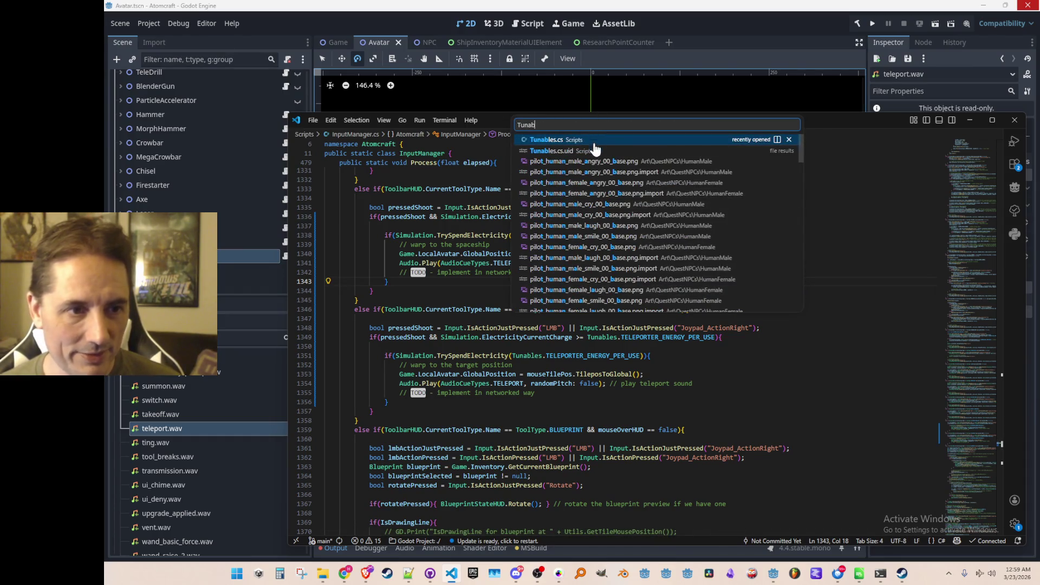
pyautogui.click(590, 142)
pyautogui.click(516, 297)
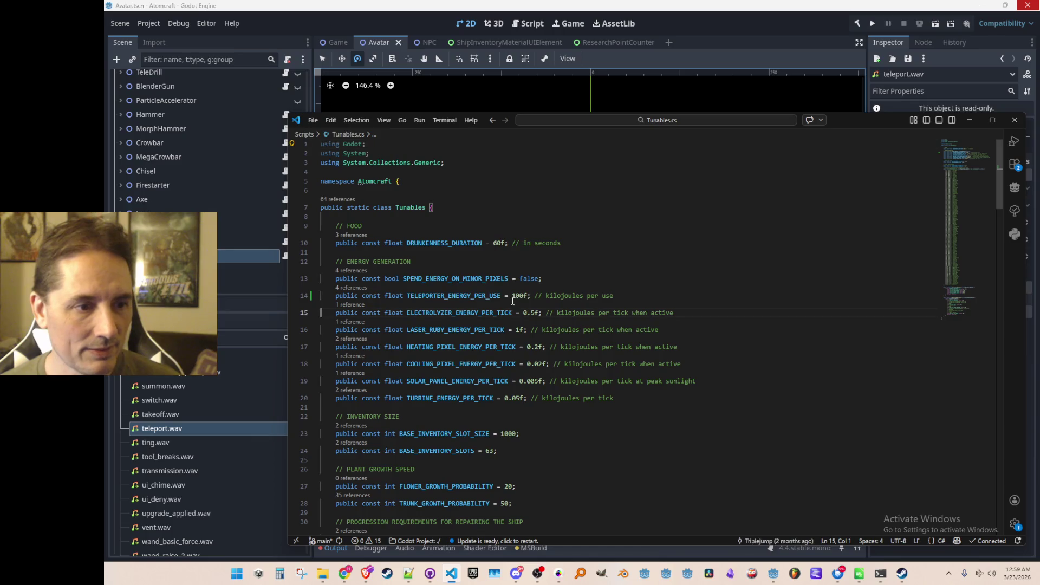
pyautogui.press('BackSpace')
pyautogui.write('4')
pyautogui.click(647, 307)
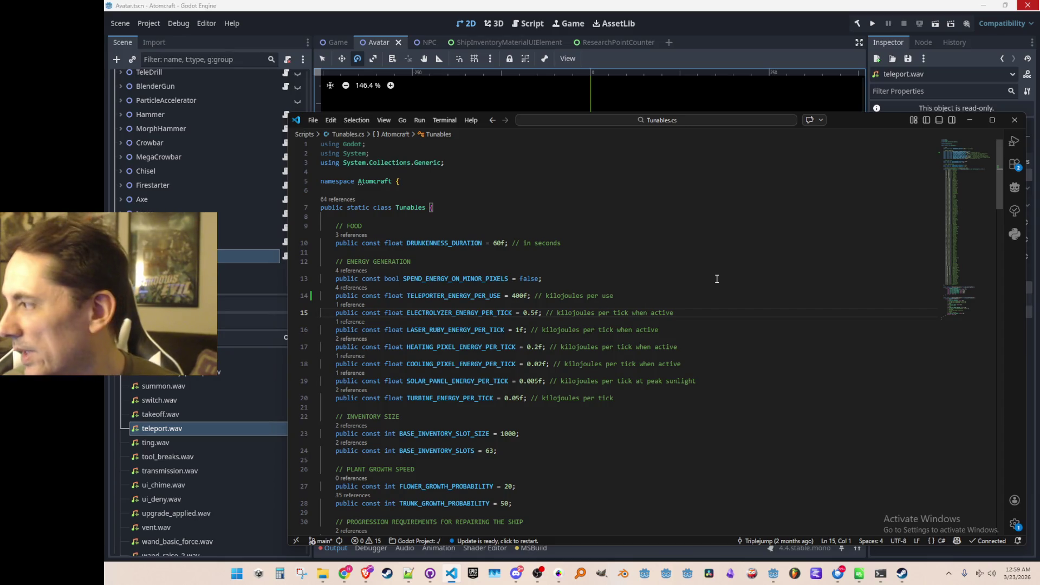
pyautogui.hotkey('alt', 'Tab')
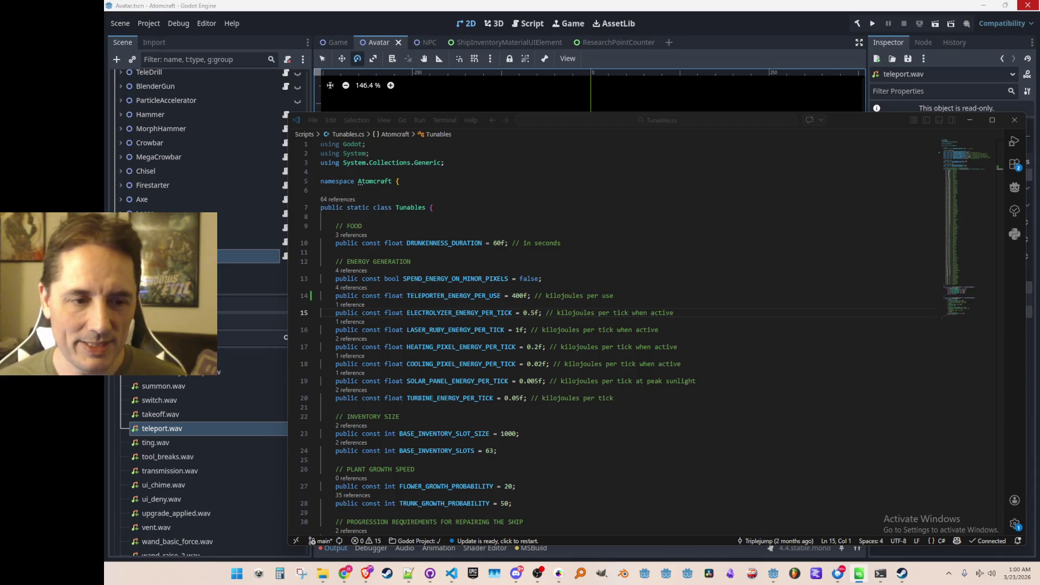
pyautogui.click(812, 384)
pyautogui.press('Home')
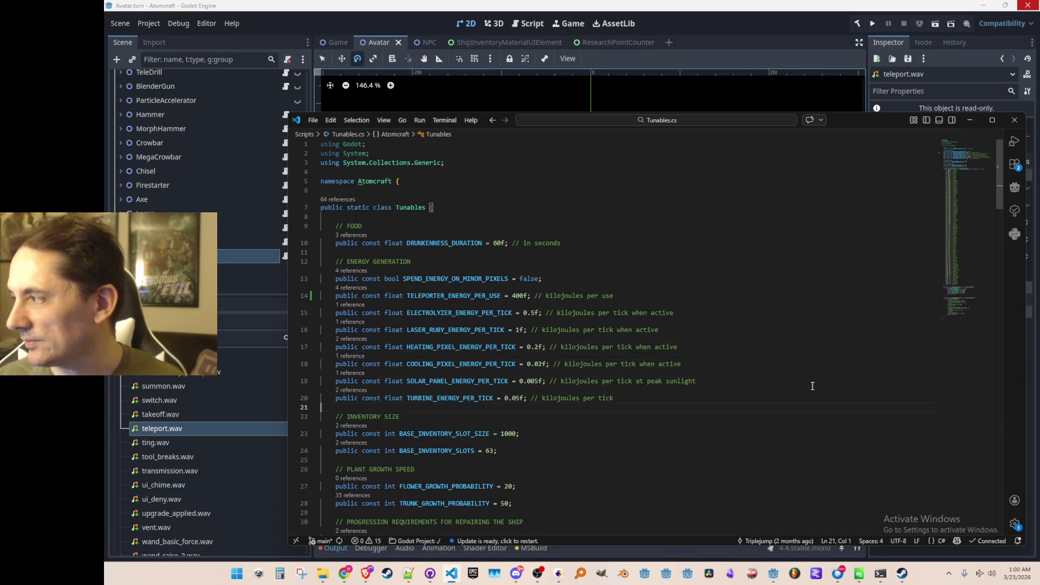
# - Open Upgrades.cs and search for teleporter to reach the TELEPORTER upgrade's cost list
pyautogui.hotkey('ctrl', 'p')
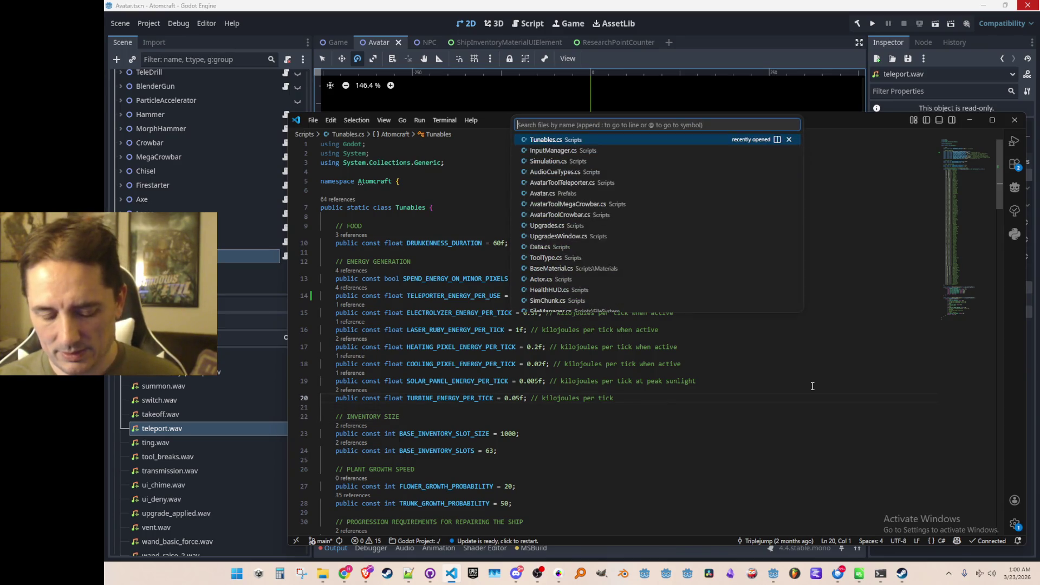
pyautogui.write('upgrades')
pyautogui.press('Return')
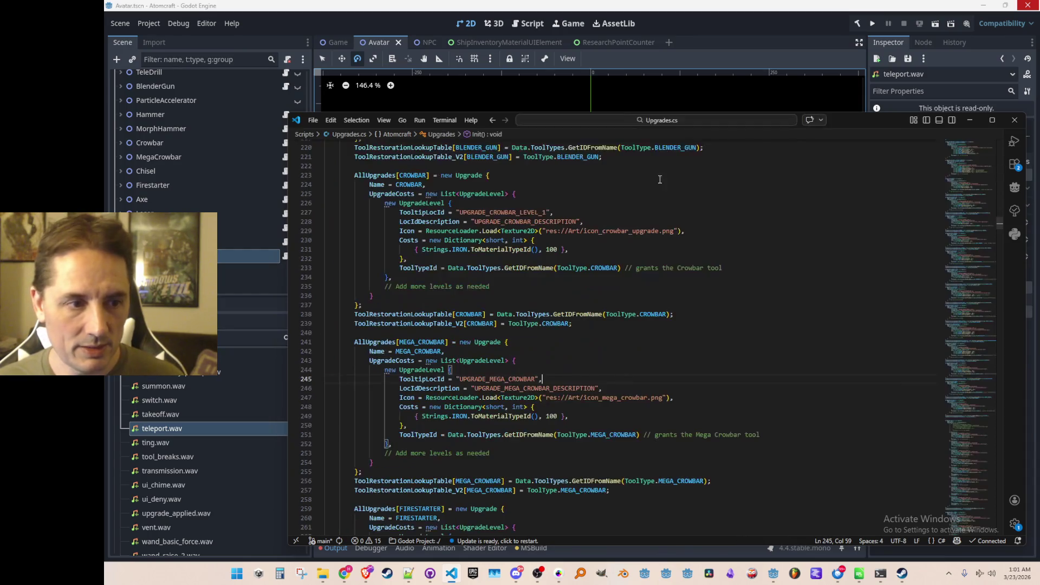
pyautogui.click(763, 341)
pyautogui.scroll(-1, 764, 329)
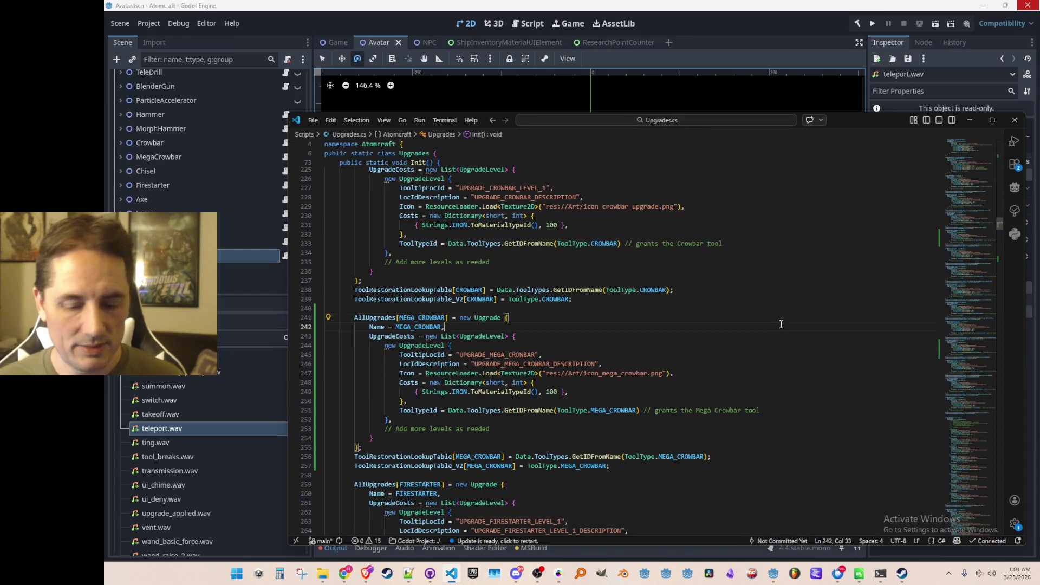
pyautogui.hotkey('ctrl', 'f')
pyautogui.write('teleporter')
pyautogui.press('Escape')
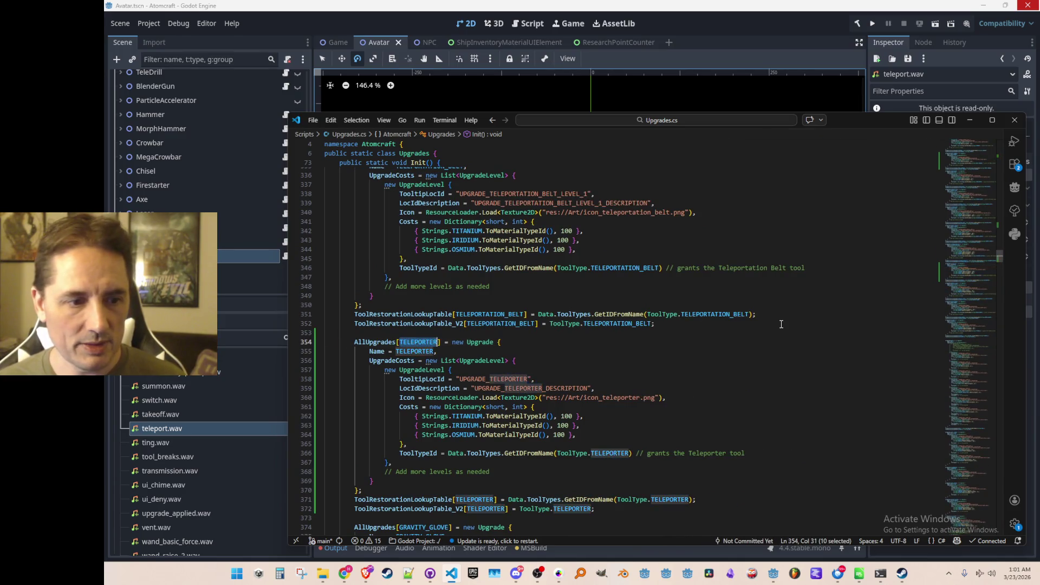
pyautogui.scroll(-4, 781, 324)
pyautogui.click(811, 307)
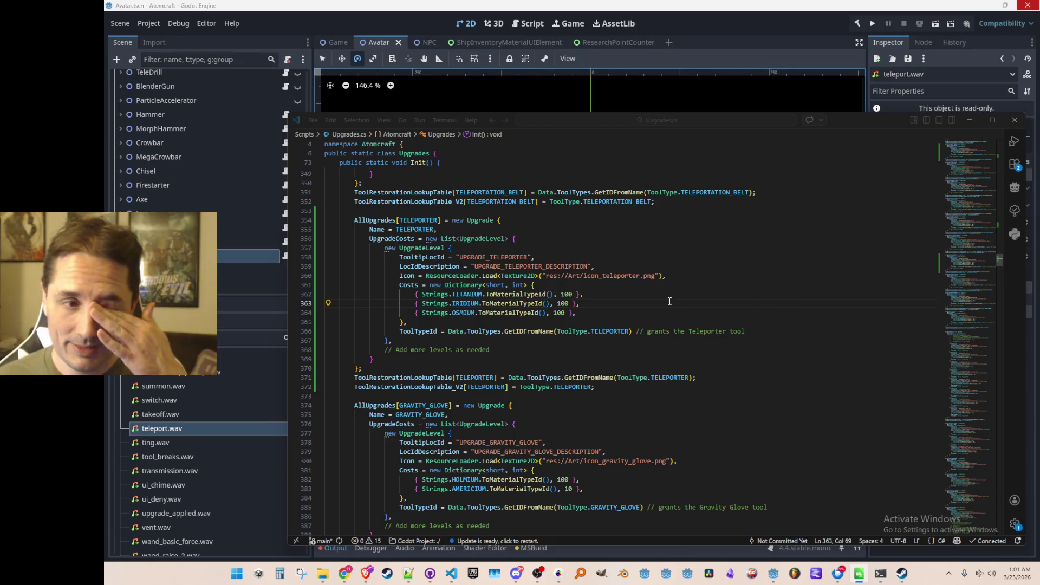
# - Replace the Teleporter's OSMIUM, IRIDIUM and TITANIUM costs with OGANESSON, TENNESSINE and LIVERMORIUM
pyautogui.click(999, 258)
pyautogui.press('Down')
pyautogui.press('Home')
pyautogui.hotkey('ctrl', 'Right')
pyautogui.hotkey('ctrl', 'Right')
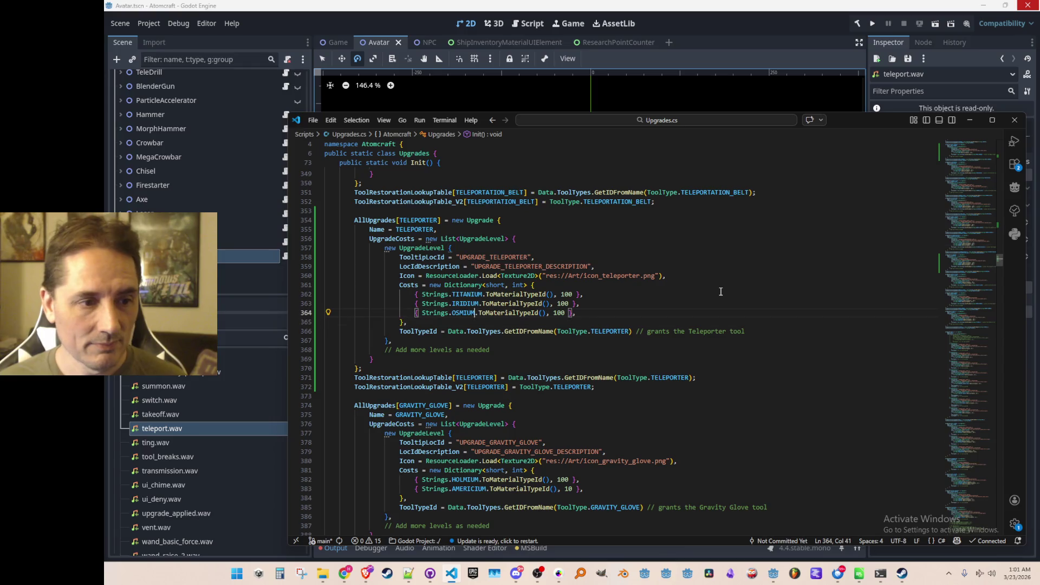
pyautogui.hotkey('ctrl', 'shift', 'Left')
pyautogui.write('OGA')
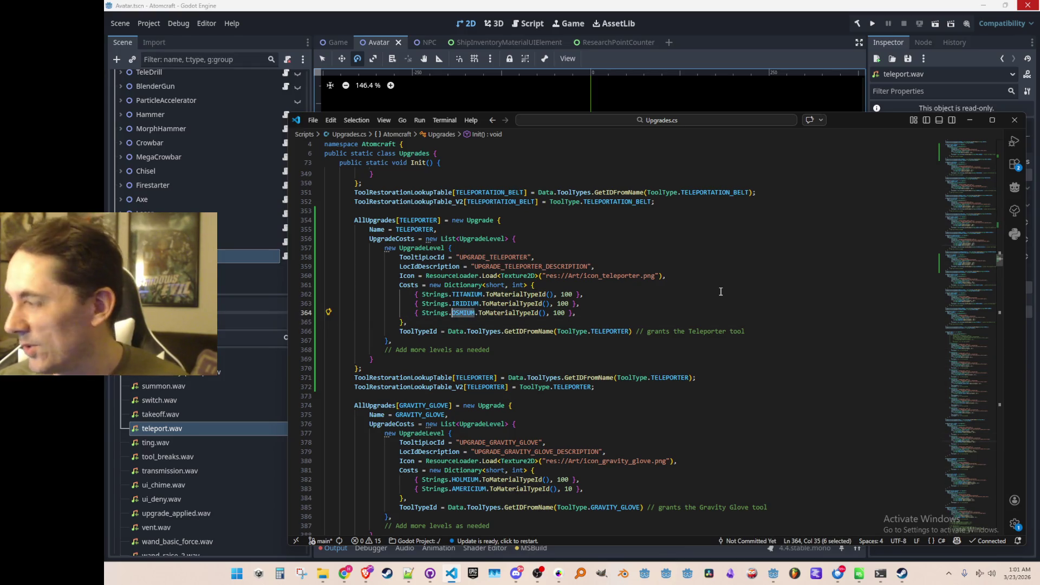
pyautogui.press('Tab')
pyautogui.press('Up')
pyautogui.hotkey('ctrl', 'Left')
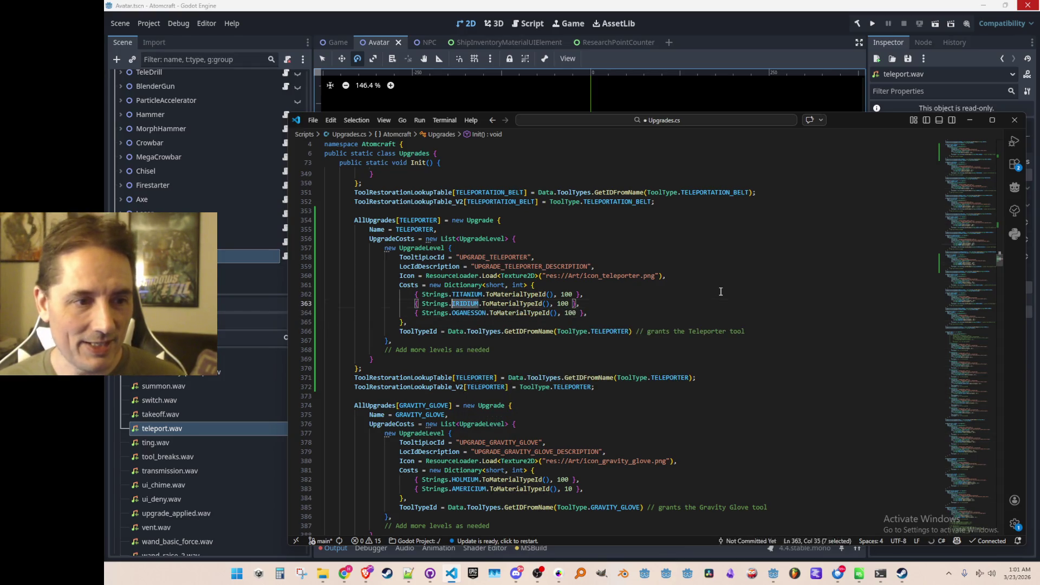
pyautogui.hotkey('ctrl', 'shift', 'Left')
pyautogui.write('TENNE')
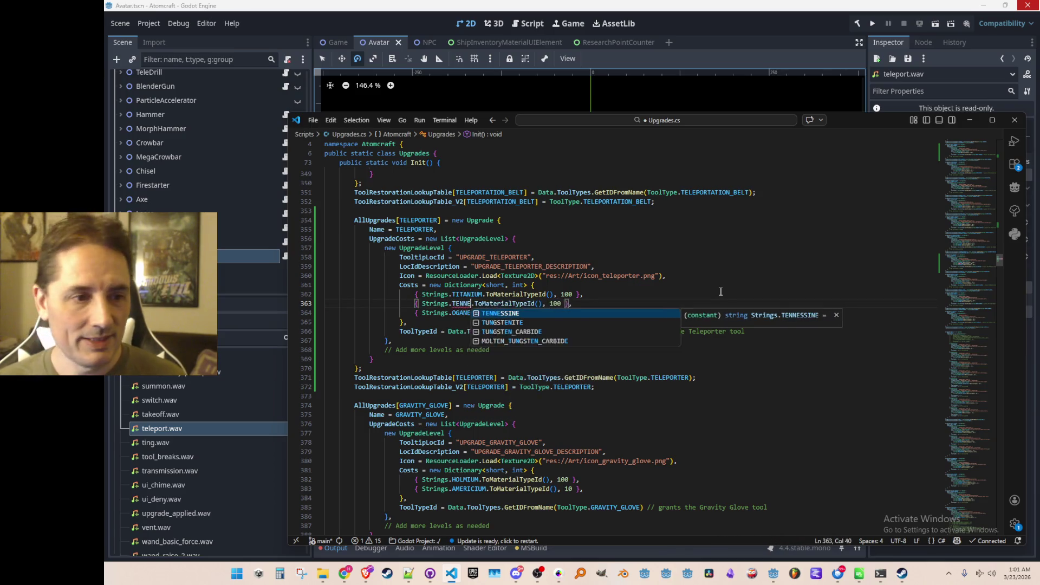
pyautogui.press('Tab')
pyautogui.press('Up')
pyautogui.hotkey('ctrl', 'Left')
pyautogui.hotkey('ctrl', 'shift', 'Left')
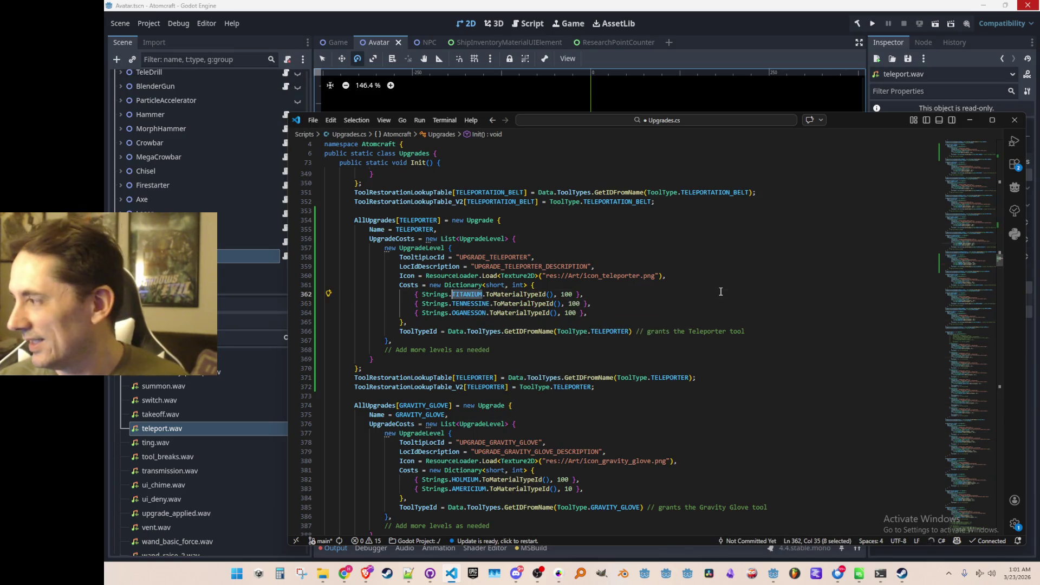
pyautogui.write('LIV')
pyautogui.press('Tab')
# - Lower the Livermorium, Tennessine and Oganesson cost amounts to 10 each
pyautogui.press('Home')
pyautogui.press('End')
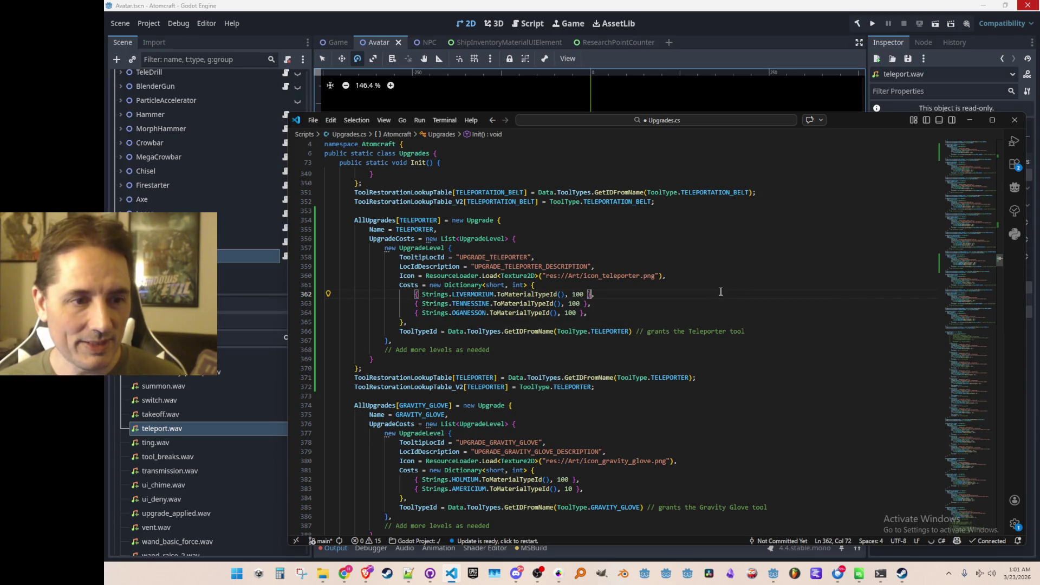
pyautogui.press('BackSpace')
pyautogui.press('Down')
pyautogui.press('BackSpace')
pyautogui.press('Down')
pyautogui.press('BackSpace')
pyautogui.press('End')
pyautogui.scroll(4, 737, 317)
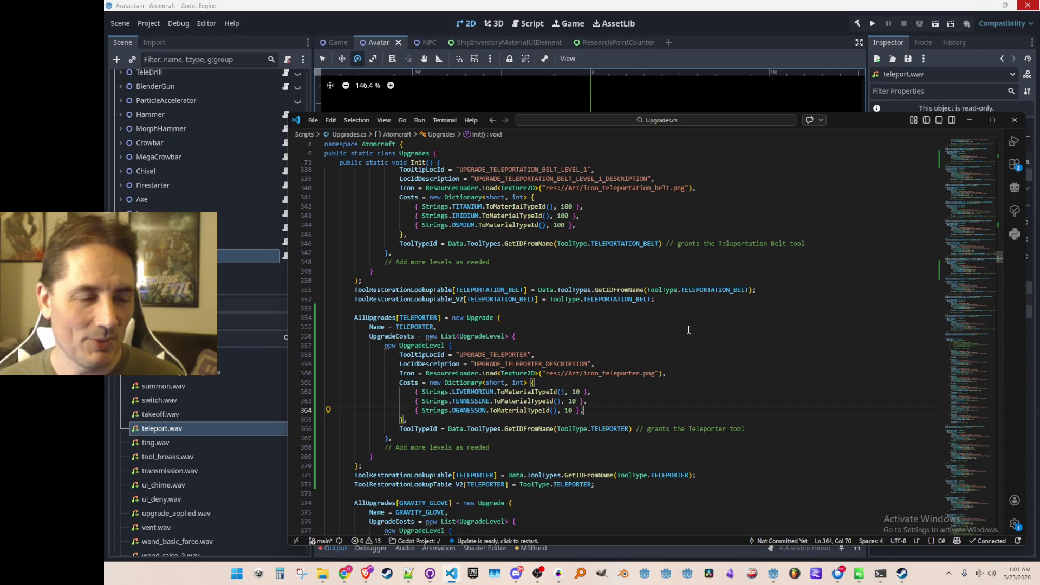
pyautogui.scroll(1, 696, 364)
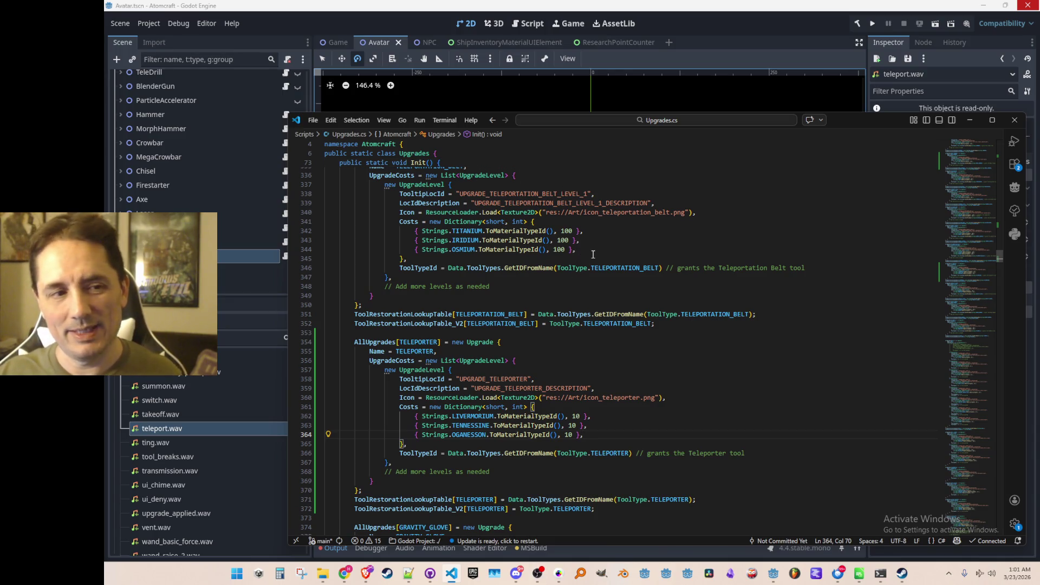
pyautogui.press('Up')
pyautogui.press('Up')
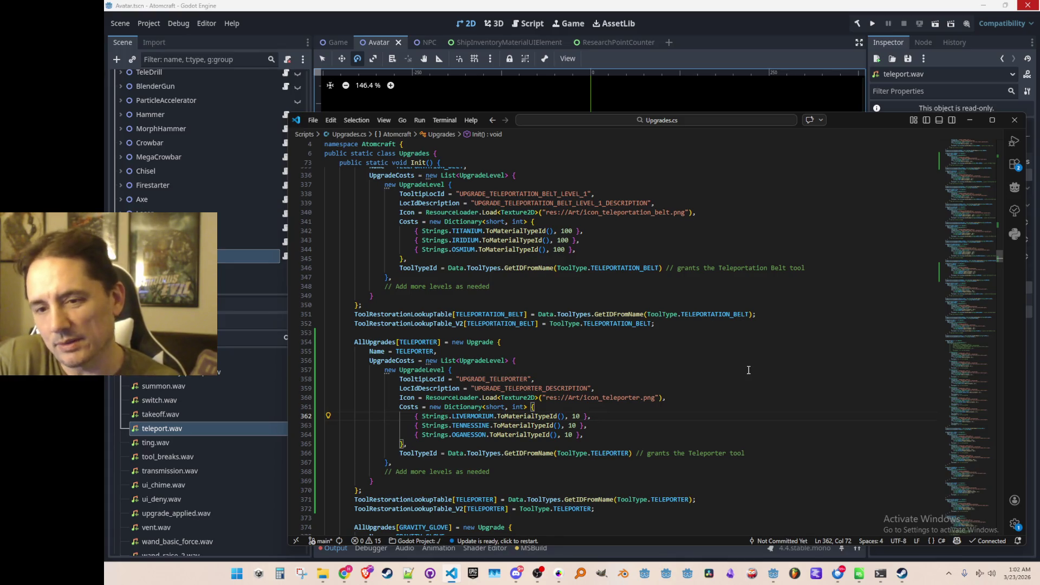
pyautogui.press('Home')
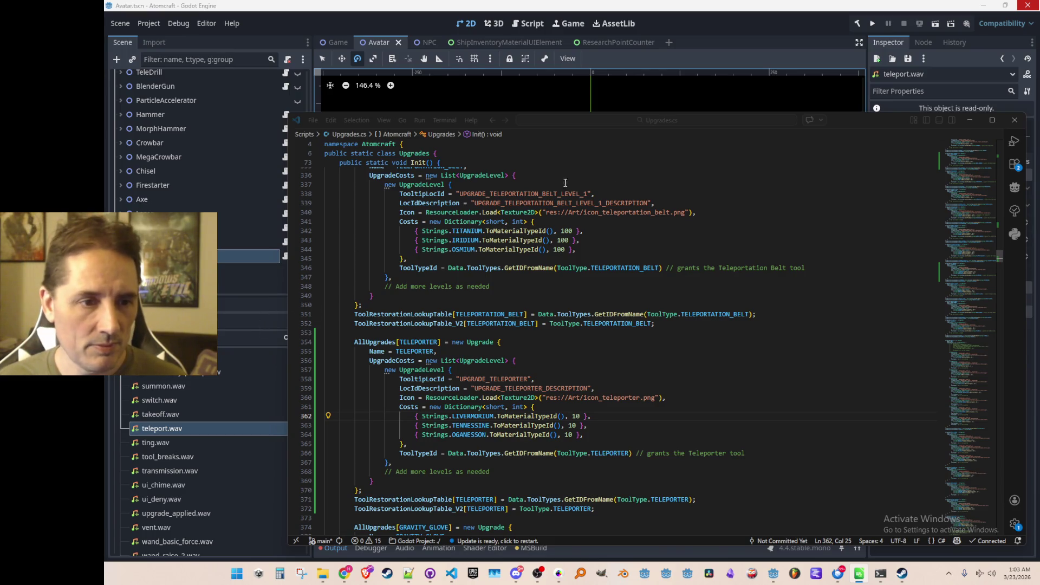
pyautogui.click(649, 224)
# - Search Upgrades.cs for MEGA_CROWBAR and go to its upgrade entry's cost line
pyautogui.hotkey('ctrl', 'f')
pyautogui.press('Return')
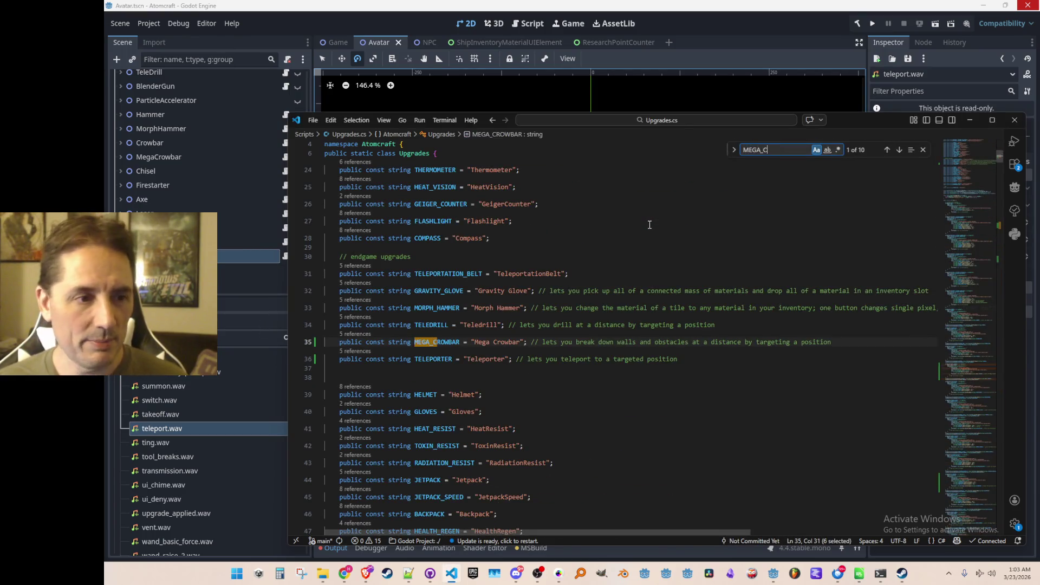
pyautogui.press('Escape')
pyautogui.hotkey('ctrl', 'f')
pyautogui.press('Return')
pyautogui.press('Escape')
pyautogui.press('Down')
pyautogui.press('Down')
pyautogui.scroll(-5, 650, 224)
pyautogui.press('Down')
pyautogui.press('Down')
pyautogui.press('Down')
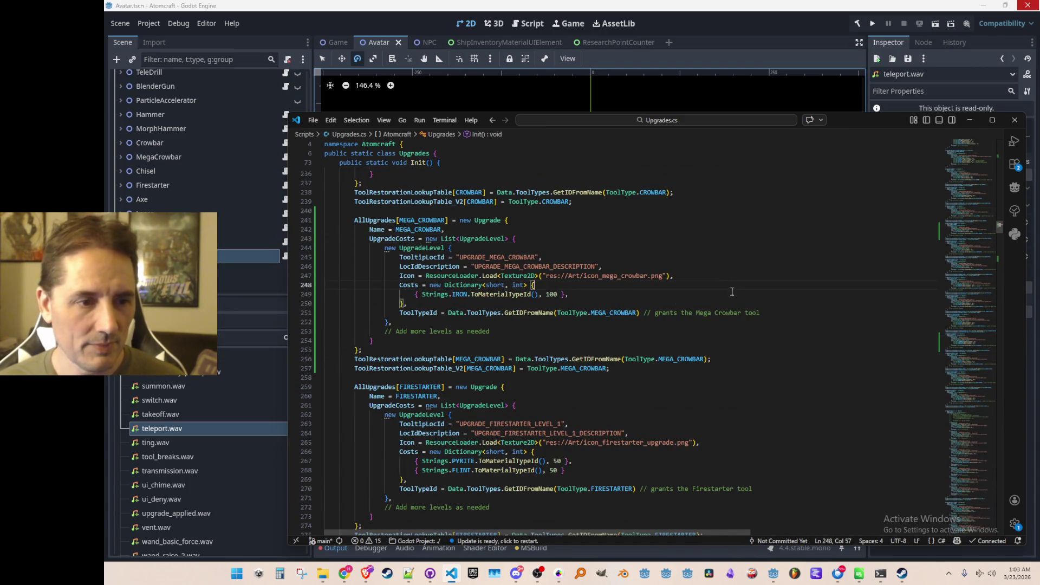
pyautogui.scroll(1, 803, 320)
# - Replace IRON with CALIFORNIUM in the Mega Crowbar's cost entry
pyautogui.press('End')
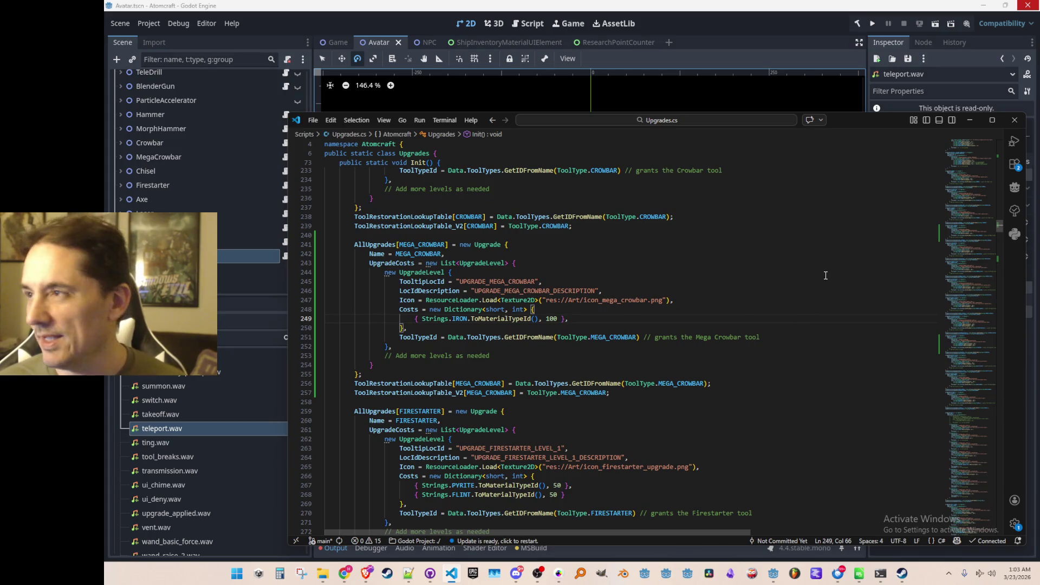
pyautogui.hotkey('ctrl', 'Left')
pyautogui.hotkey('ctrl', 'Left')
pyautogui.hotkey('ctrl', 'Left')
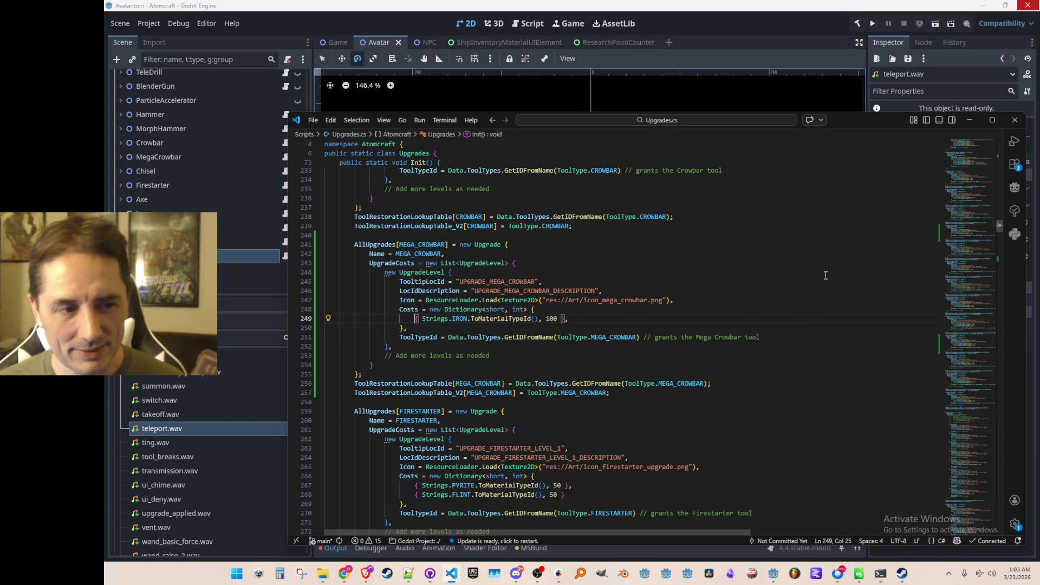
pyautogui.hotkey('ctrl', 'shift', 'Left')
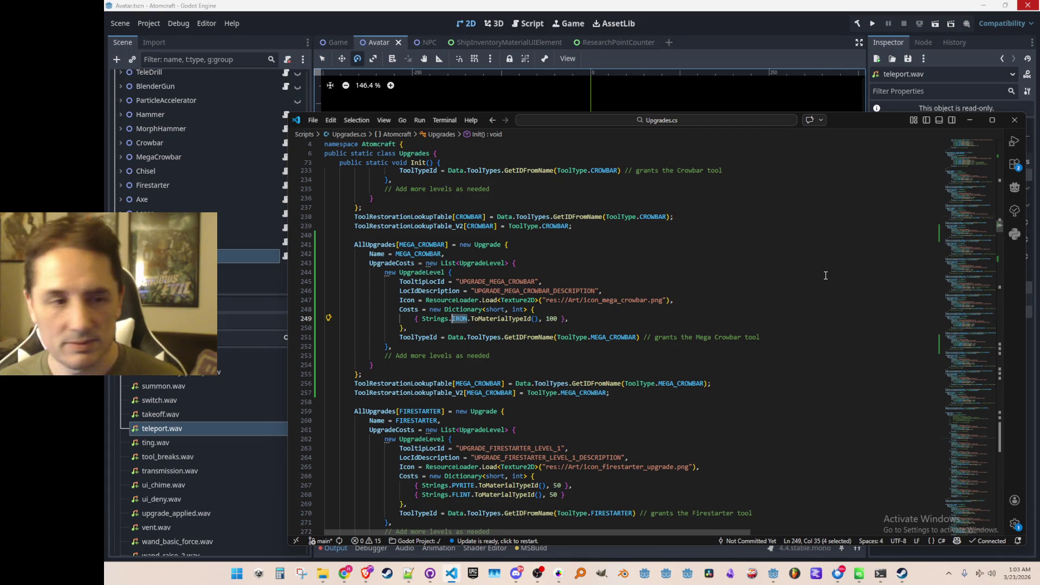
pyautogui.write('CALIF')
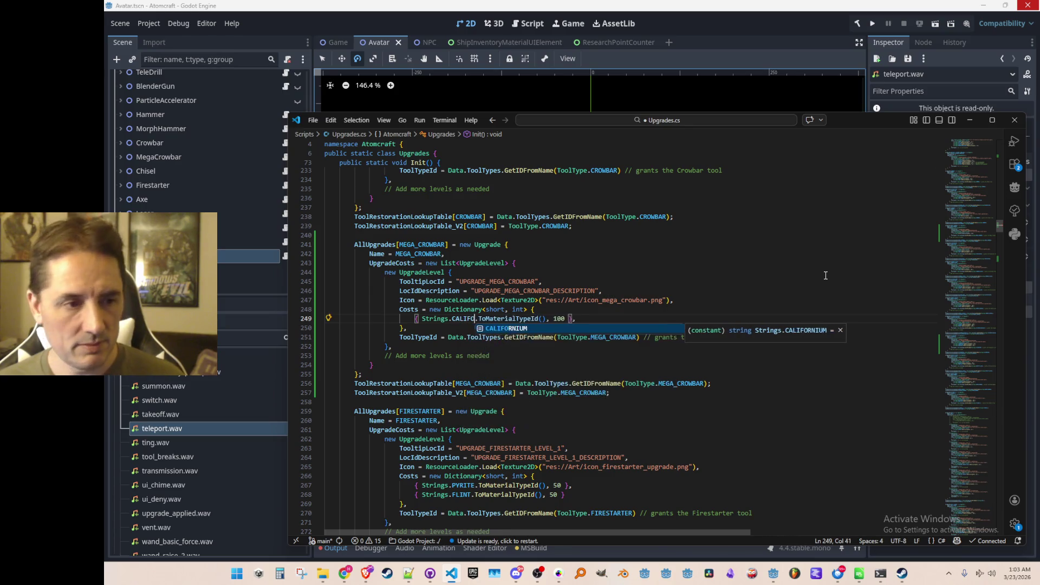
pyautogui.press('Tab')
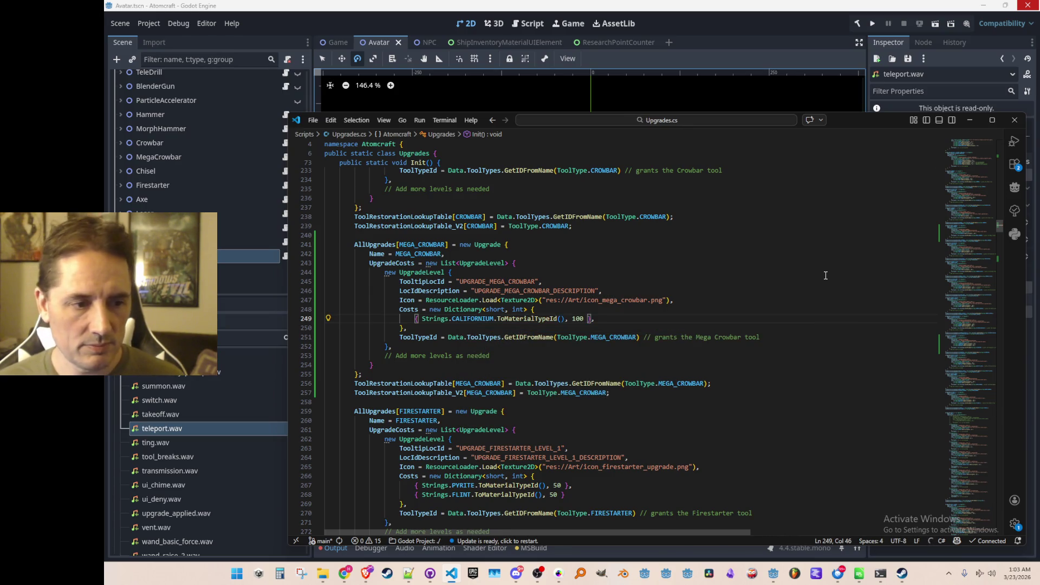
# - Search for MORPH to jump to the MORPH_HAMMER upgrade definition
pyautogui.hotkey('ctrl', 'f')
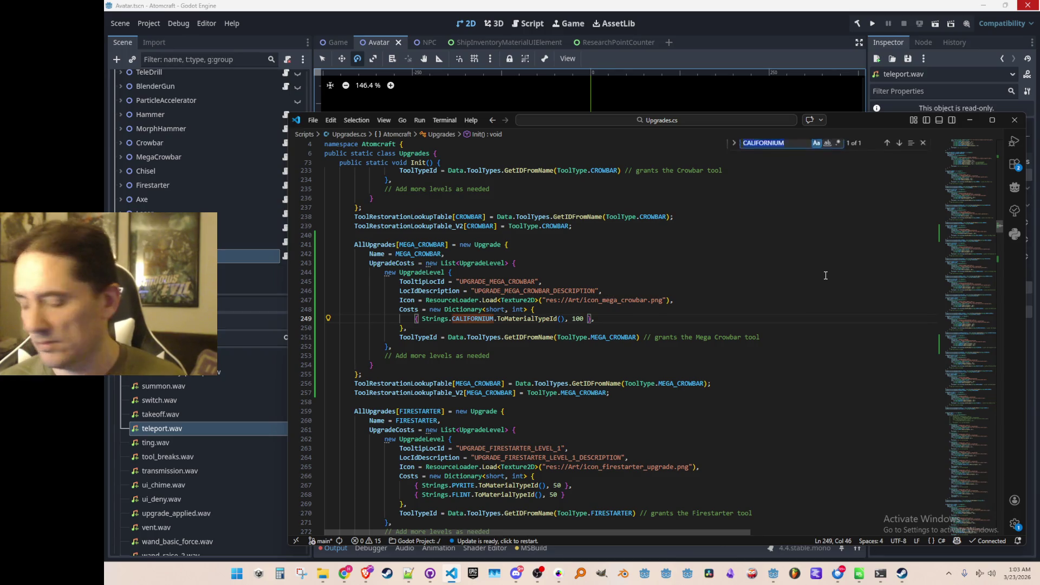
pyautogui.write('MORPH')
pyautogui.press('Escape')
pyautogui.scroll(-4, 749, 345)
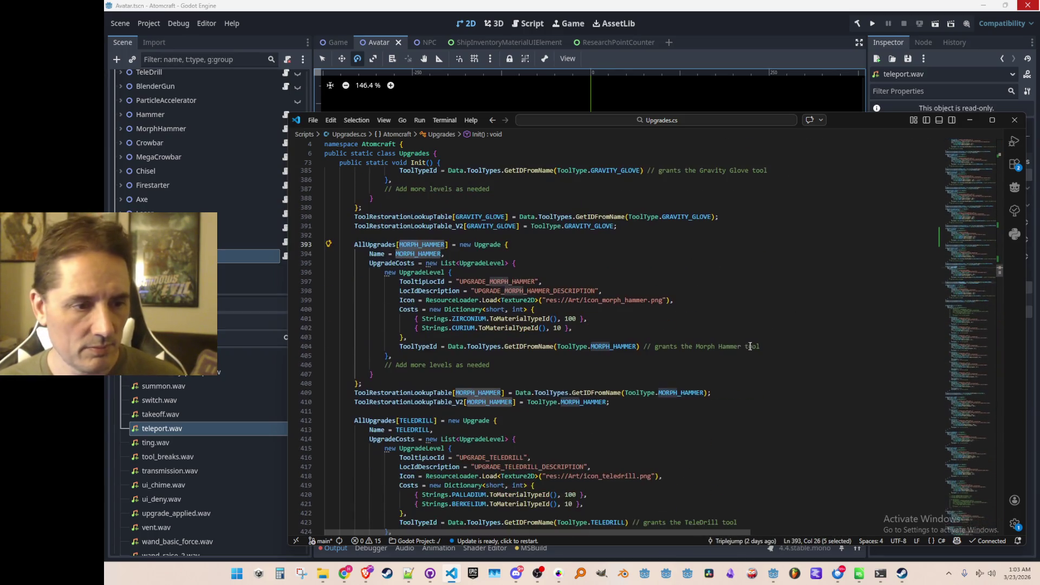
# - Navigate from the Morph Hammer's Zirconium cost back to the Teleporter's Tennessine line and search TENNESSINE
pyautogui.click(612, 322)
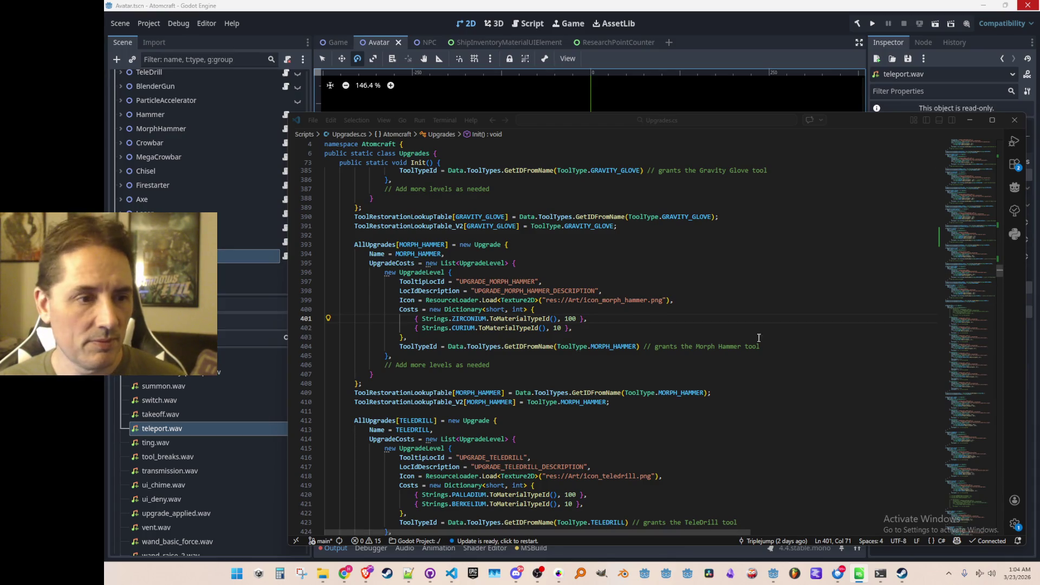
pyautogui.click(480, 318)
pyautogui.hotkey('alt', 'Left')
pyautogui.hotkey('alt', 'Left')
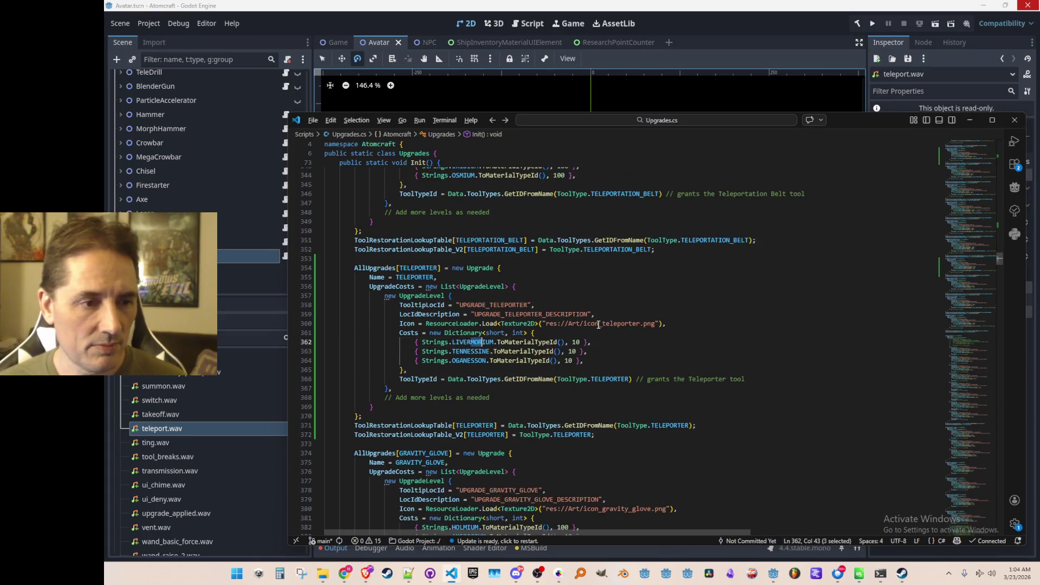
pyautogui.hotkey('alt', 'Right')
pyautogui.hotkey('alt', 'Right')
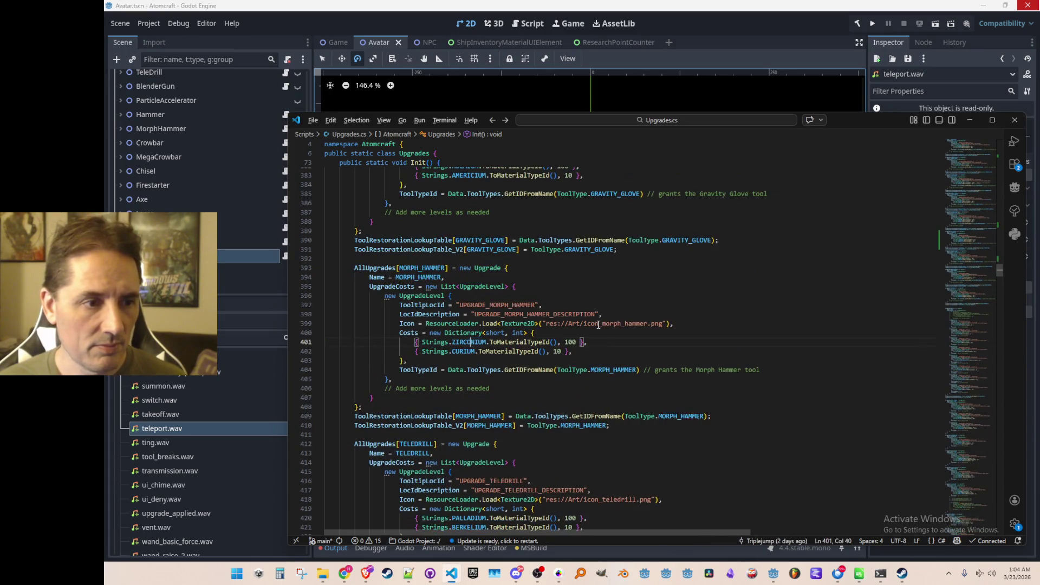
pyautogui.hotkey('alt', 'Left')
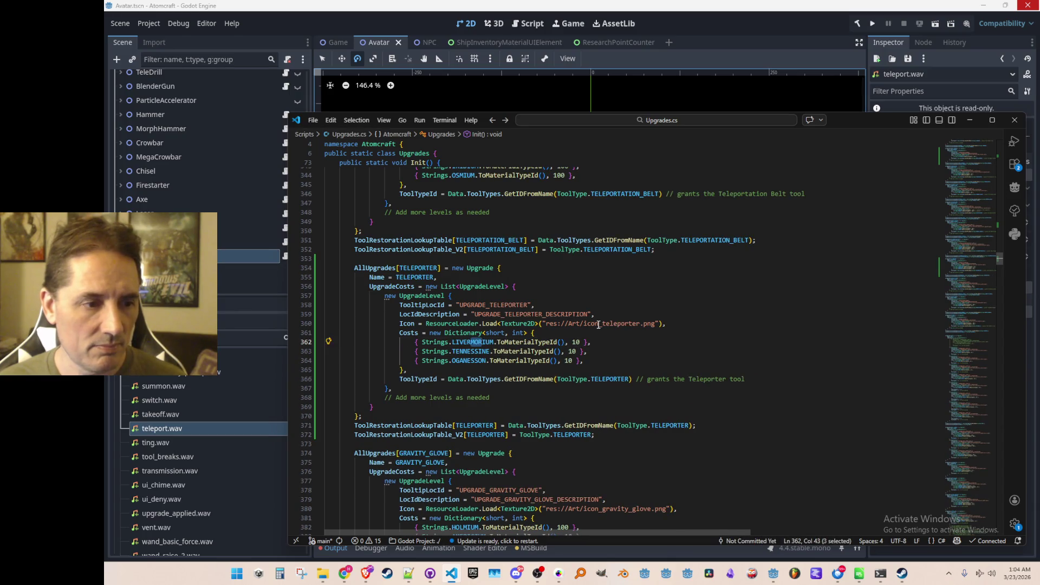
pyautogui.hotkey('ctrl', 'f')
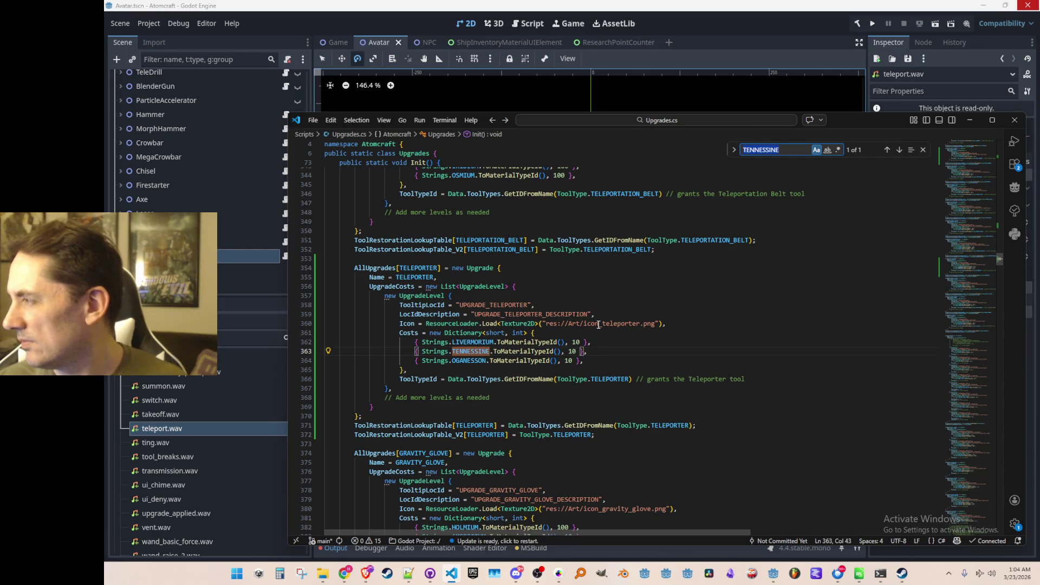
# - Go to the Californium cost line in the Mega Crowbar upgrade definition
pyautogui.hotkey('alt', 'Left')
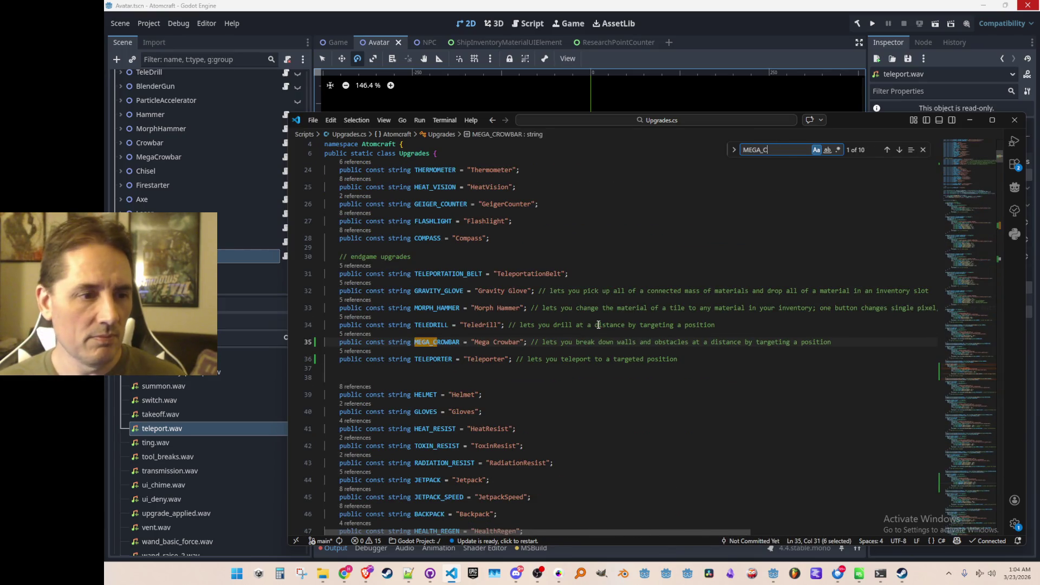
pyautogui.press('Escape')
pyautogui.hotkey('alt', 'Left')
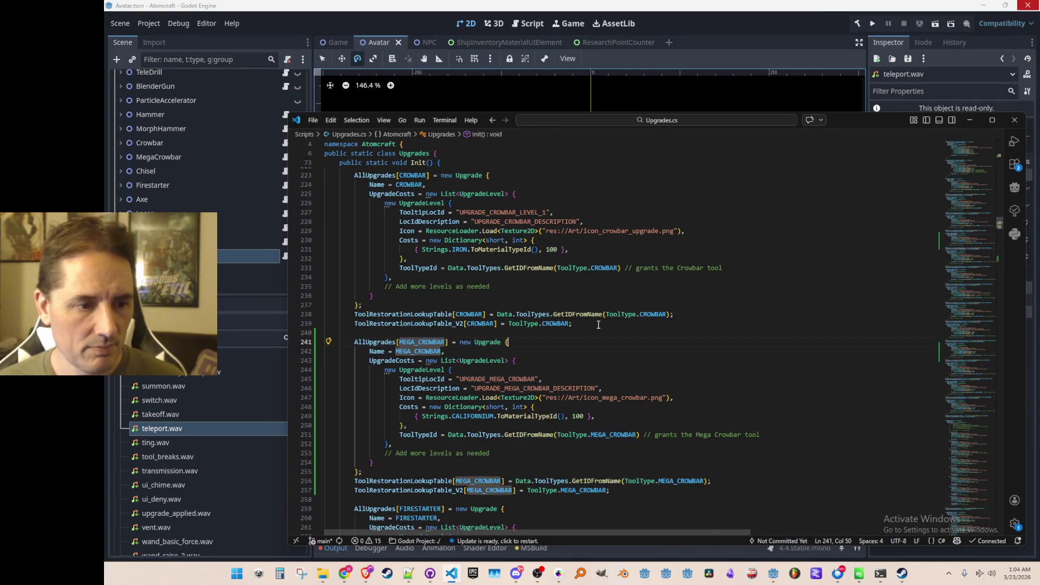
pyautogui.press('Down')
pyautogui.press('Down')
pyautogui.press('Down')
pyautogui.press('End')
# - Duplicate the Californium cost line and turn the upper copy into a Tungsten cost
pyautogui.hotkey('shift', 'alt', 'Up')
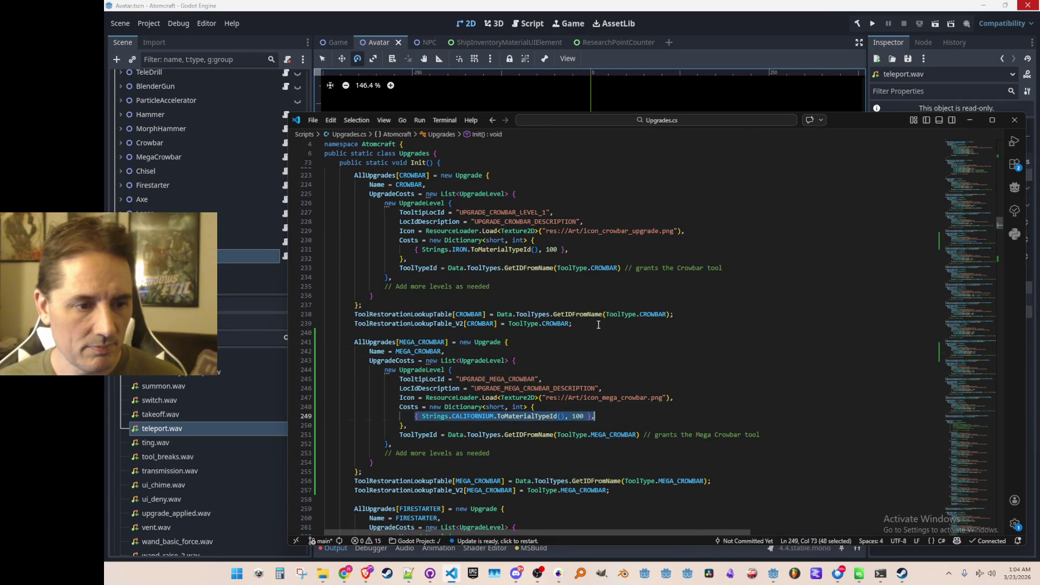
pyautogui.hotkey('ctrl', 'Left')
pyautogui.hotkey('ctrl', 'Left')
pyautogui.hotkey('ctrl', 'Left')
pyautogui.hotkey('ctrl', 'shift', 'Right')
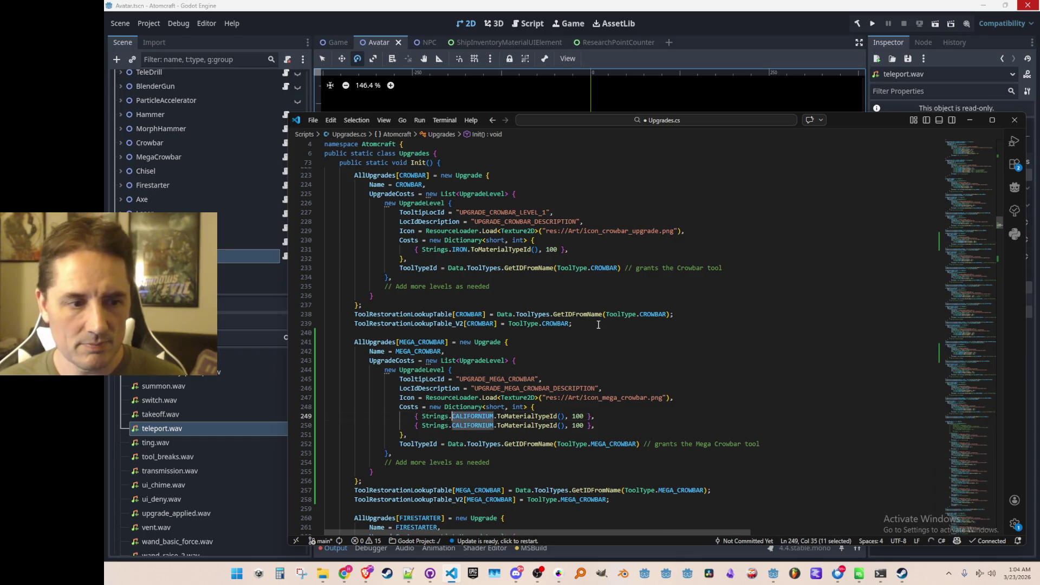
pyautogui.write('TUN')
pyautogui.press('Tab')
pyautogui.press('End')
pyautogui.press('Left')
pyautogui.press('Left')
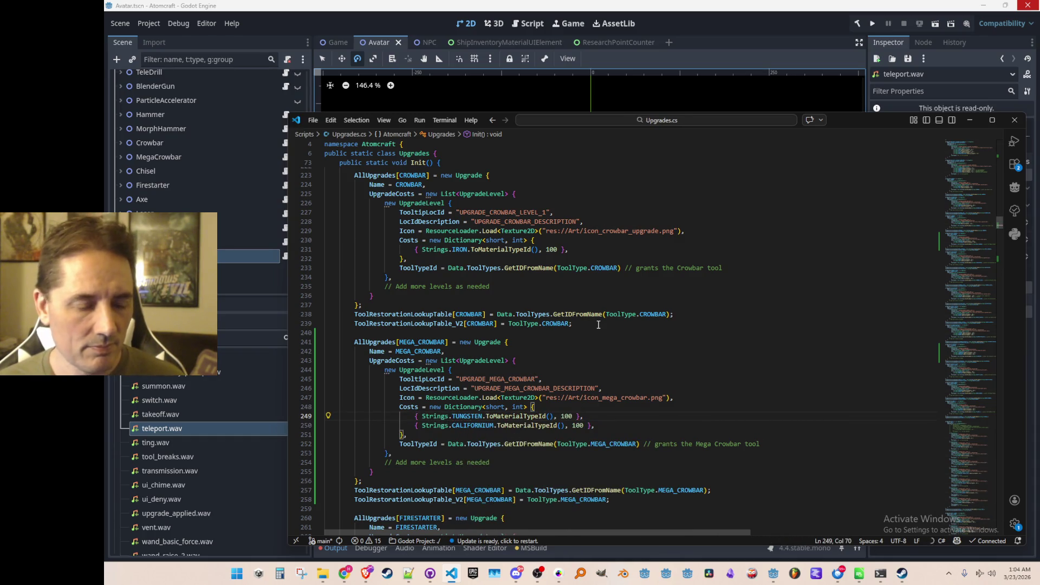
pyautogui.scroll(-1, 751, 347)
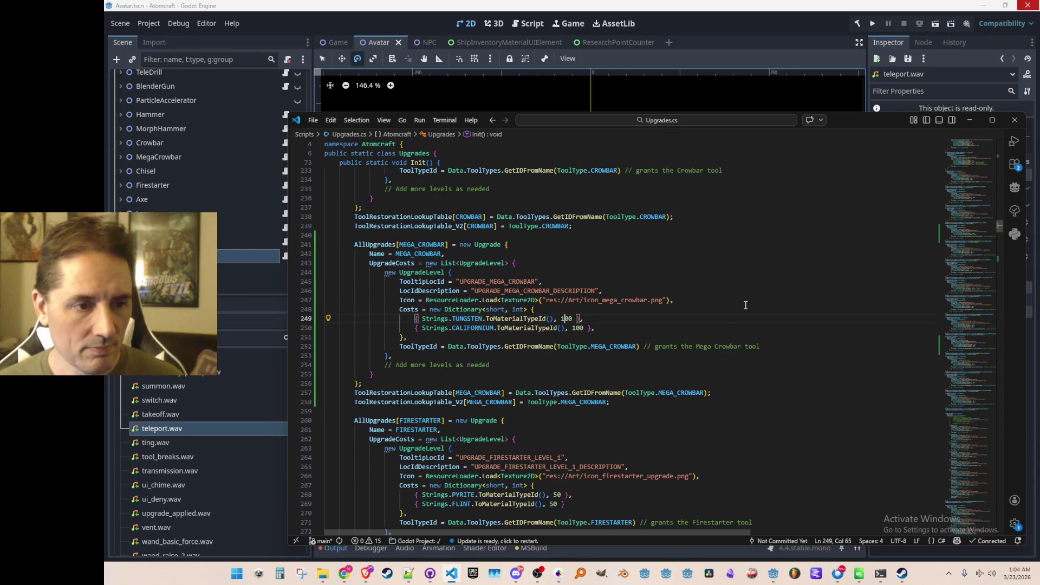
pyautogui.write('50')
# - Change the Californium amount to 50 and save Upgrades.cs
pyautogui.press('Down')
pyautogui.hotkey('ctrl', 'shift', 'Right')
pyautogui.write('50')
pyautogui.press('End')
pyautogui.hotkey('ctrl', 's')
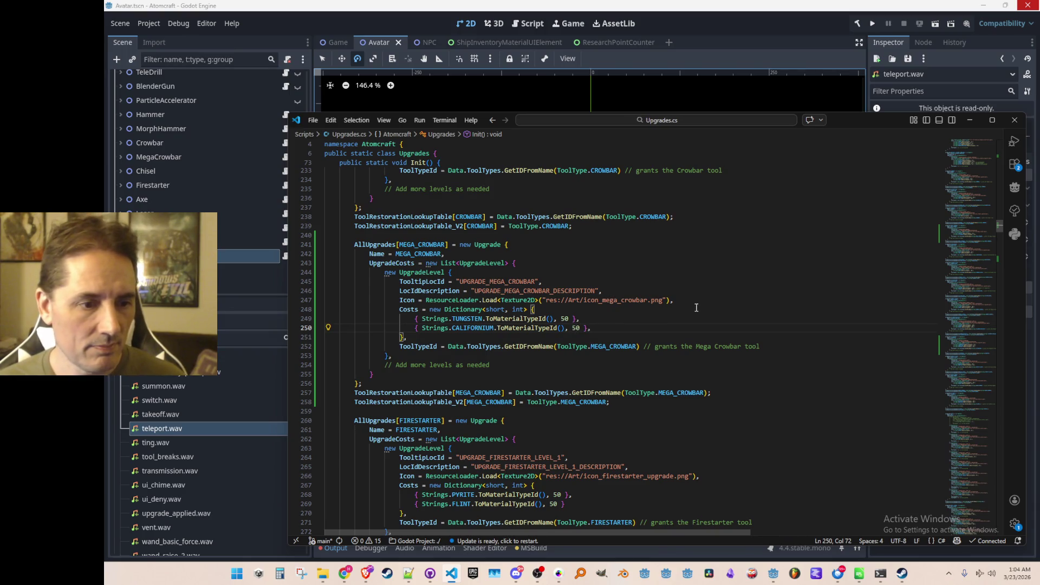
# - Correct the Tungsten cost amount to 100
pyautogui.scroll(1, 659, 340)
pyautogui.press('Up')
pyautogui.press('Left')
pyautogui.press('Left')
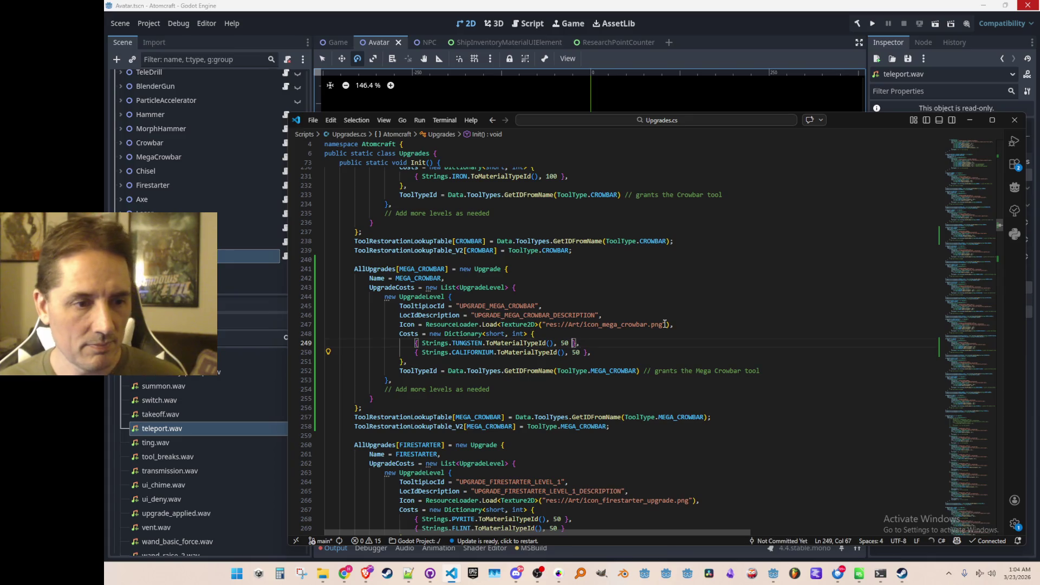
pyautogui.press('BackSpace')
pyautogui.write('10')
pyautogui.press('Down')
pyautogui.press('End')
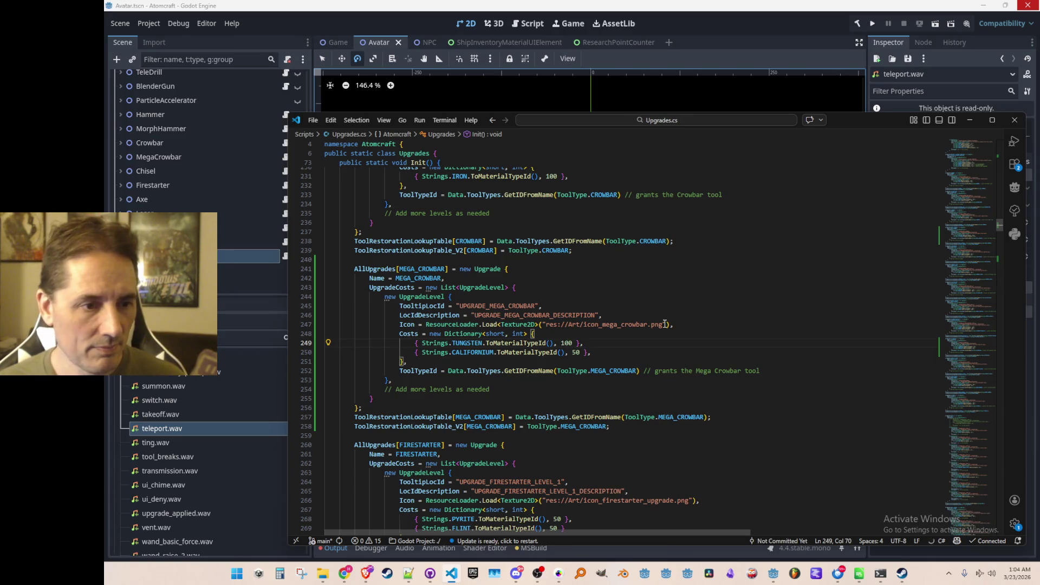
# - Return to the Godot editor and save the open Avatar scene
pyautogui.click(697, 234)
pyautogui.click(674, 262)
pyautogui.scroll(2, 702, 281)
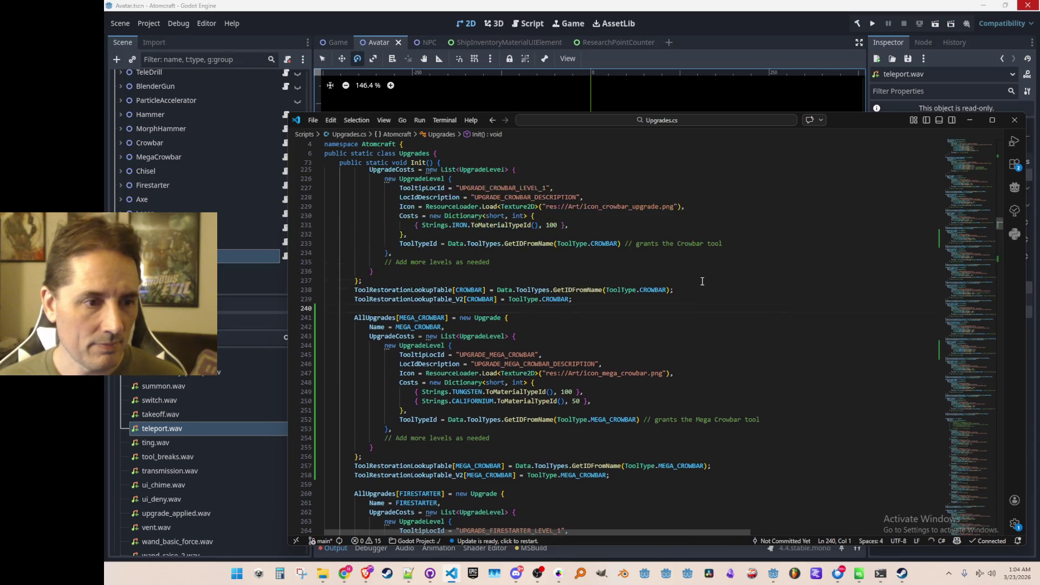
pyautogui.click(710, 75)
pyautogui.hotkey('ctrl', 's')
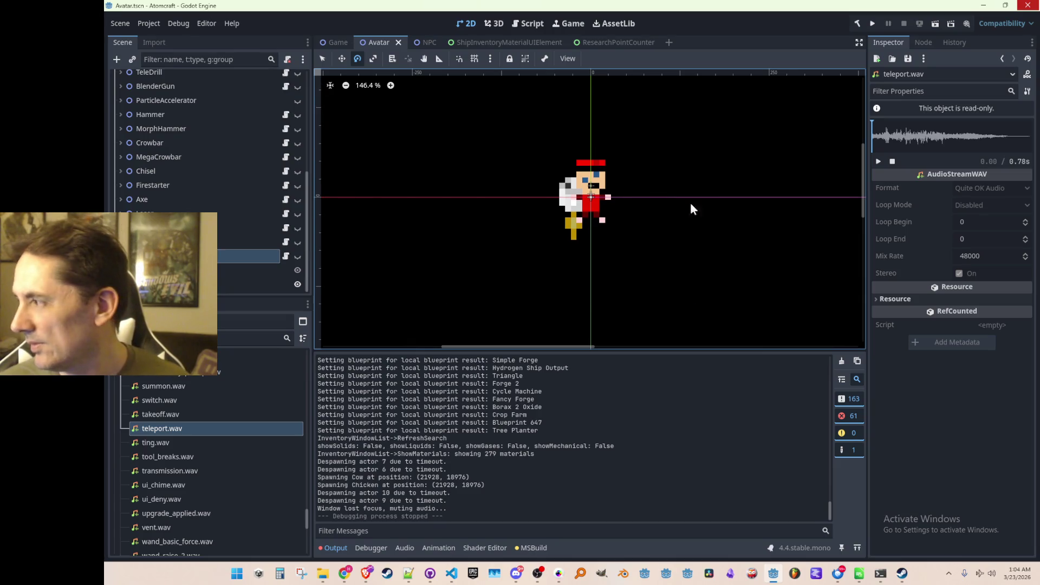
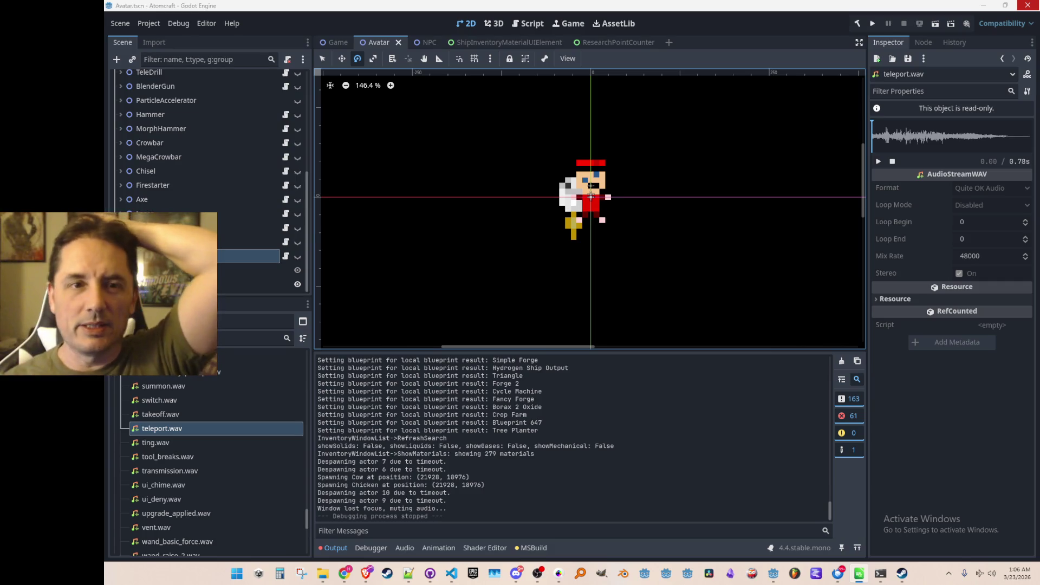
# - Start the Atomcraft project in debug mode from Godot's Run Project button
pyautogui.click(872, 23)
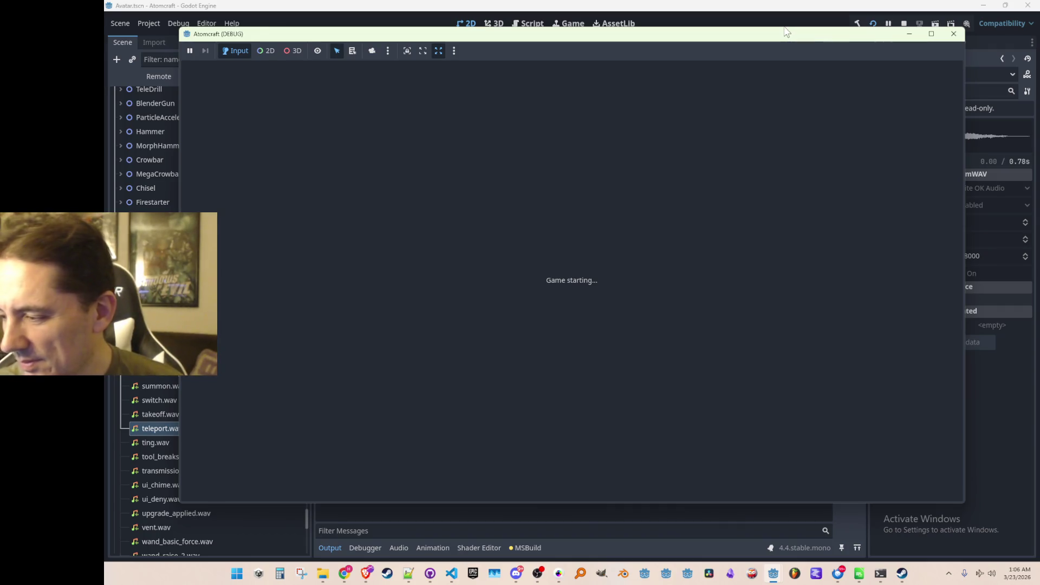
# - Choose Single Player, pick the saved profile, and load the Enchanted Vista world
pyautogui.click(954, 34)
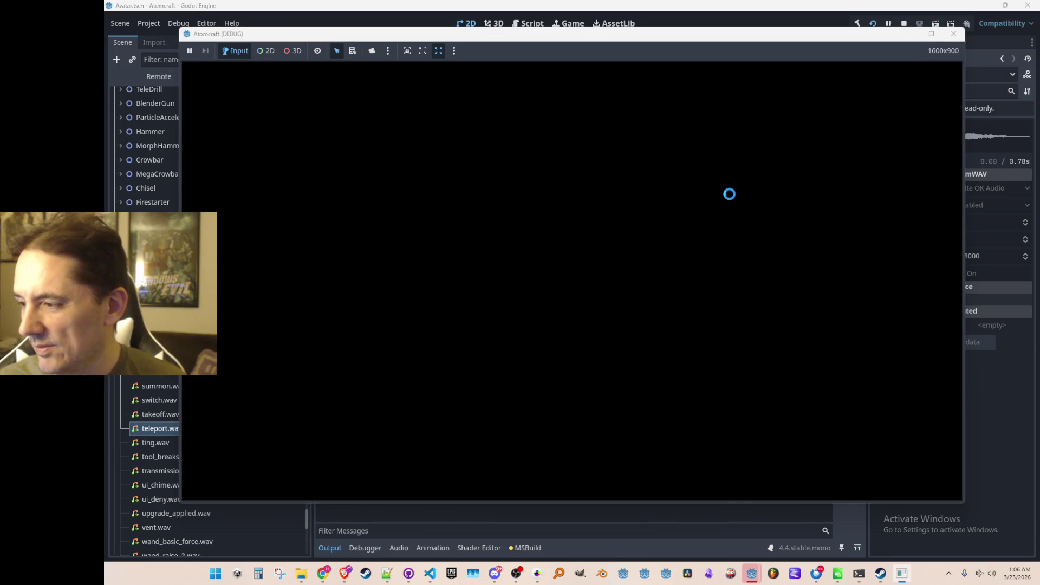
pyautogui.click(574, 291)
pyautogui.scroll(-3, 572, 255)
pyautogui.scroll(1, 573, 311)
pyautogui.scroll(-1, 585, 288)
pyautogui.click(592, 271)
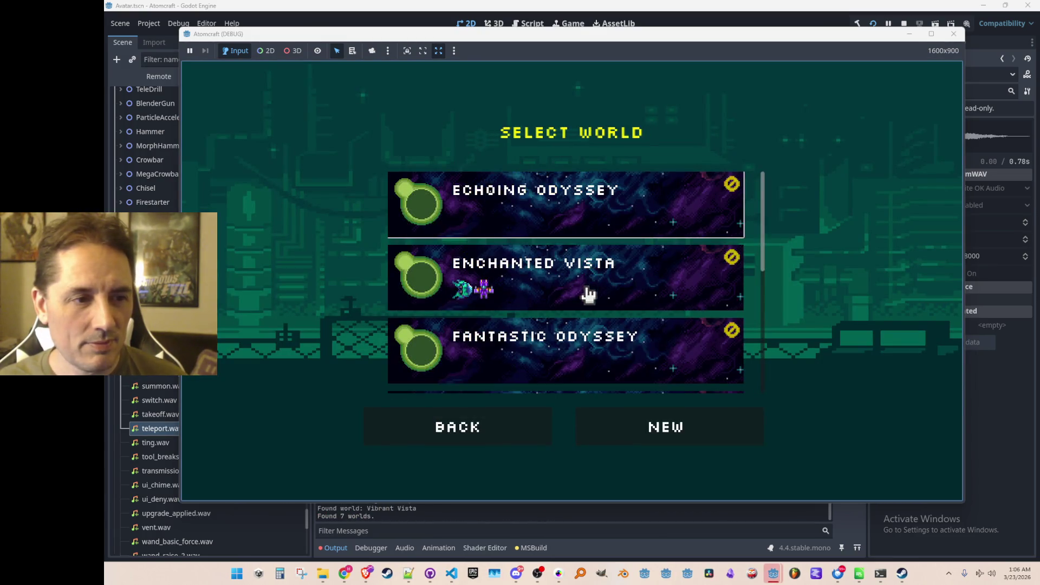
pyautogui.click(600, 280)
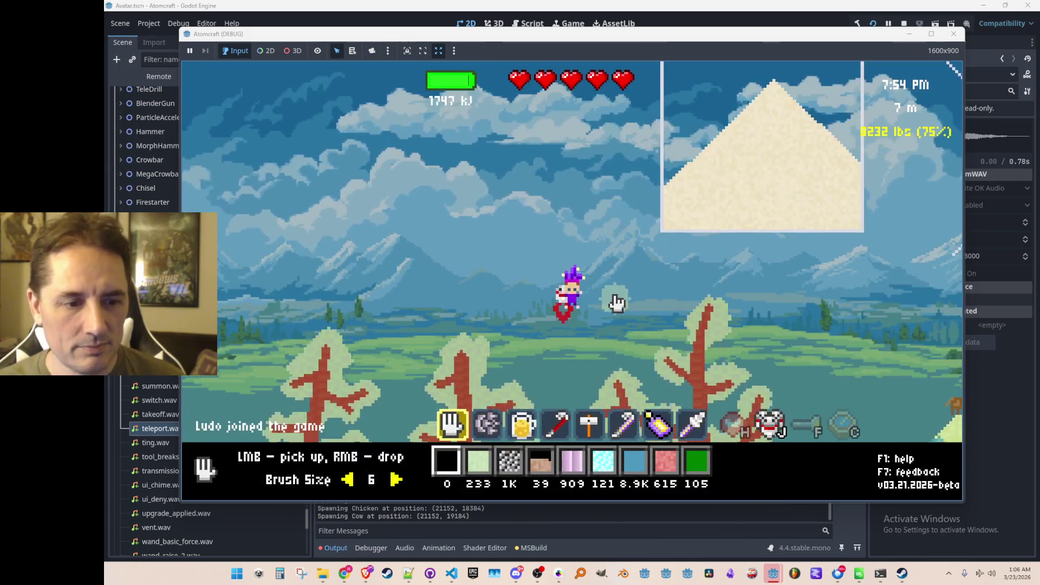
# - Equip the purple wand with key 7, then fly right and back left around the sand container
pyautogui.press('7')
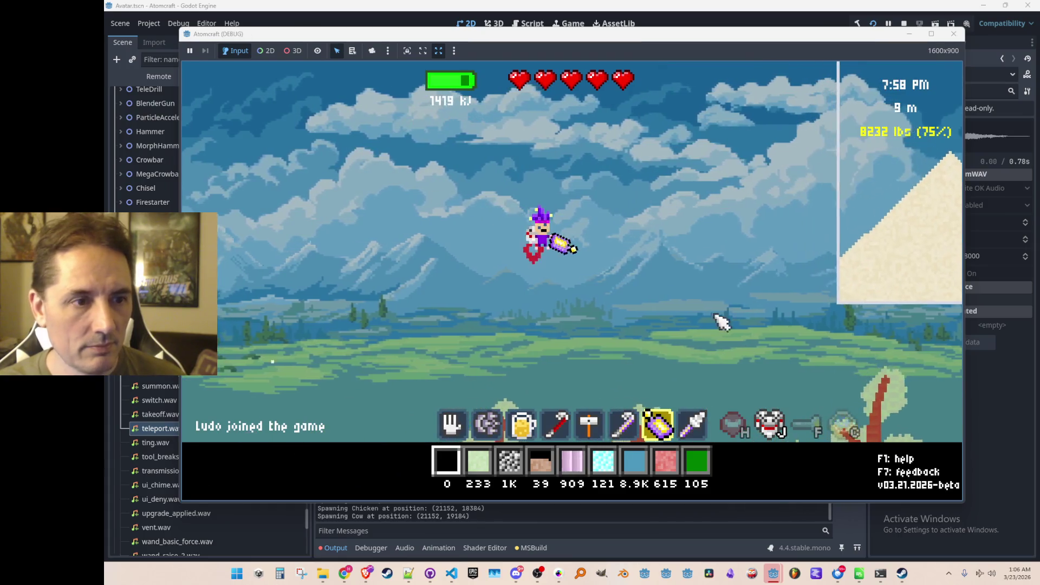
pyautogui.press('d')
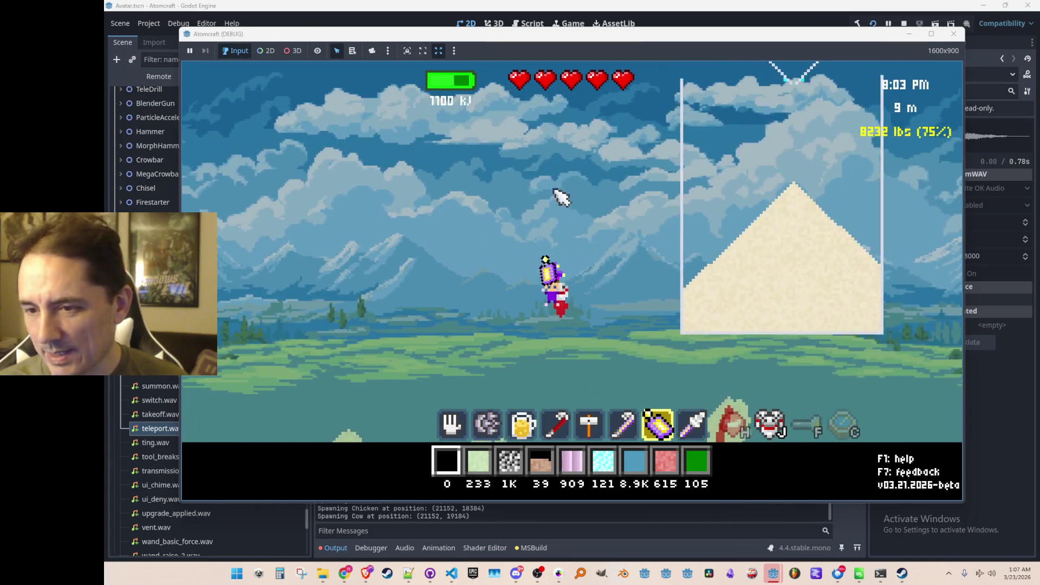
pyautogui.press('d')
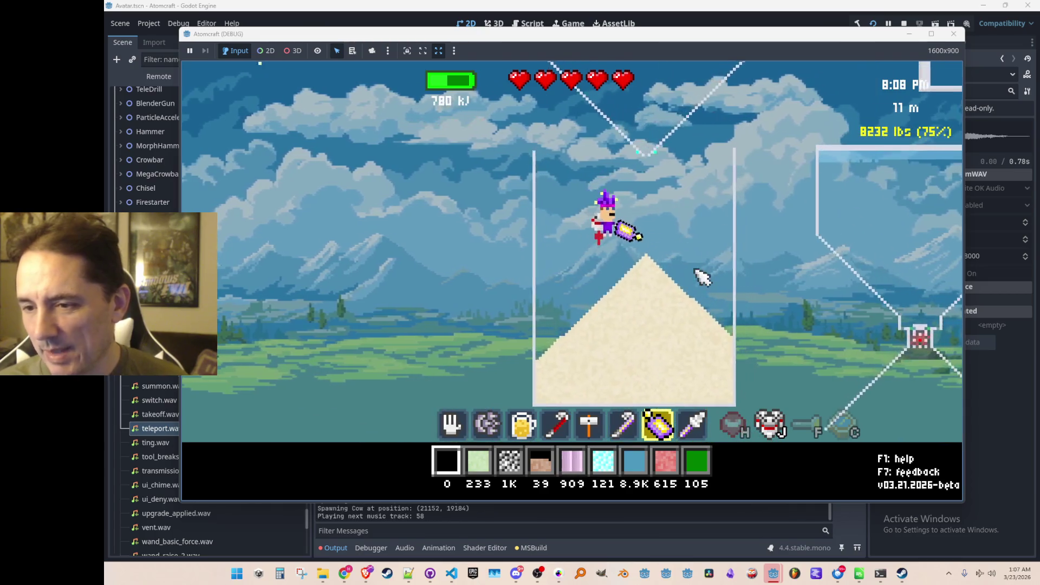
pyautogui.press('d')
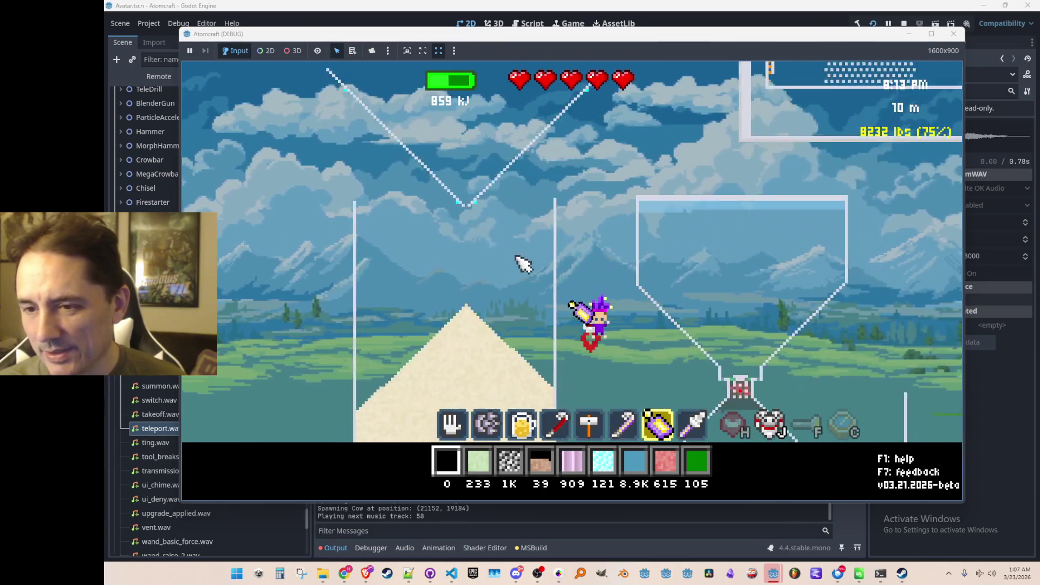
pyautogui.press('a')
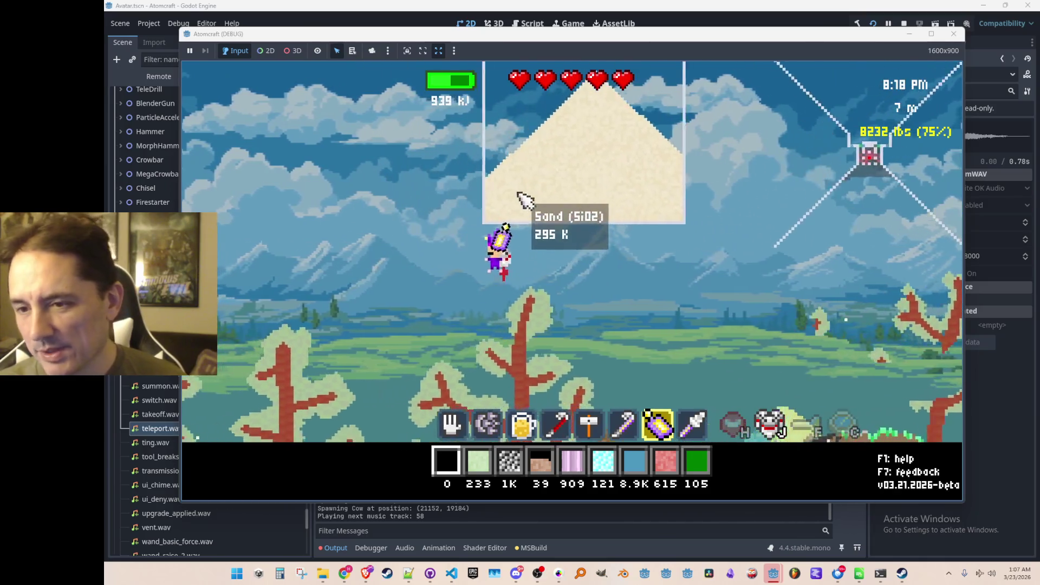
pyautogui.press('a')
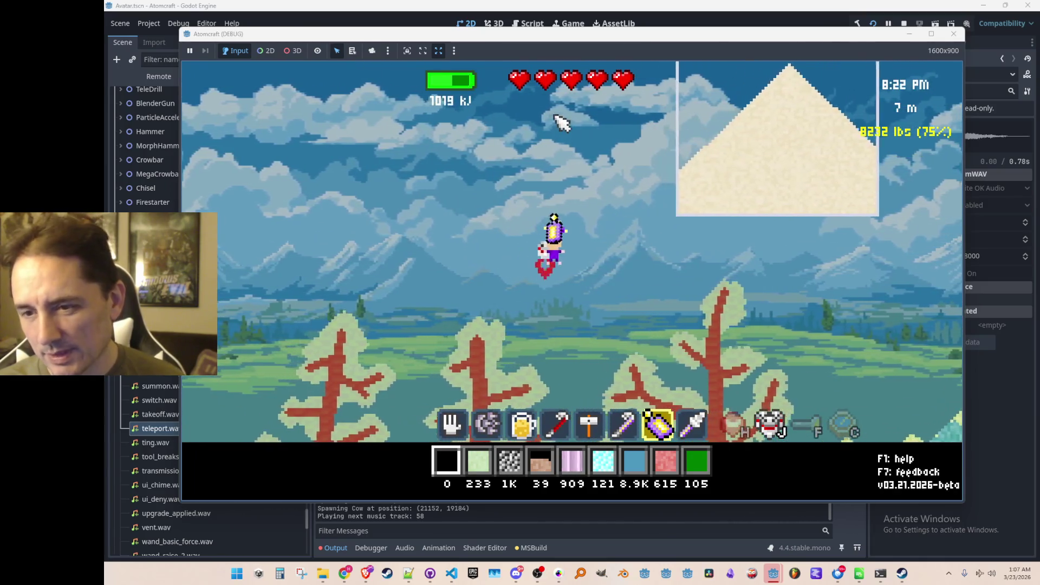
# - Open the inventory's Upgrades shop and browse the SUIT upgrades list
pyautogui.press('i')
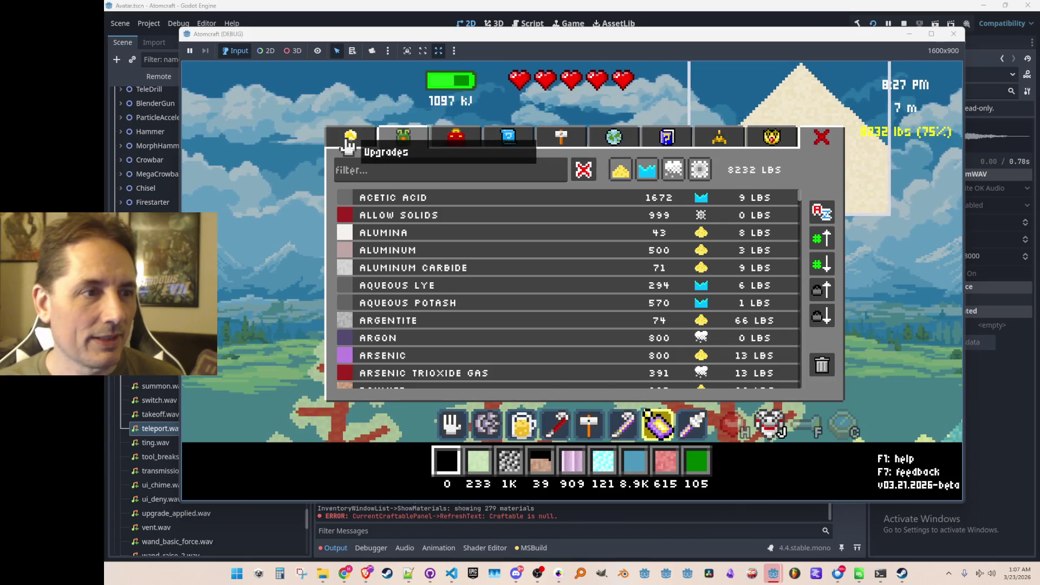
pyautogui.click(348, 142)
pyautogui.scroll(-6, 564, 290)
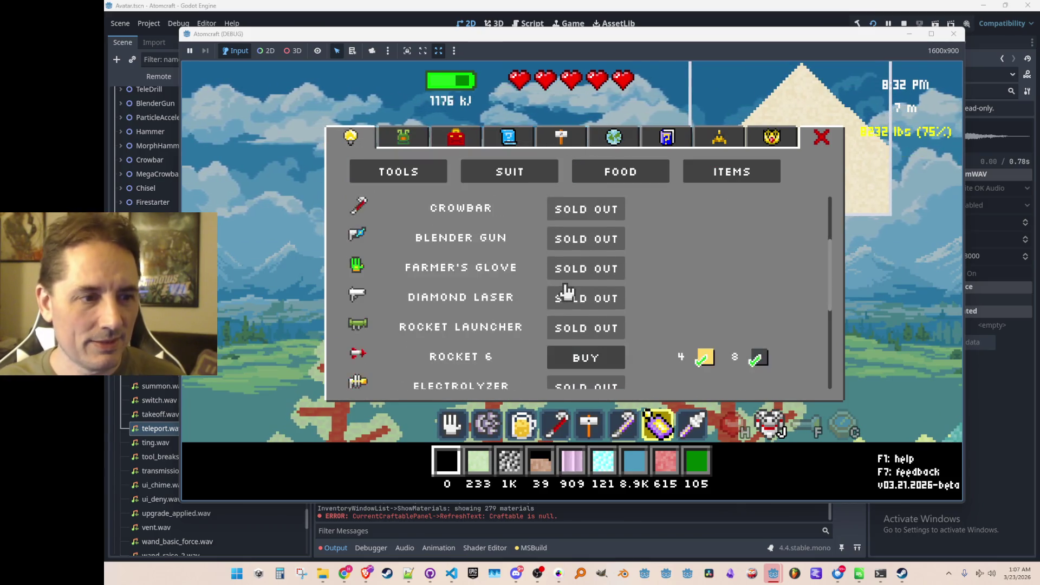
pyautogui.scroll(6, 564, 278)
pyautogui.click(533, 181)
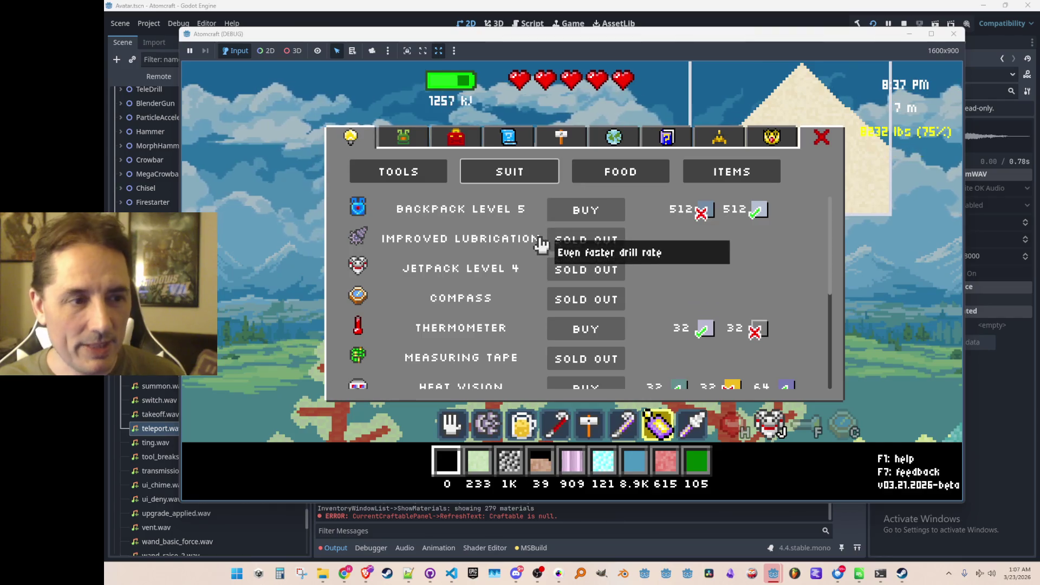
pyautogui.scroll(-6, 520, 257)
pyautogui.scroll(-1, 500, 263)
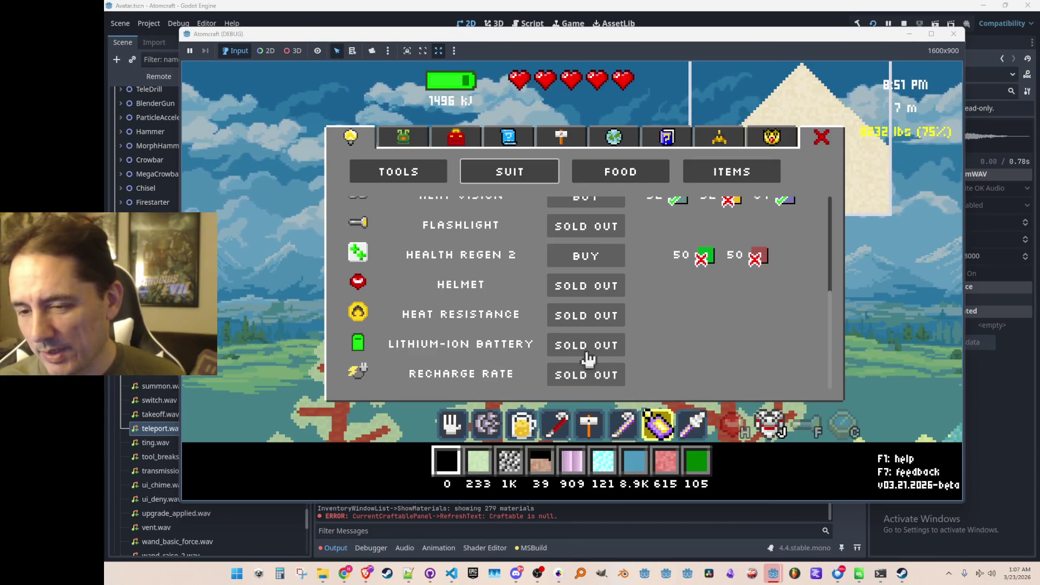
pyautogui.scroll(5, 599, 320)
pyautogui.scroll(2, 587, 312)
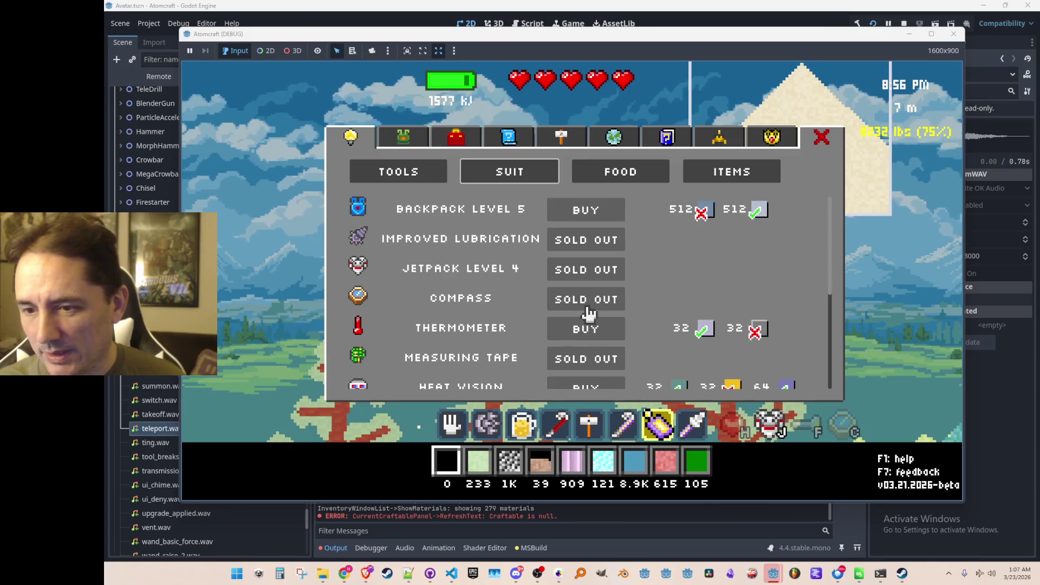
# - Check the TOOLS list shows Mega Crowbar sold out, equip tool 6, and stop the run
pyautogui.click(428, 179)
pyautogui.scroll(-10, 558, 279)
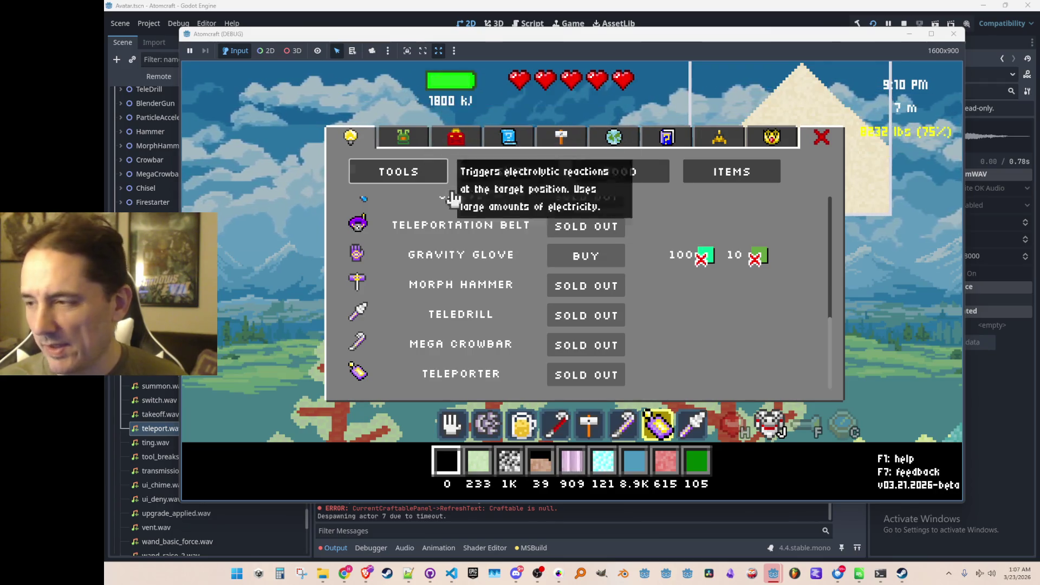
pyautogui.press('Escape')
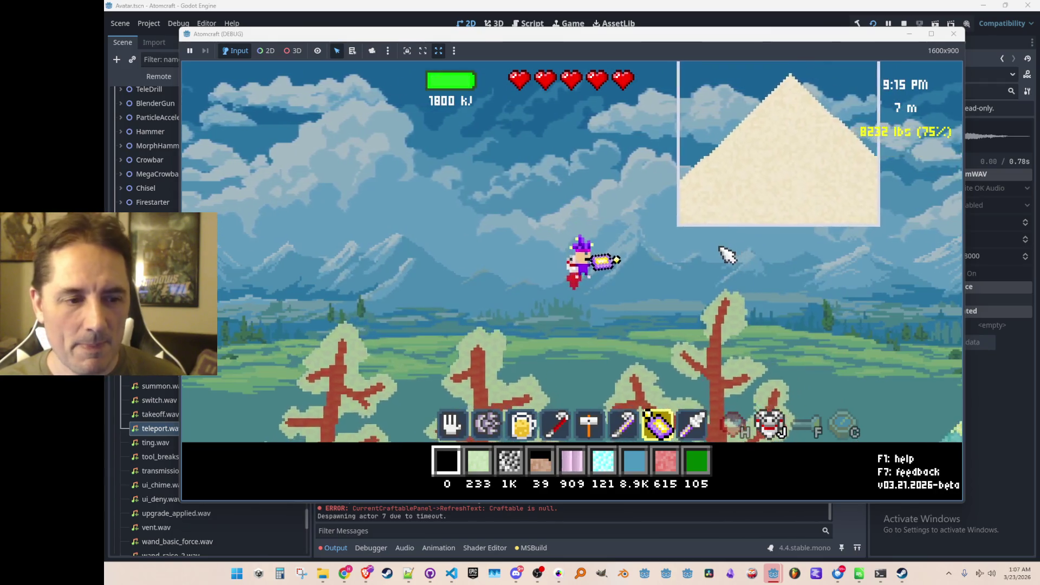
pyautogui.press('6')
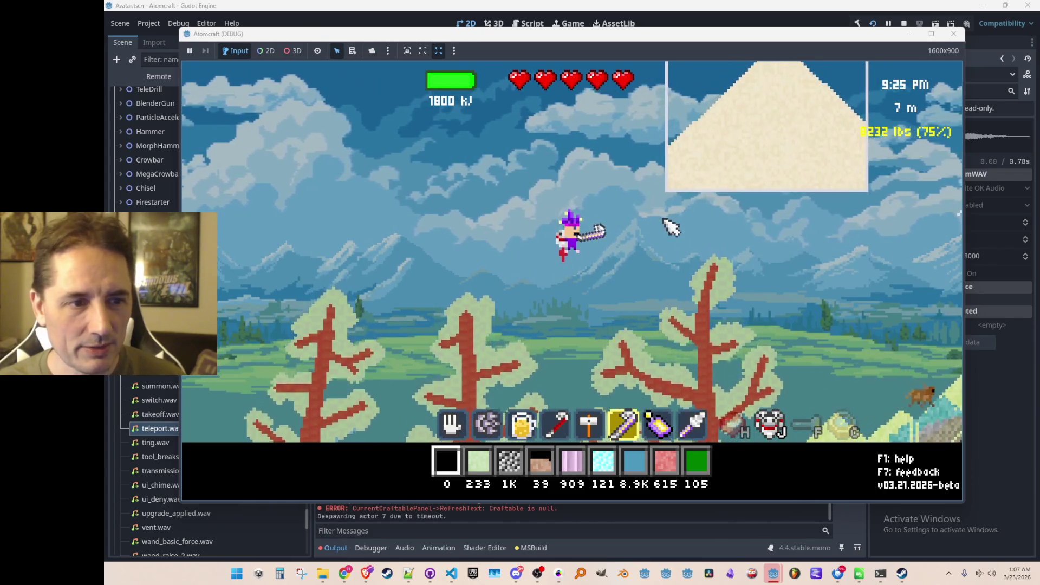
pyautogui.click(904, 23)
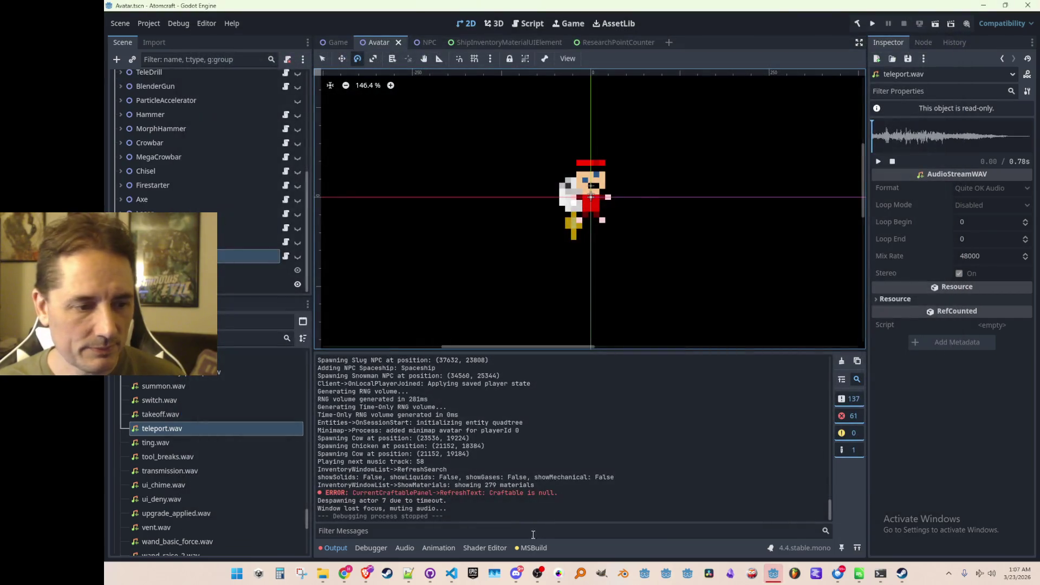
# - Save the Godot scene and open InputManager.cs in Visual Studio Code
pyautogui.hotkey('ctrl', 's')
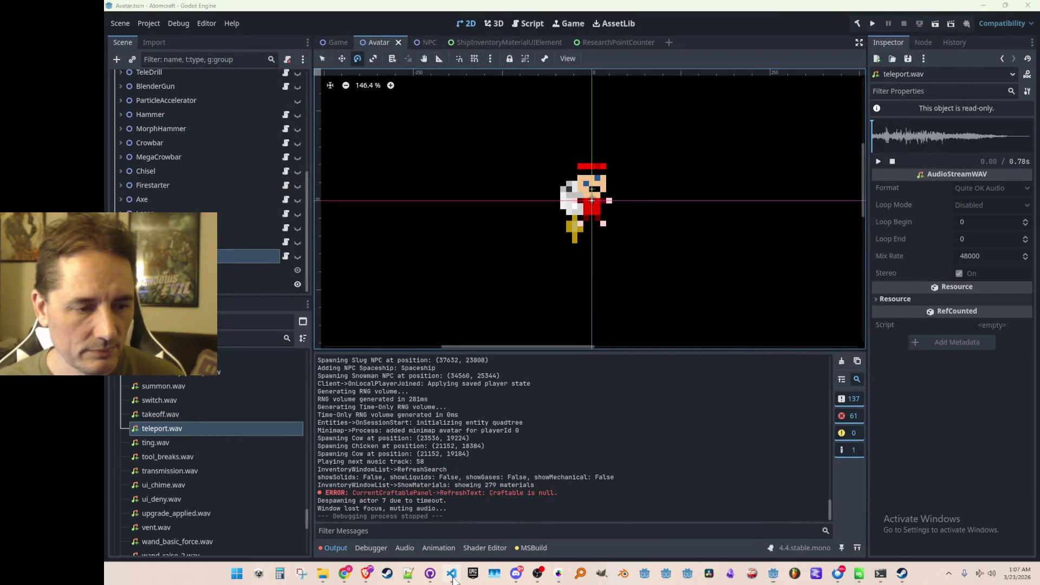
pyautogui.click(451, 573)
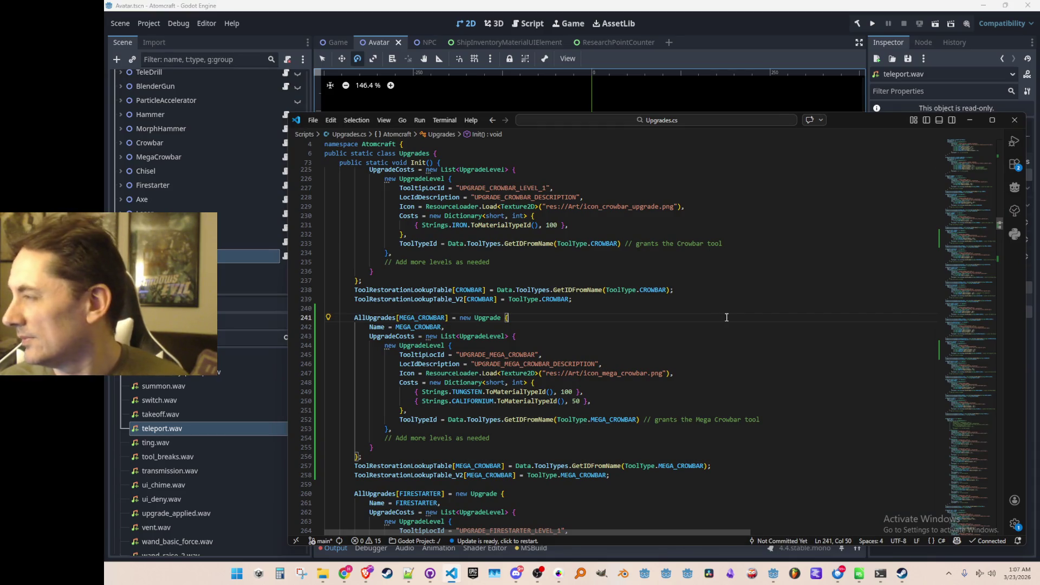
pyautogui.click(645, 300)
pyautogui.hotkey('ctrl', 'p')
pyautogui.write('Inputm')
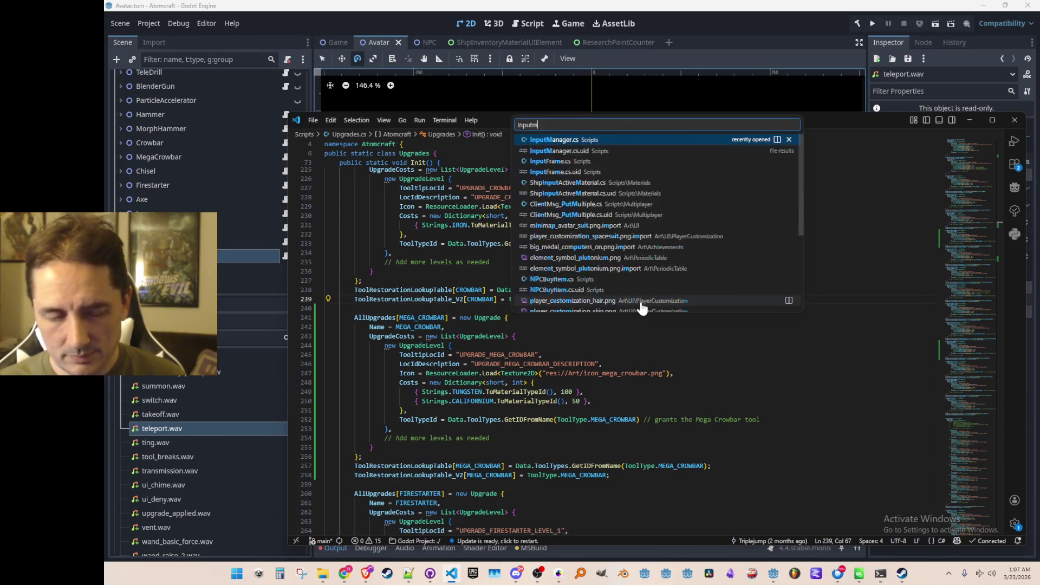
pyautogui.click(670, 142)
# - Append '|| ToolbarHUD.CurrentToolType.Name == ToolType.MEGA_CROWBAR' to the CROWBAR check on line 1442
pyautogui.hotkey('ctrl', 'f')
pyautogui.write('CROWB')
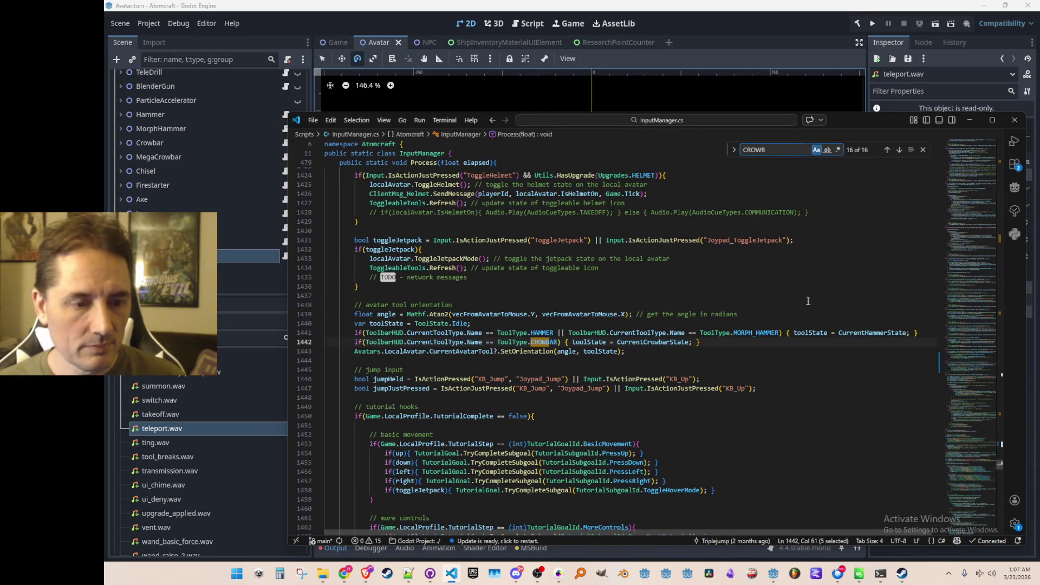
pyautogui.press('Escape')
pyautogui.scroll(-1, 820, 446)
pyautogui.press('Right')
pyautogui.press('Right')
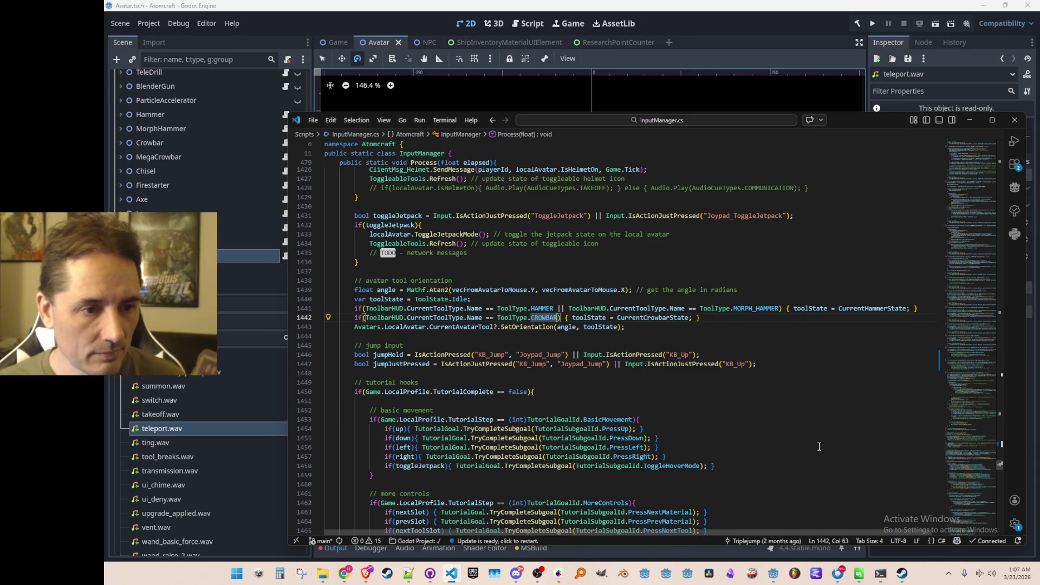
pyautogui.write('||')
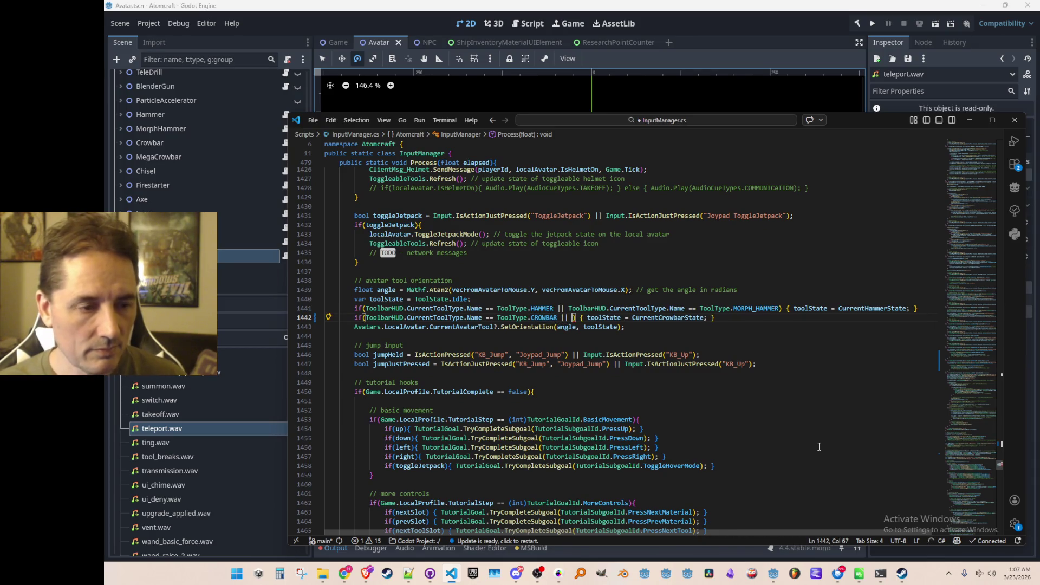
pyautogui.press('Home')
pyautogui.press('Right')
pyautogui.press('Right')
pyautogui.press('Right')
pyautogui.hotkey('ctrl', 'shift', 'Right')
pyautogui.hotkey('ctrl', 'shift', 'Right')
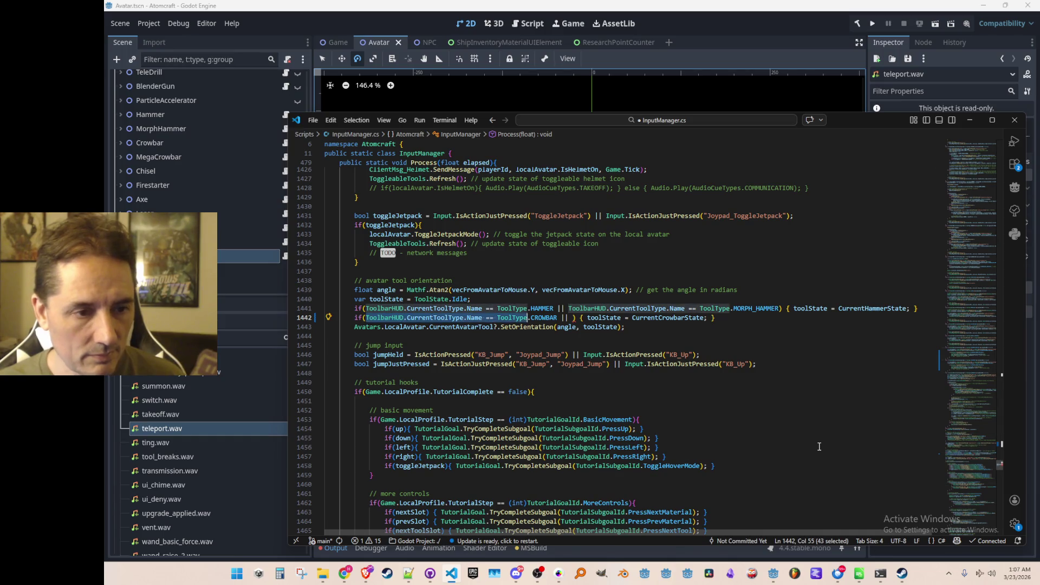
pyautogui.hotkey('ctrl', 'Right')
pyautogui.hotkey('ctrl', 'Right')
pyautogui.write('ToolbarHUD.CurrentToolType.Name == ToolType.MEG')
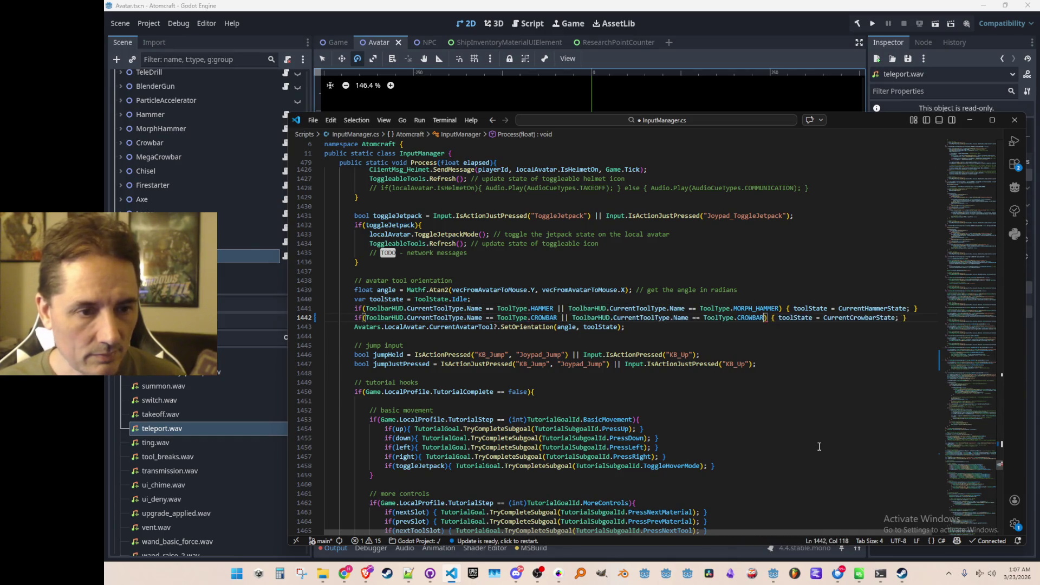
pyautogui.press('Tab')
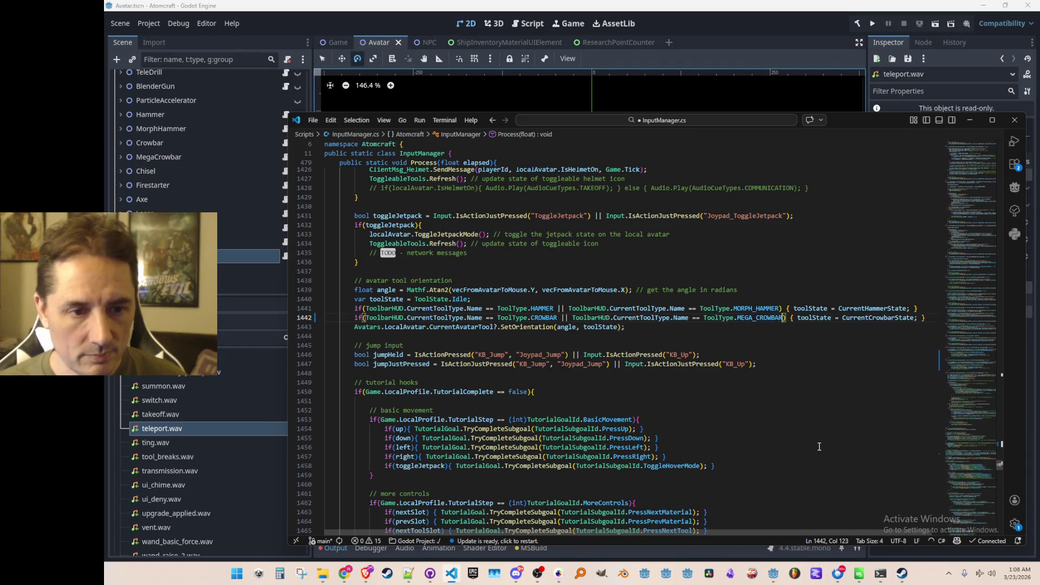
pyautogui.hotkey('ctrl', 'shift', 'Left')
pyautogui.hotkey('ctrl', 'shift', 'Left')
pyautogui.hotkey('ctrl', 'shift', 'Left')
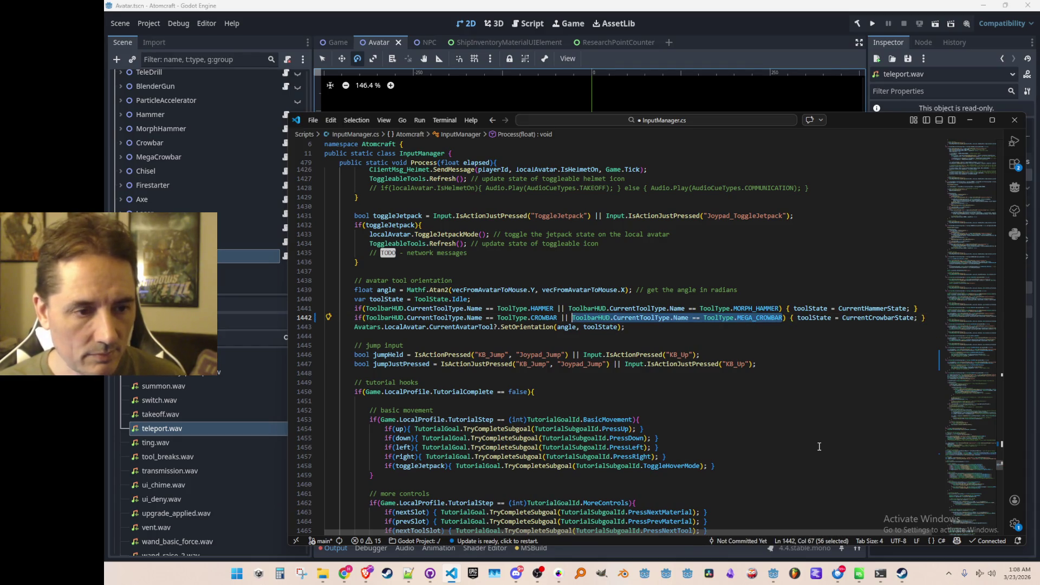
pyautogui.press('Left')
# - Search for ToolType.CROWBAR and place the caret after the IsDrawingRectangle check on line 77
pyautogui.hotkey('ctrl', 'Left')
pyautogui.hotkey('ctrl', 'Left')
pyautogui.hotkey('ctrl', 'Left')
pyautogui.hotkey('ctrl', 'shift', 'Right')
pyautogui.hotkey('ctrl', 'shift', 'Right')
pyautogui.hotkey('ctrl', 'shift', 'Right')
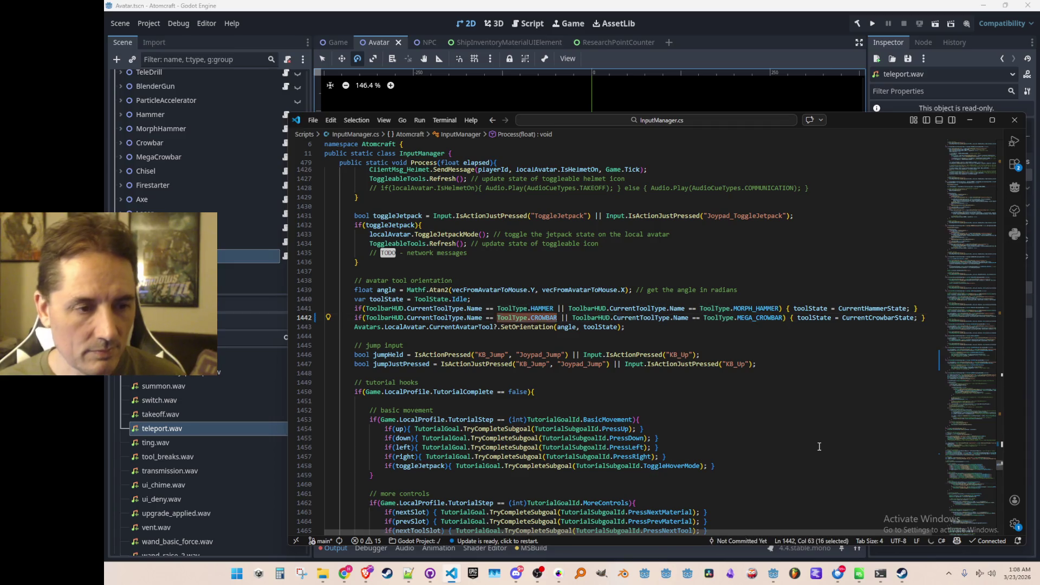
pyautogui.hotkey('ctrl', 'f')
pyautogui.press('Return')
pyautogui.press('Escape')
pyautogui.press('Right')
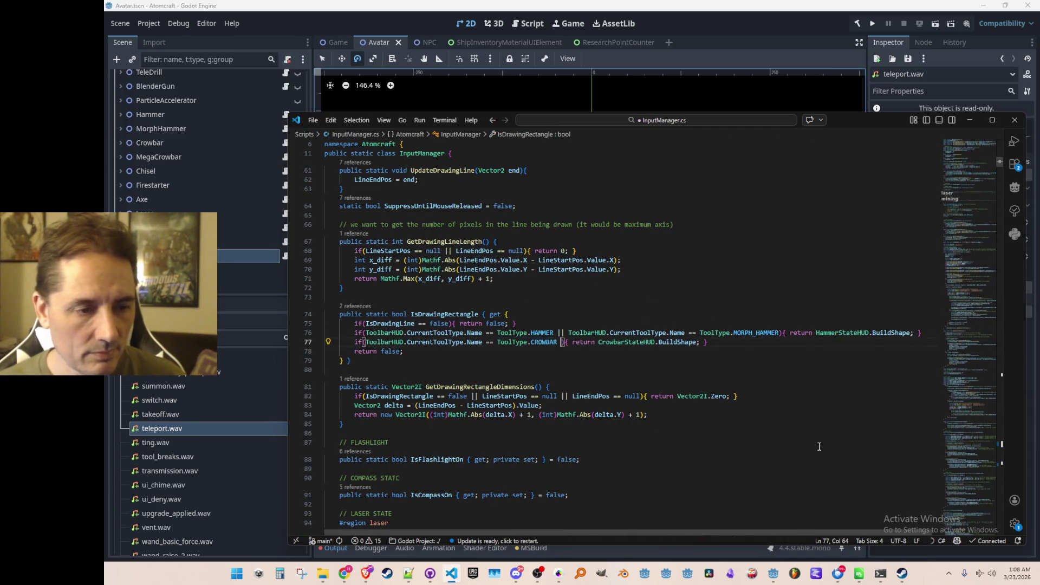
# - Add the MEGA_CROWBAR condition to the IsDrawingRectangle check on line 77
pyautogui.write('|| ToolbarHUD.CurrentToolType.Name == ToolType.MEGA_CROWBAR')
pyautogui.press('Home')
pyautogui.hotkey('ctrl', 'Right')
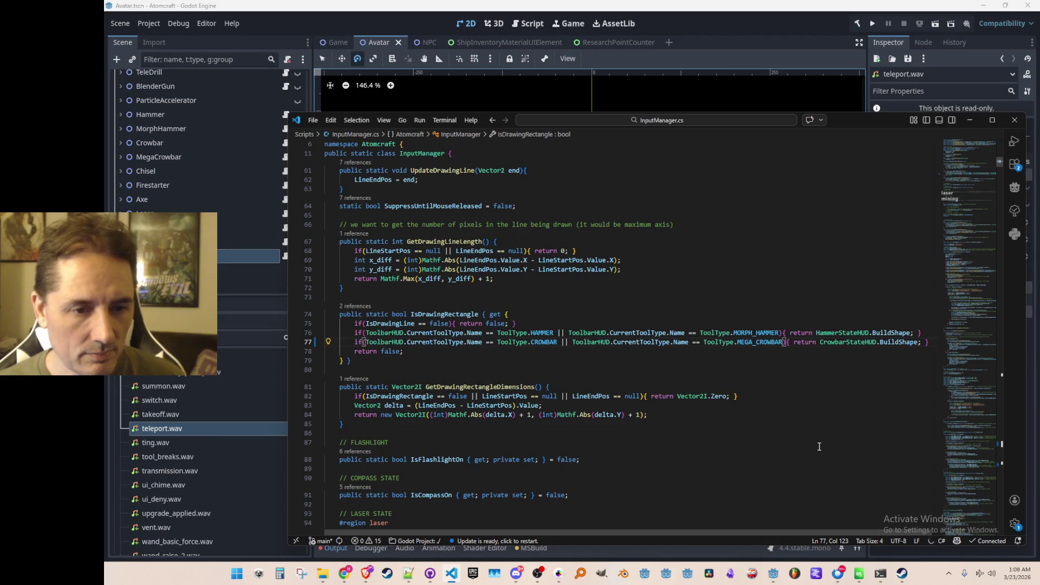
pyautogui.hotkey('ctrl', 'Right')
pyautogui.hotkey('ctrl', 'Right')
pyautogui.hotkey('ctrl', 'shift', 'Right')
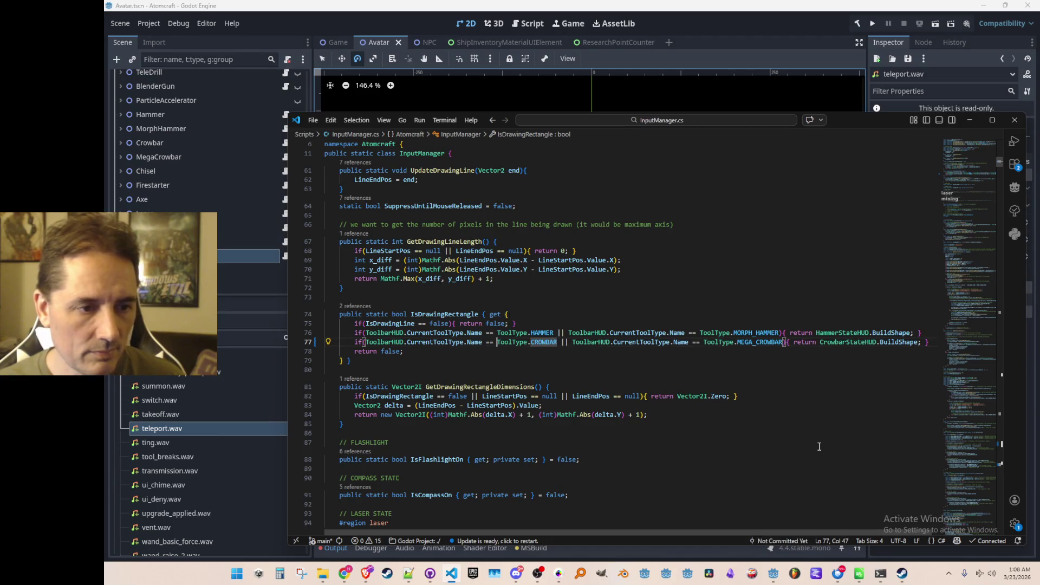
# - Add an '&& ... MEGA_CROWBAR == false' line below the tool-slot check at line 739 and save
pyautogui.hotkey('ctrl', 'shift', 'Right')
pyautogui.hotkey('ctrl', 'shift', 'Right')
pyautogui.hotkey('ctrl', 'f')
pyautogui.press('Return')
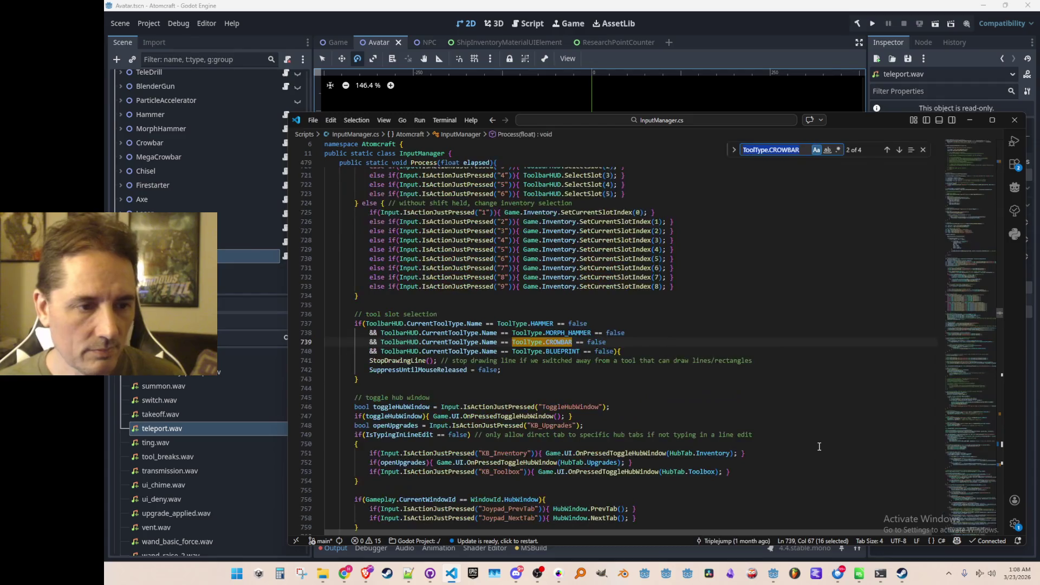
pyautogui.press('Escape')
pyautogui.press('End')
pyautogui.press('Return')
pyautogui.write('ToolbarHUD.CurrentToolType.Name == ToolType.MEGA_CROWBAR')
pyautogui.press('Home')
pyautogui.write('&&')
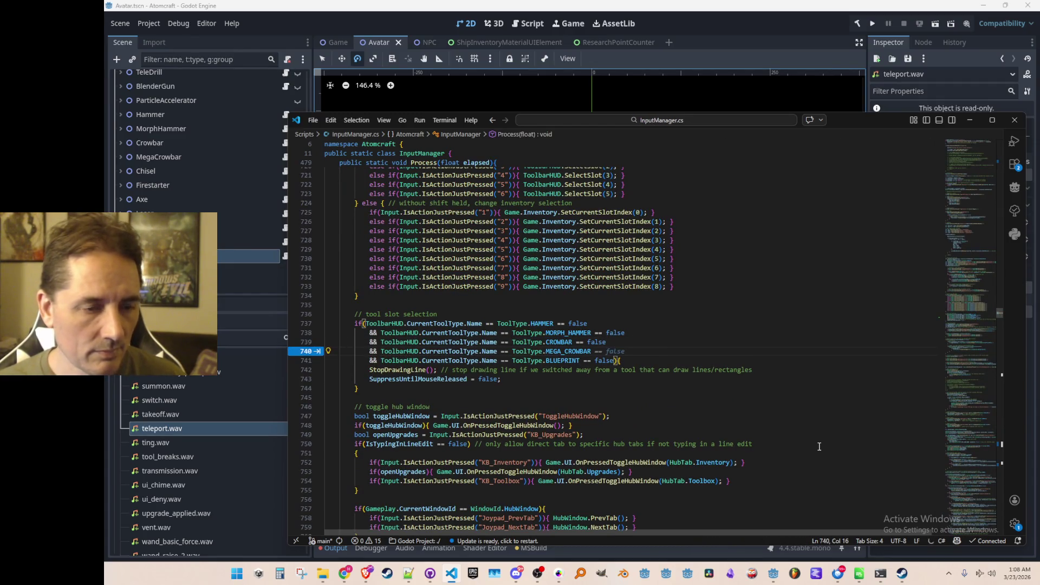
pyautogui.press('Tab')
pyautogui.hotkey('ctrl', 's')
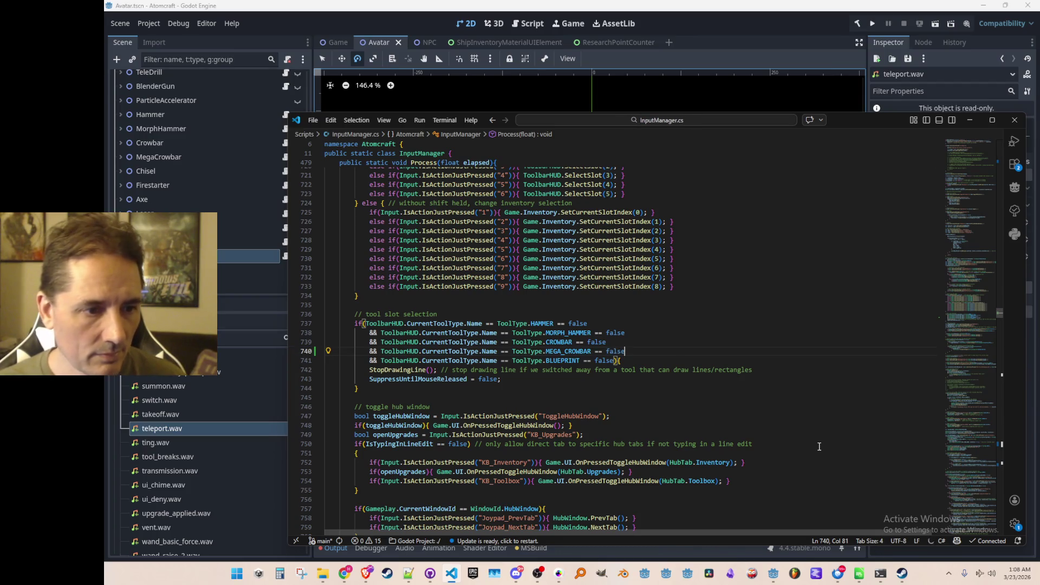
# - Search for the next ToolType.CROWBAR use, landing at line 1209
pyautogui.press('Home')
pyautogui.press('Up')
pyautogui.press('Up')
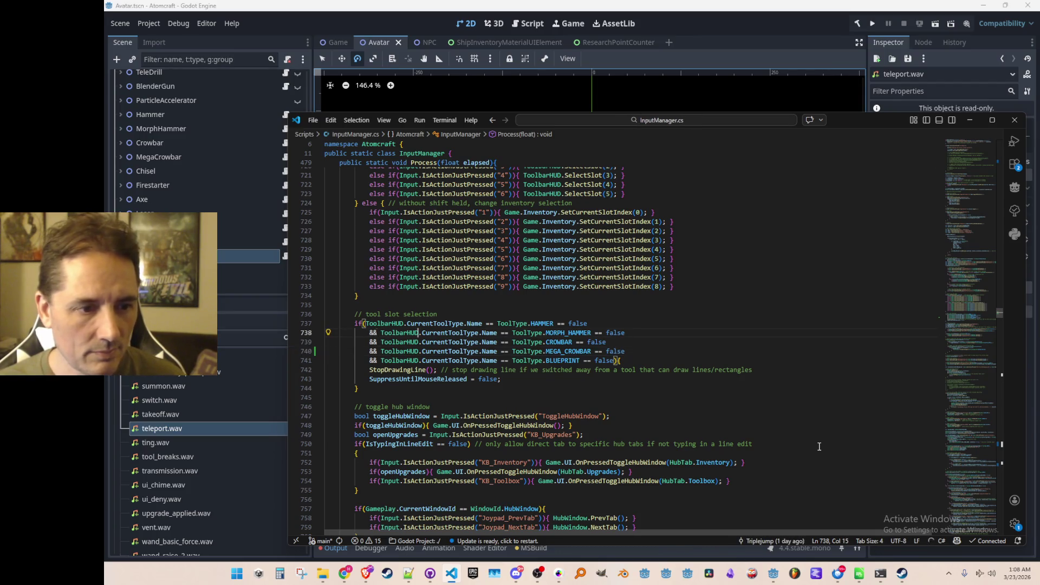
pyautogui.press('Down')
pyautogui.hotkey('ctrl', 'Right')
pyautogui.hotkey('ctrl', 'Right')
pyautogui.hotkey('ctrl', 'Right')
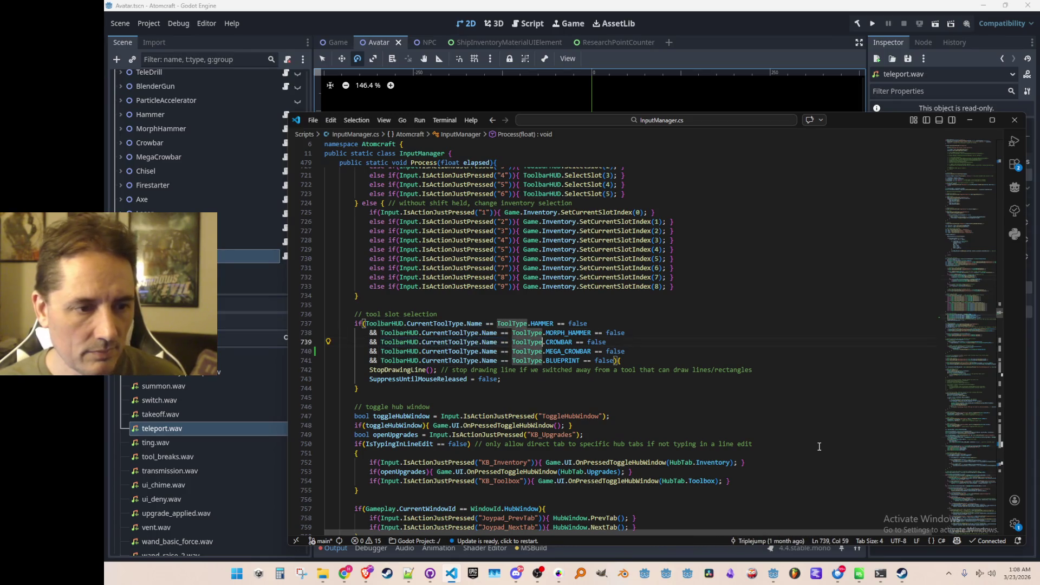
pyautogui.hotkey('ctrl', 'Left')
pyautogui.hotkey('ctrl', 'shift', 'Right')
pyautogui.hotkey('ctrl', 'shift', 'Right')
pyautogui.hotkey('ctrl', 'f')
pyautogui.press('Return')
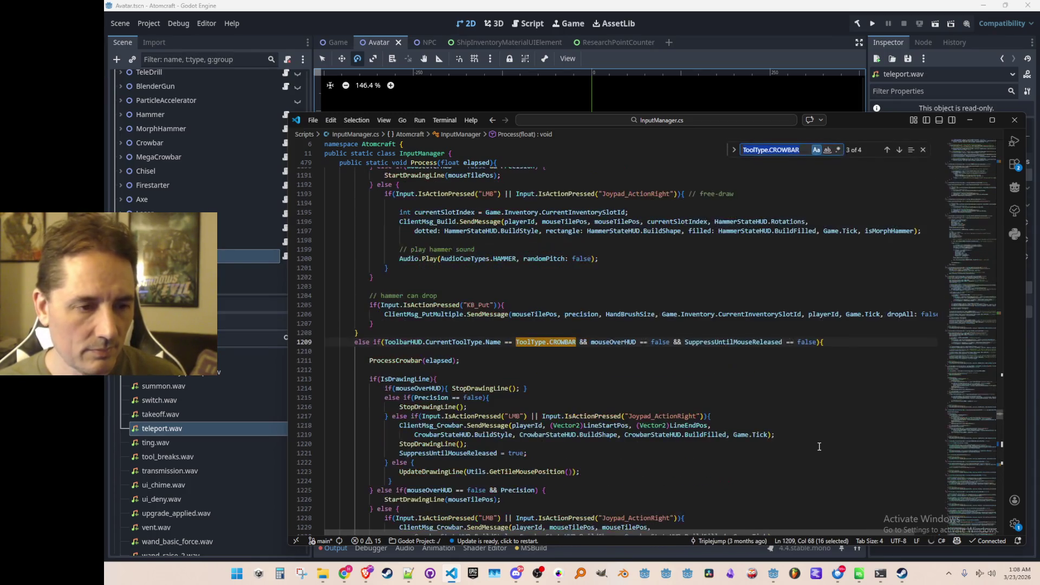
# - Change the line 1209 condition to ToolType.CROWBAR || ToolType.MEGA_CROWBAR
pyautogui.press('Escape')
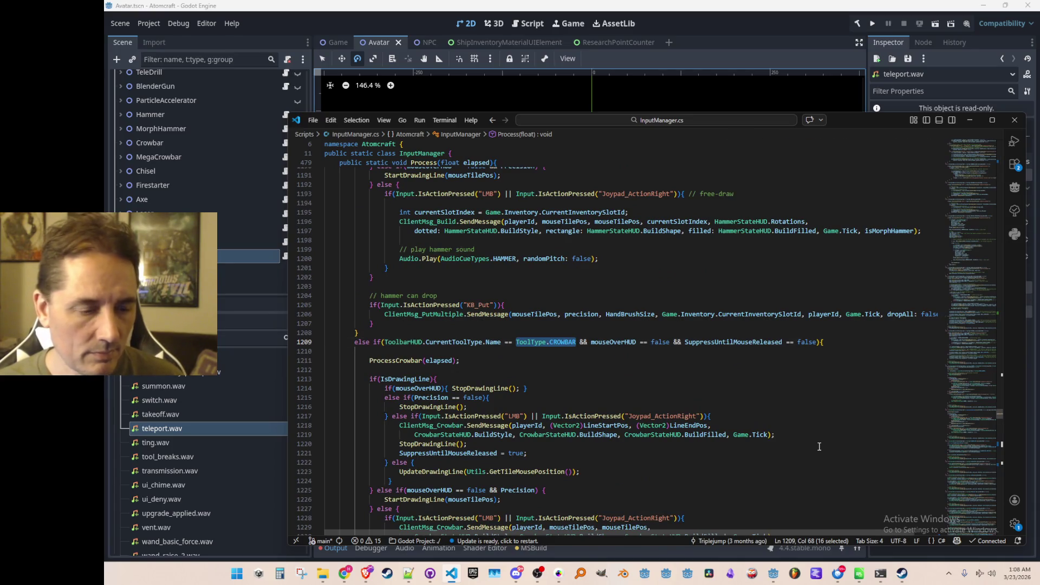
pyautogui.press('Right')
pyautogui.press('Right')
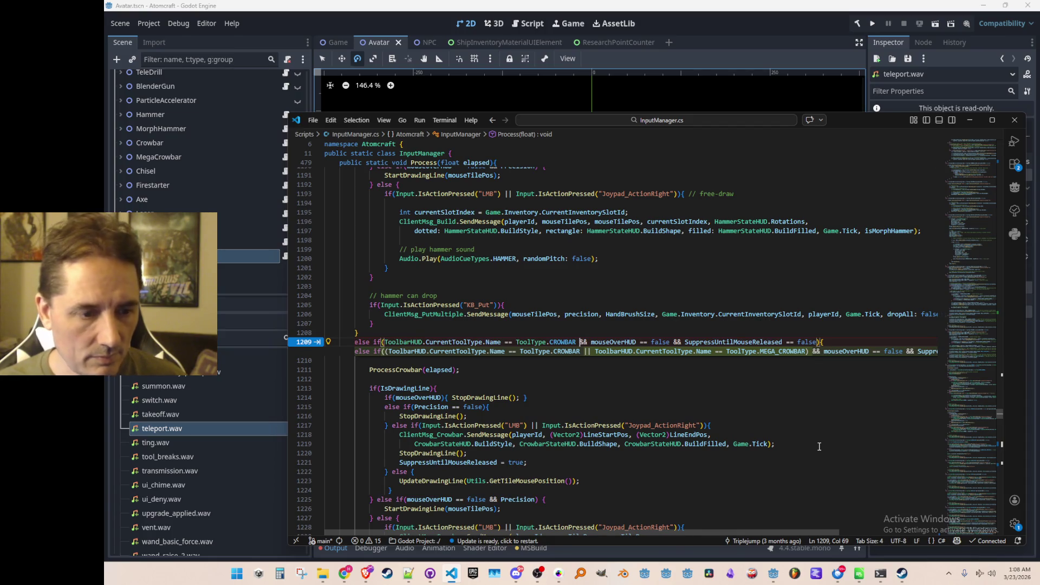
pyautogui.press('Tab')
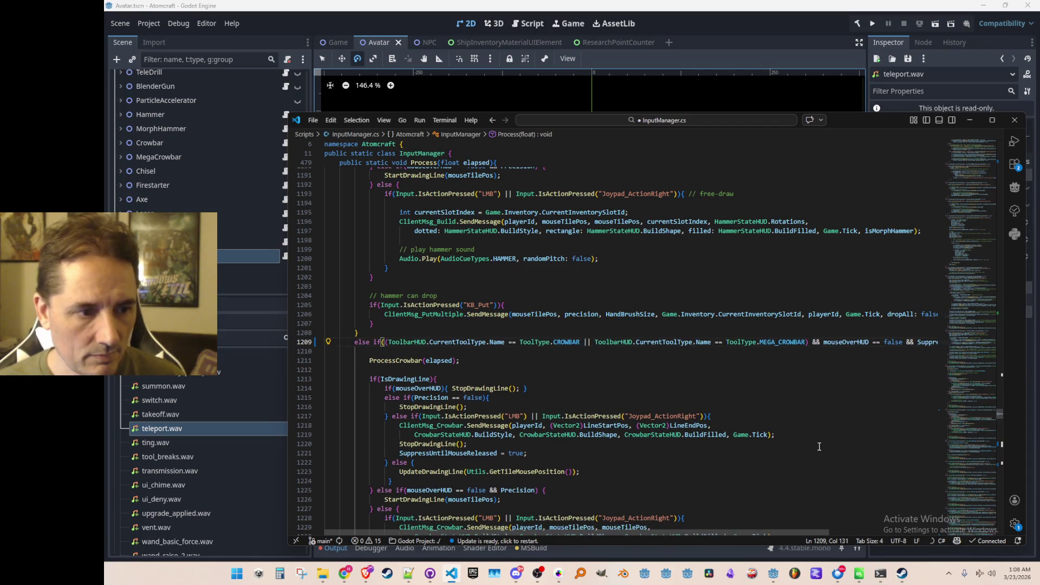
pyautogui.press('End')
pyautogui.press('Down')
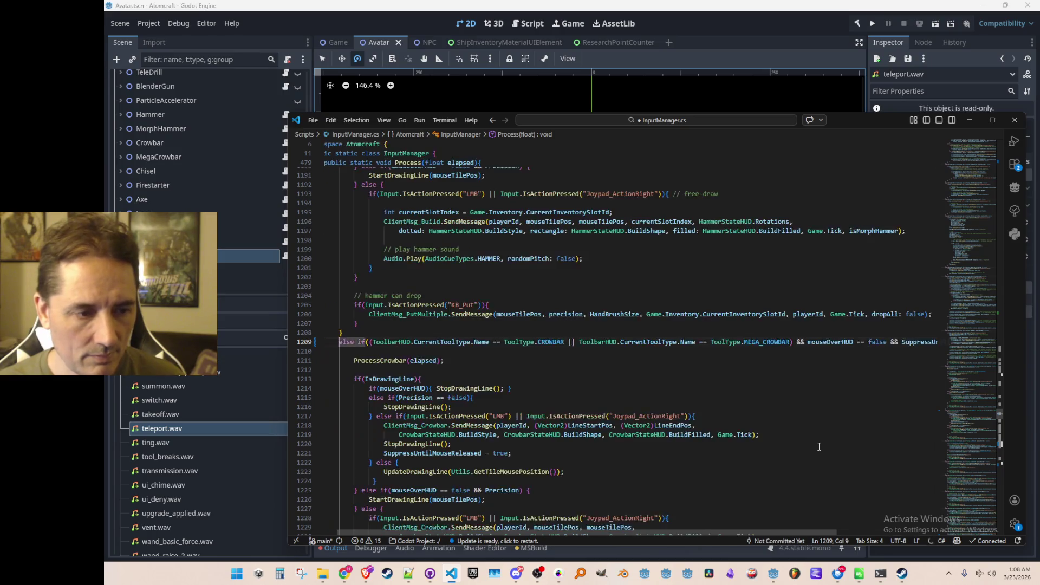
# - Review the remaining ToolType.CROWBAR matches through line 1443, then return to line 1209
pyautogui.hotkey('ctrl', 'f')
pyautogui.press('Return')
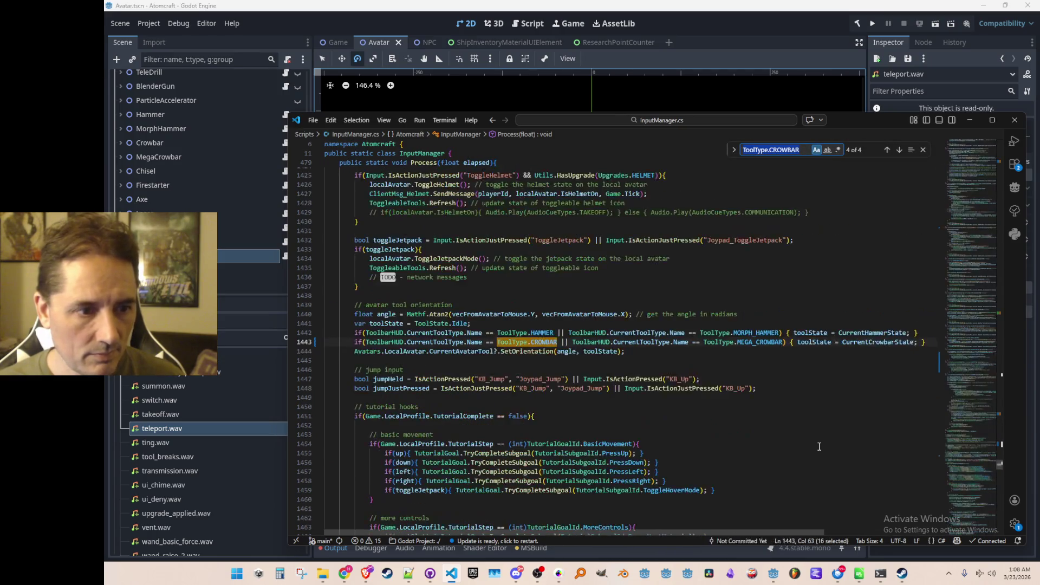
pyautogui.press('Return')
pyautogui.press('Return')
pyautogui.press('Return')
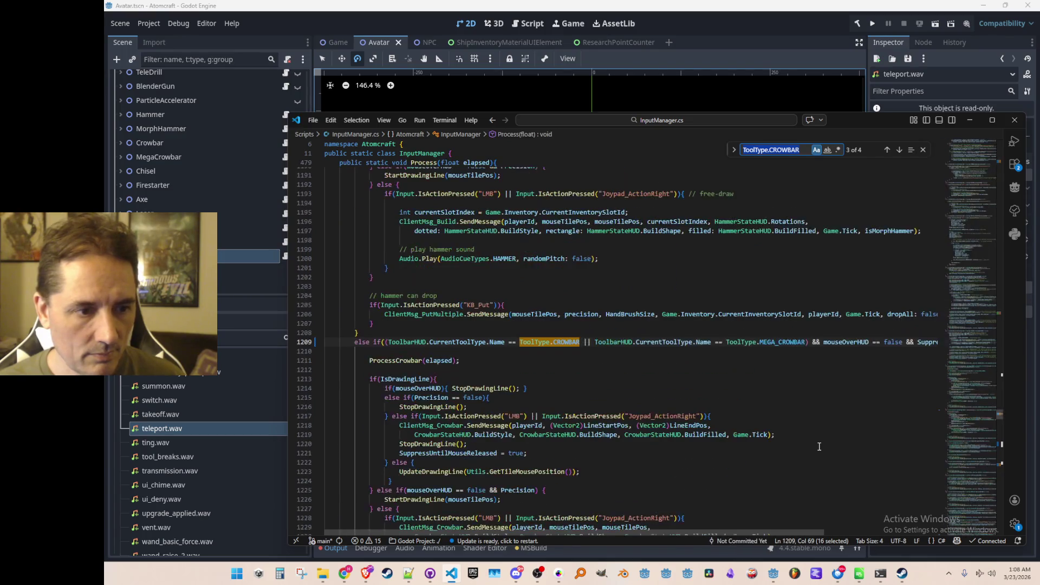
pyautogui.press('Escape')
pyautogui.press('End')
pyautogui.press('Down')
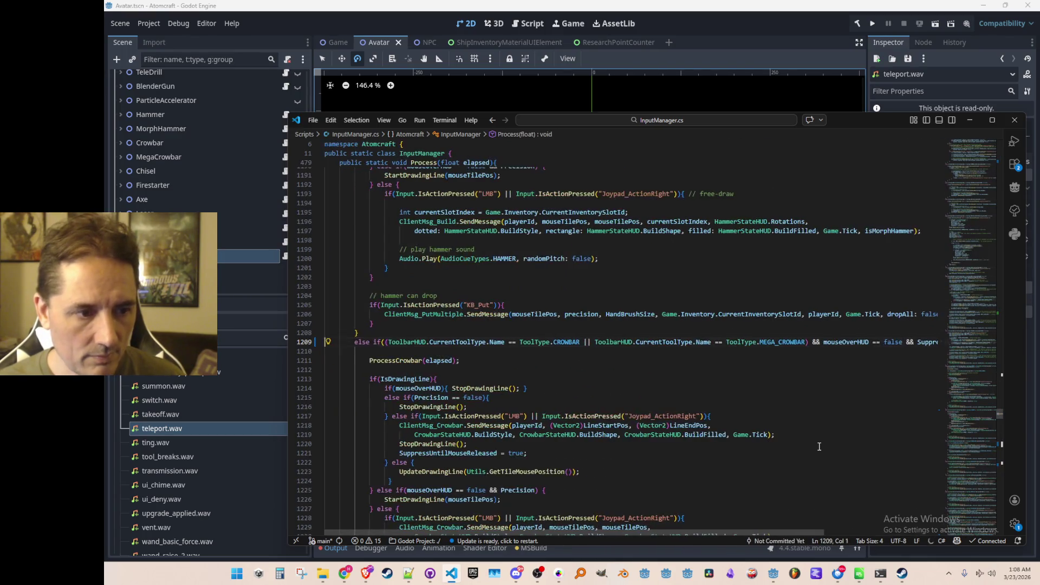
pyautogui.scroll(-3, 819, 447)
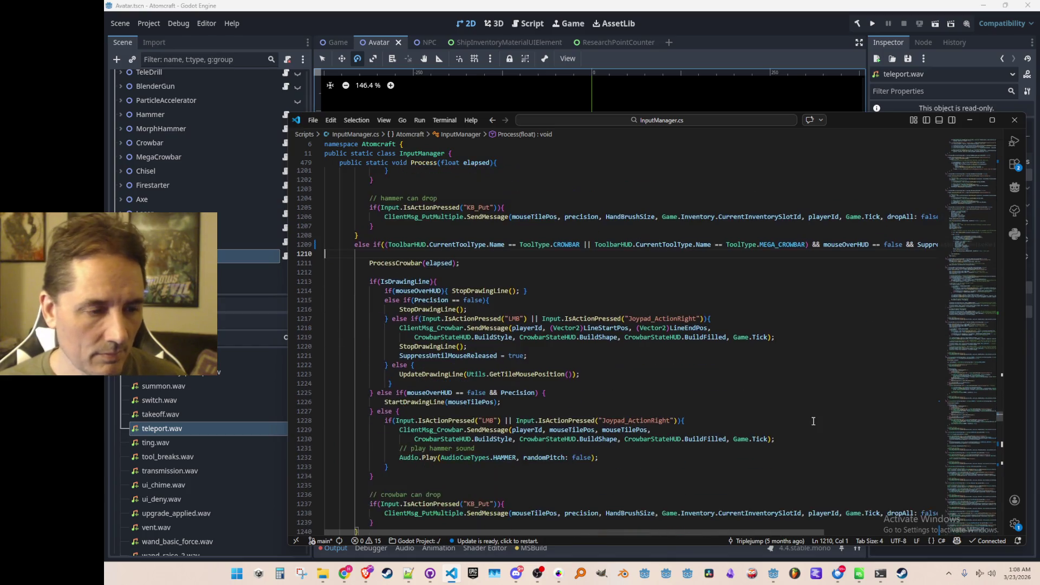
# - Go to the ProcessCrowbar definition and read through its body
pyautogui.rightClick(389, 263)
pyautogui.click(417, 225)
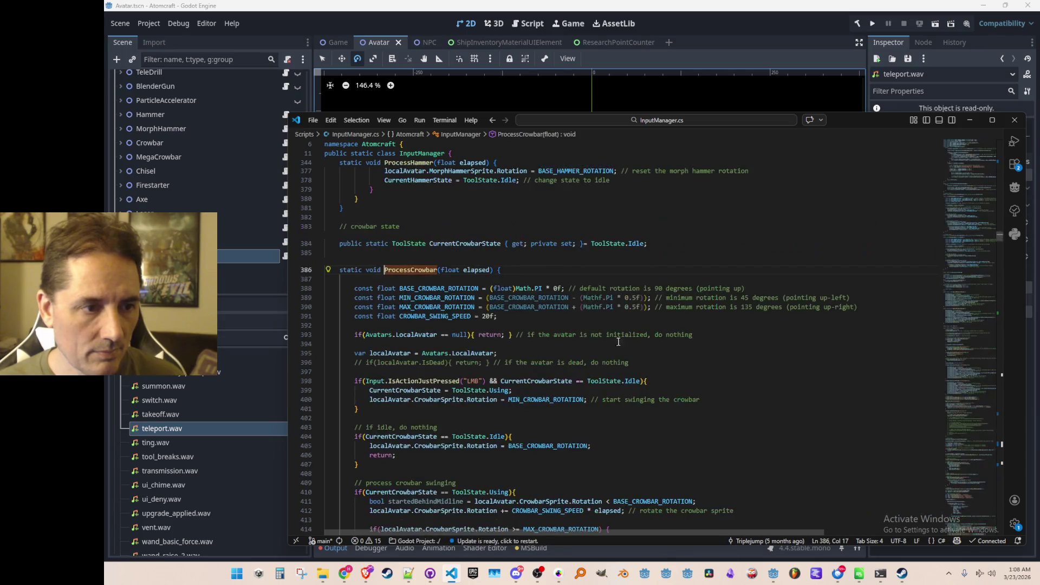
pyautogui.scroll(10, 673, 327)
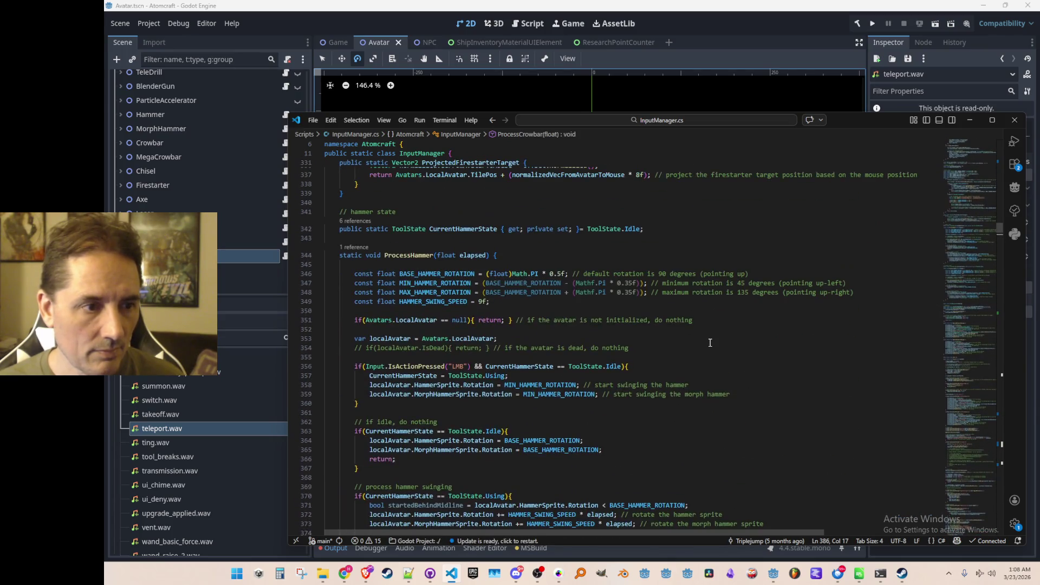
pyautogui.scroll(-3, 708, 340)
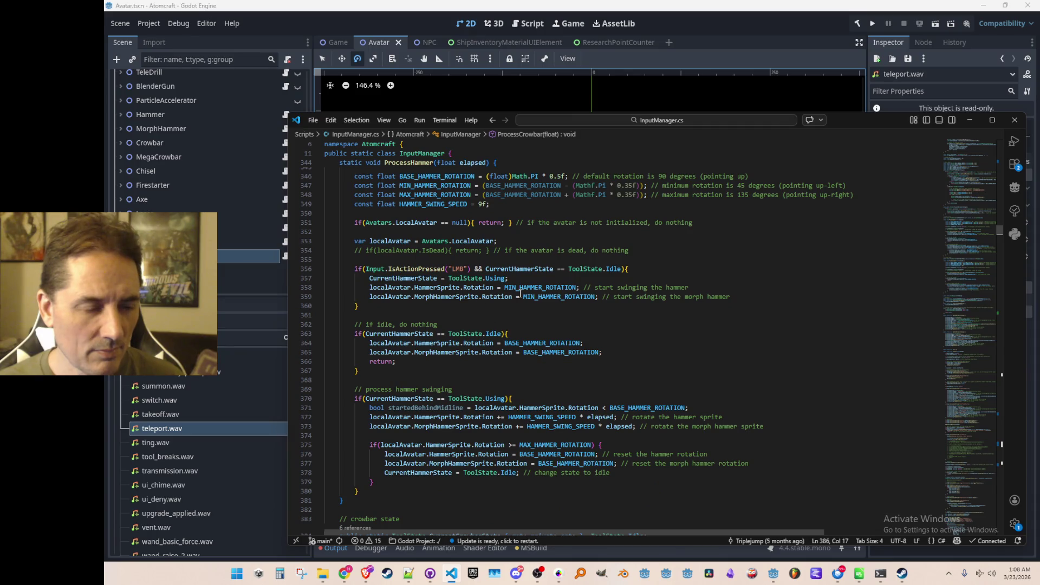
pyautogui.scroll(-12, 695, 307)
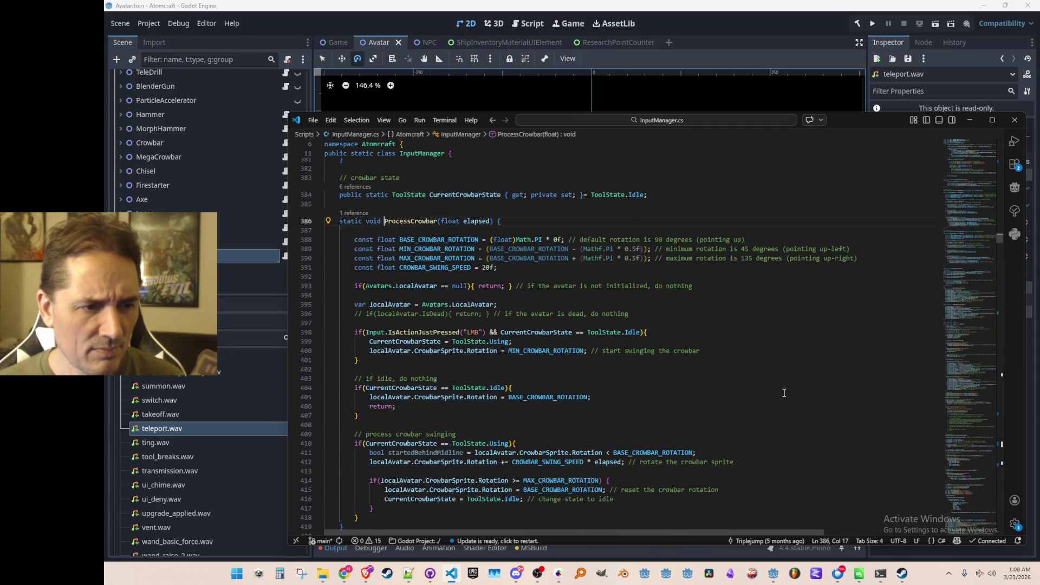
pyautogui.click(791, 350)
pyautogui.scroll(-1, 809, 391)
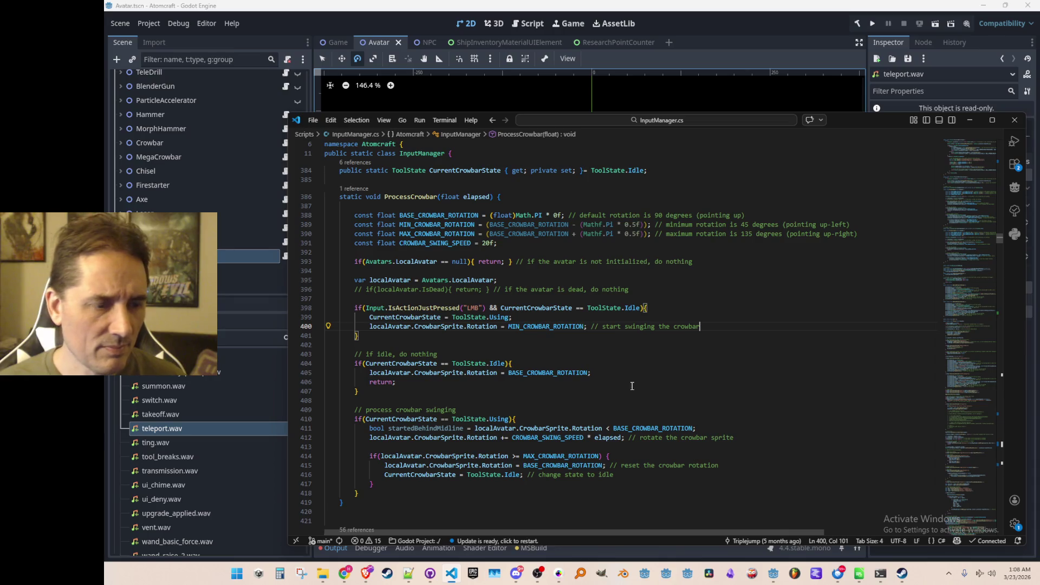
# - Go to the CrowbarSprite declaration on line 53 of Avatar.cs
pyautogui.click(446, 327)
pyautogui.rightClick(446, 327)
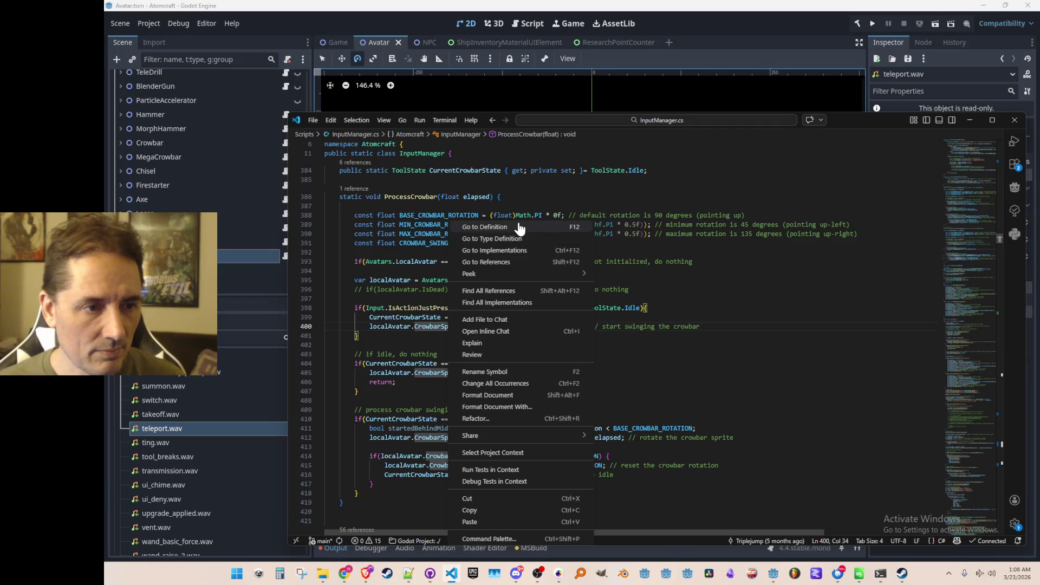
pyautogui.click(520, 229)
pyautogui.scroll(1, 700, 327)
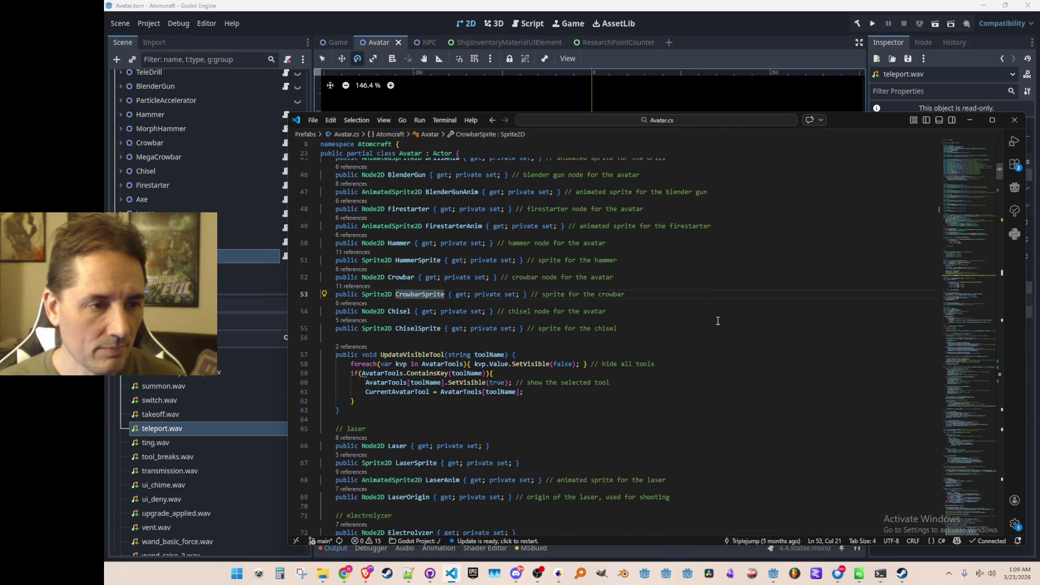
# - Copy the CrowbarSprite declaration and paste it on a new line below the MegaCrowbar field
pyautogui.press('Home')
pyautogui.hotkey('shift', 'End')
pyautogui.hotkey('ctrl', 'c')
pyautogui.hotkey('ctrl', 'f')
pyautogui.write('Mega')
pyautogui.press('Escape')
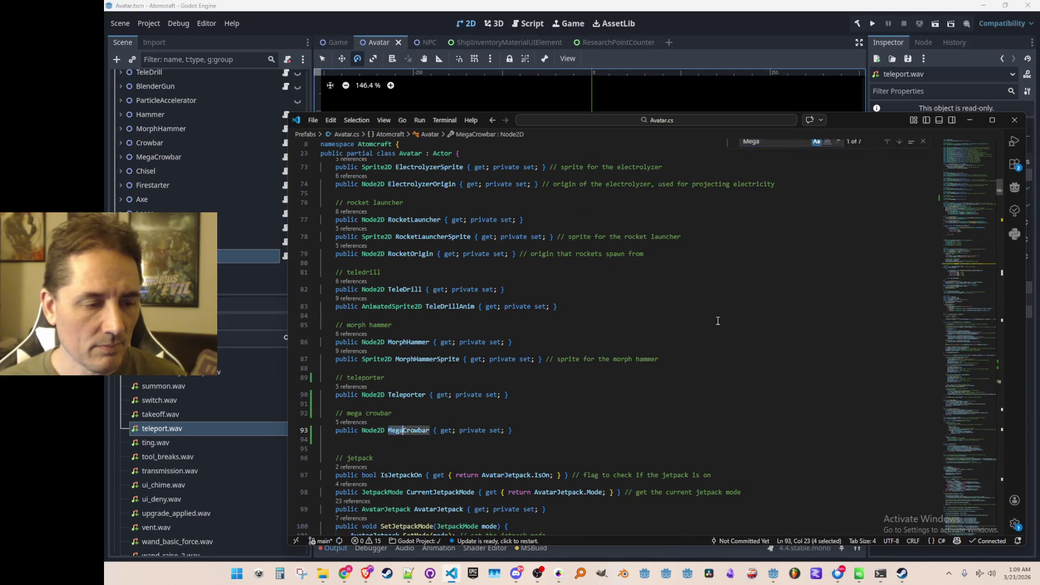
pyautogui.press('End')
pyautogui.press('Return')
pyautogui.hotkey('ctrl', 'v')
pyautogui.scroll(-3, 758, 317)
# - Rename the pasted property to MegaCrowbarSprite, update its comment, and save Avatar.cs
pyautogui.press('Home')
pyautogui.hotkey('ctrl', 'Right')
pyautogui.hotkey('ctrl', 'Right')
pyautogui.press('Right')
pyautogui.write('Mega')
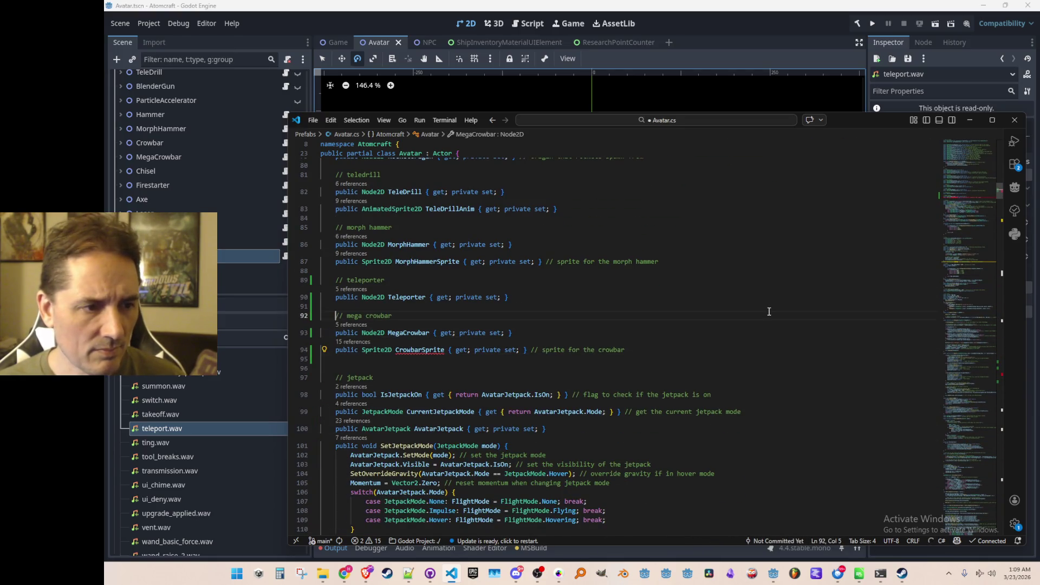
pyautogui.press('Tab')
pyautogui.hotkey('ctrl', 's')
pyautogui.press('Home')
pyautogui.hotkey('ctrl', 'Right')
pyautogui.hotkey('ctrl', 'Right')
pyautogui.press('Right')
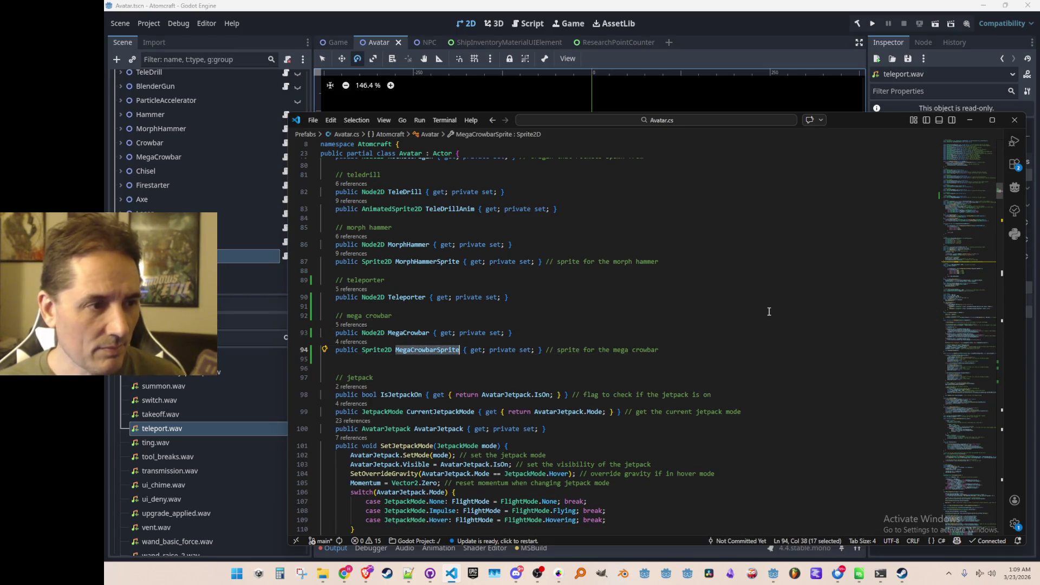
# - Check the MegaCrowbar node's child sprite in the scene, then locate MegaCrowbar in the tool setup code
pyautogui.click(121, 157)
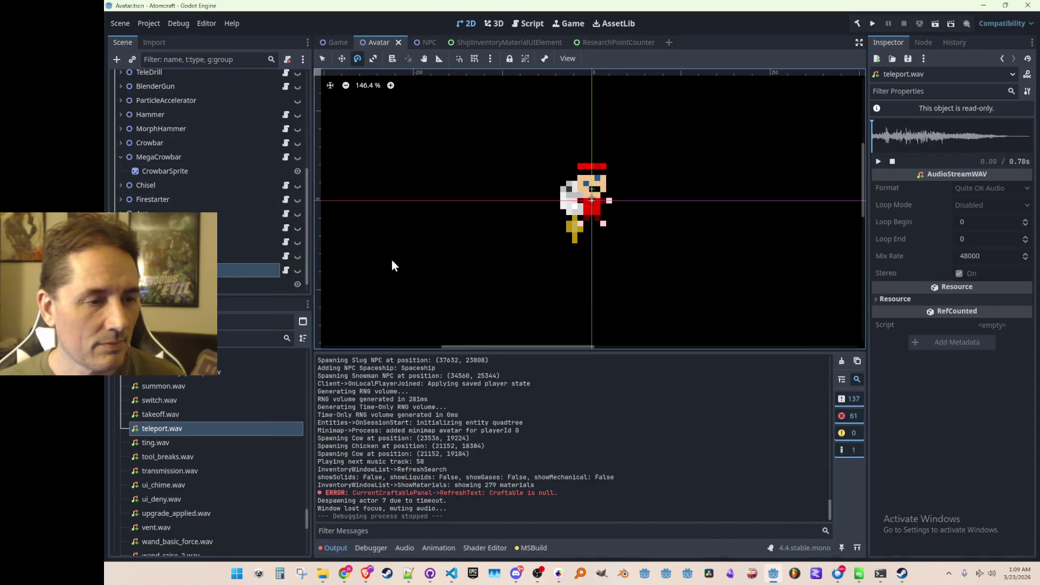
pyautogui.hotkey('alt', 'Tab')
pyautogui.scroll(-2, 433, 257)
pyautogui.press('Down')
pyautogui.press('Down')
pyautogui.doubleClick(433, 252)
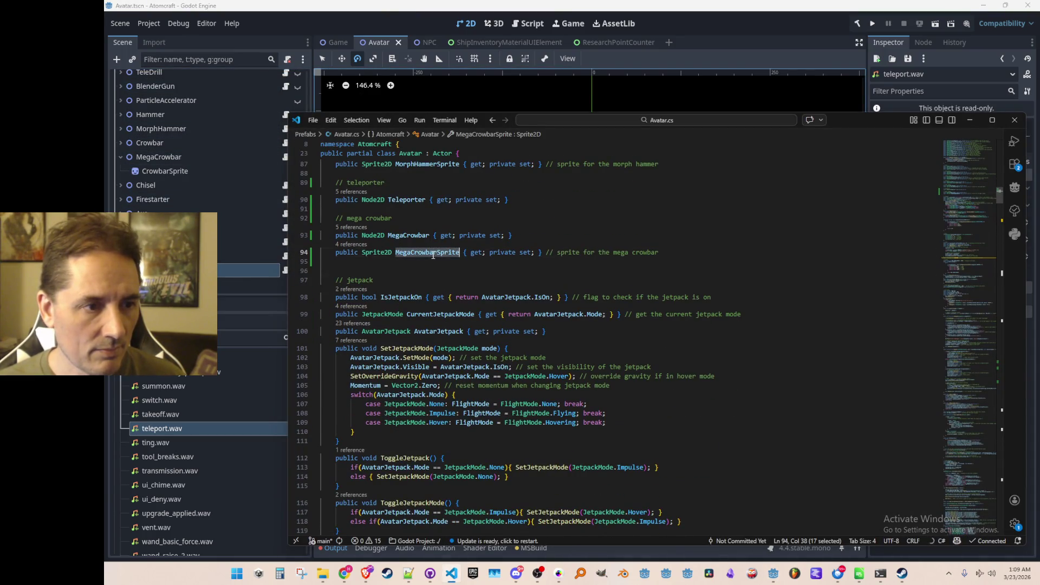
pyautogui.doubleClick(414, 235)
pyautogui.hotkey('ctrl', 'f')
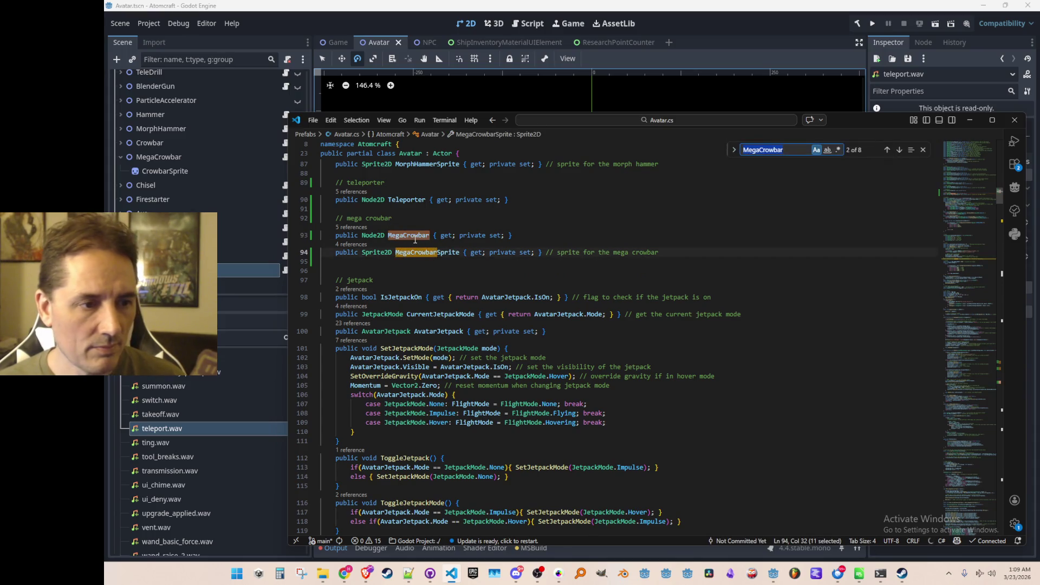
pyautogui.press('Return')
pyautogui.press('Escape')
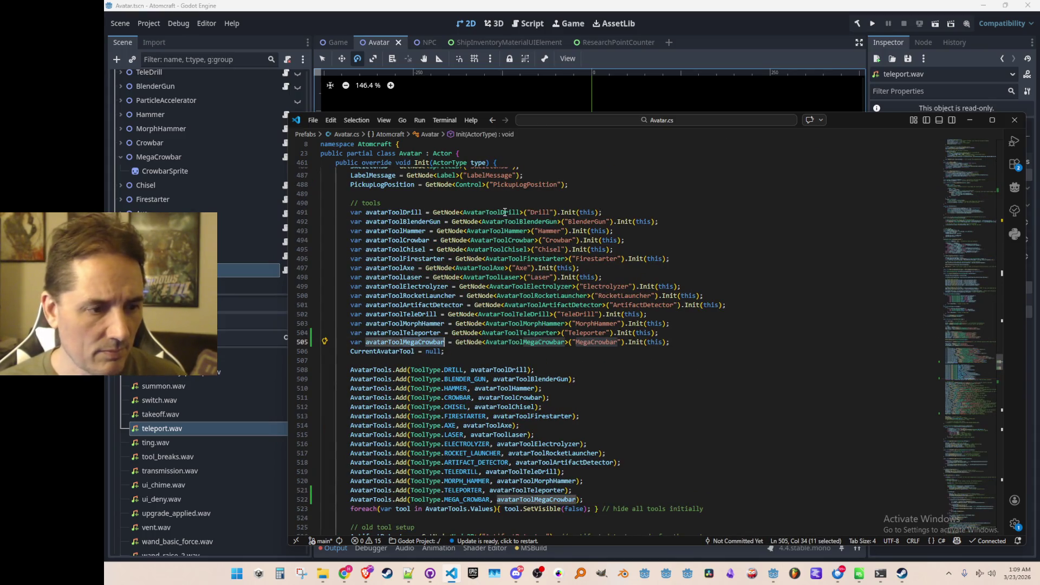
# - Add an Init line assigning MegaCrowbarSprite from MegaCrowbar's "CrowbarSprite" child node
pyautogui.scroll(-10, 415, 238)
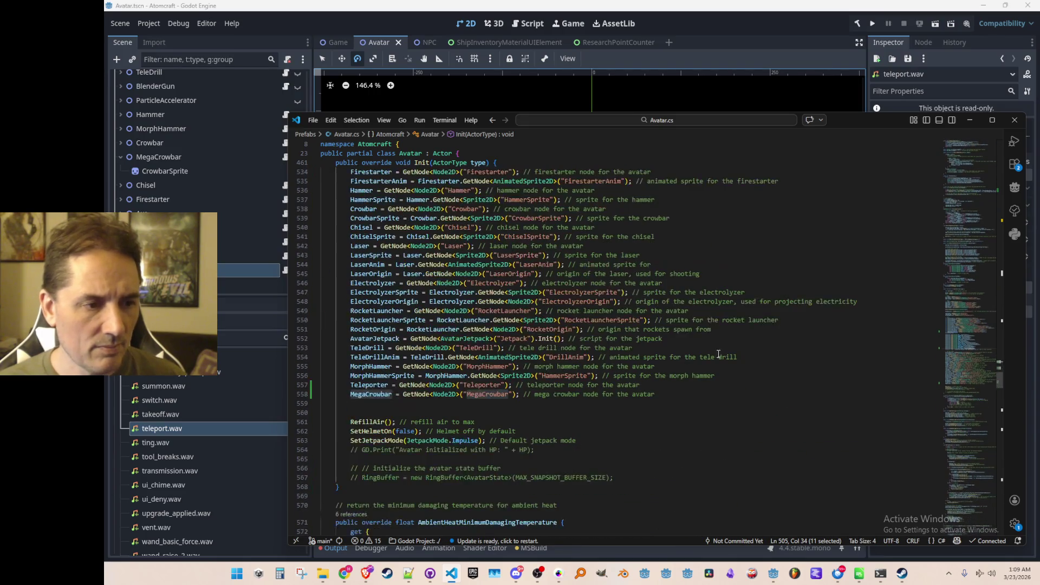
pyautogui.press('Right')
pyautogui.scroll(-10, 735, 390)
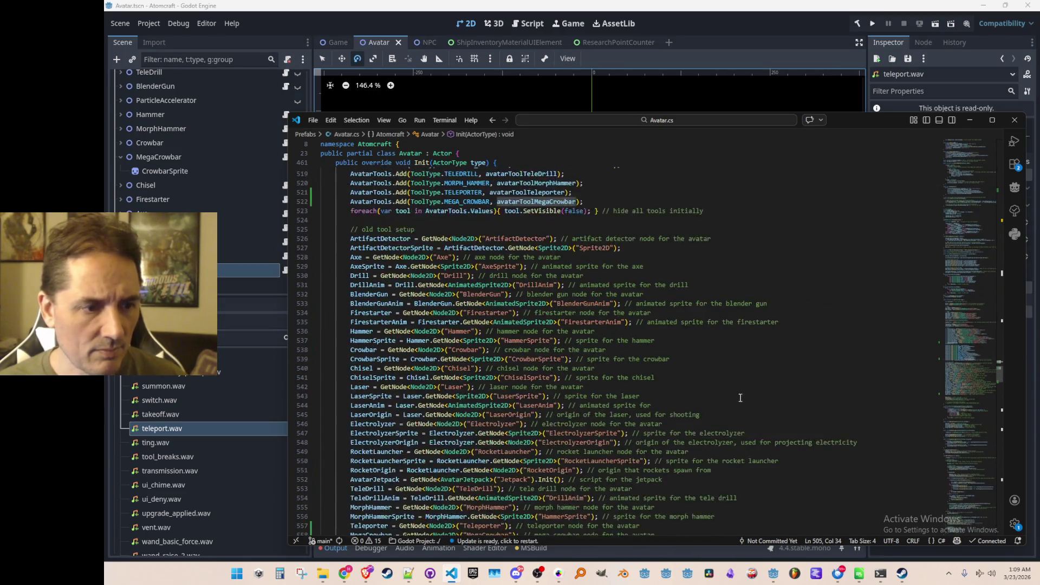
pyautogui.press('Return')
pyautogui.write('MegaCrowbarSprite')
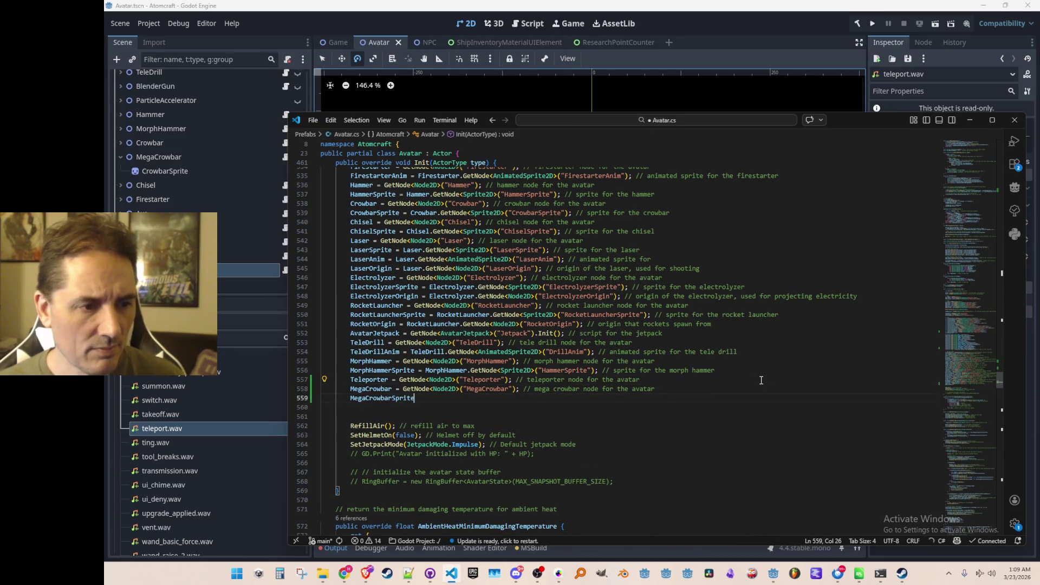
pyautogui.press('Tab')
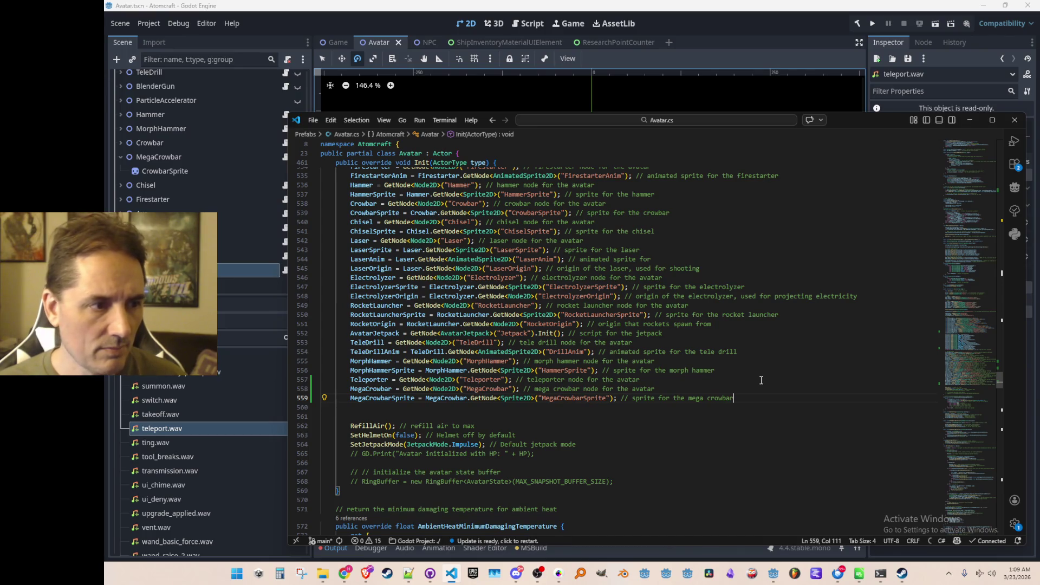
pyautogui.click(564, 398)
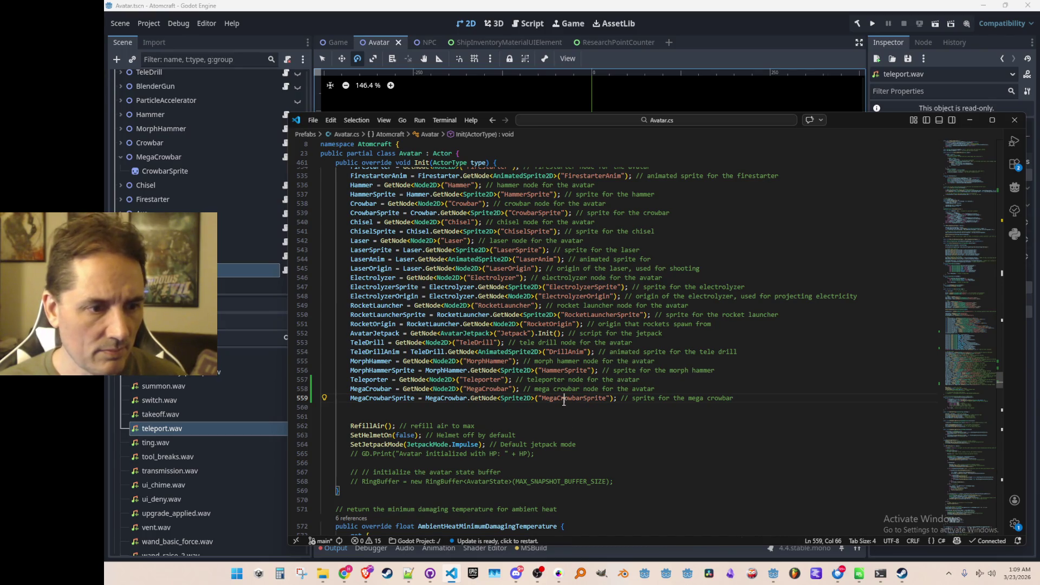
pyautogui.press('BackSpace')
pyautogui.press('BackSpace')
pyautogui.press('BackSpace')
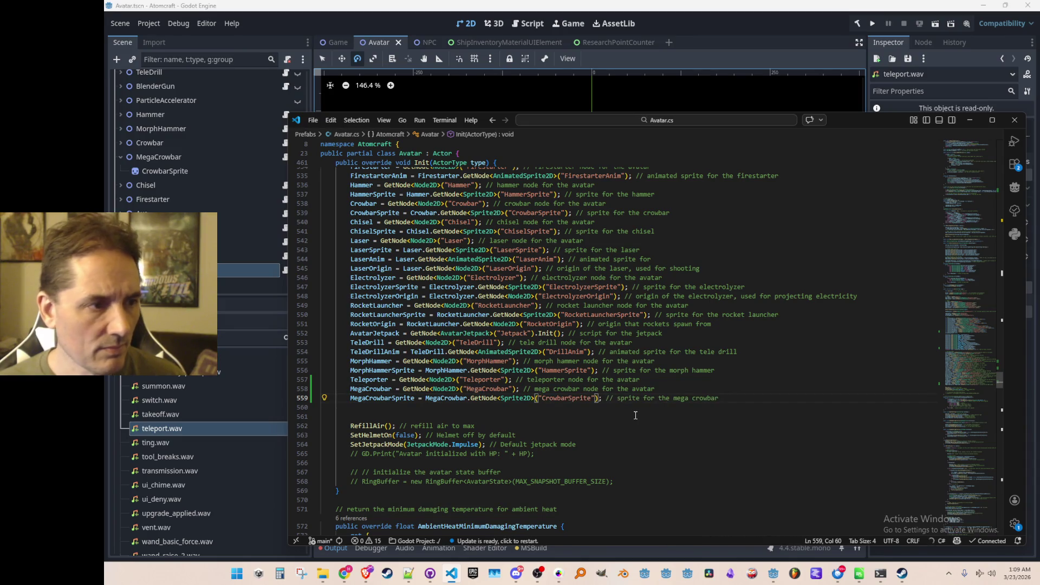
pyautogui.press('End')
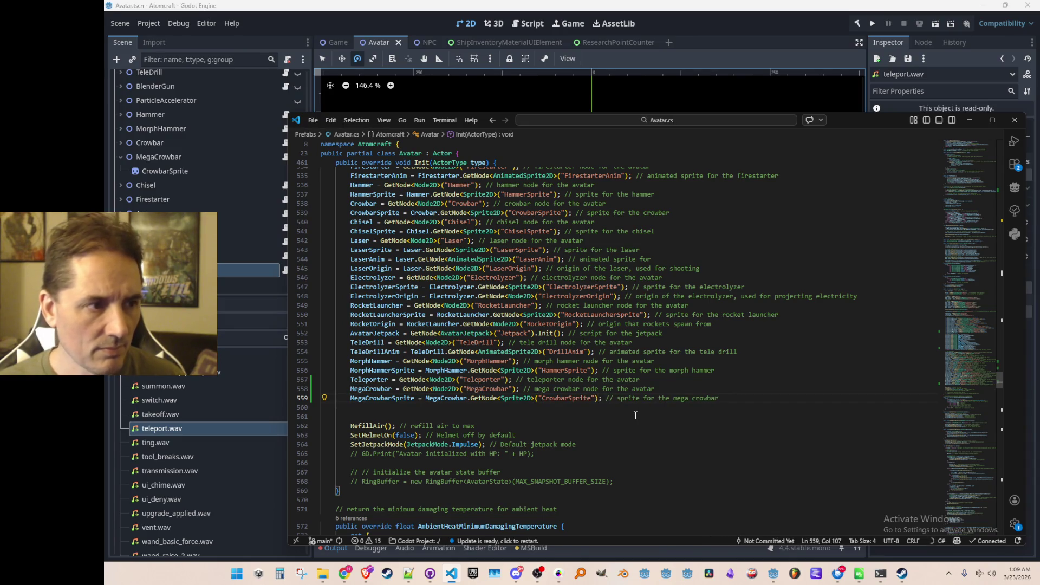
# - Step through the other MegaCrowbar references in Avatar.cs
pyautogui.press('Home')
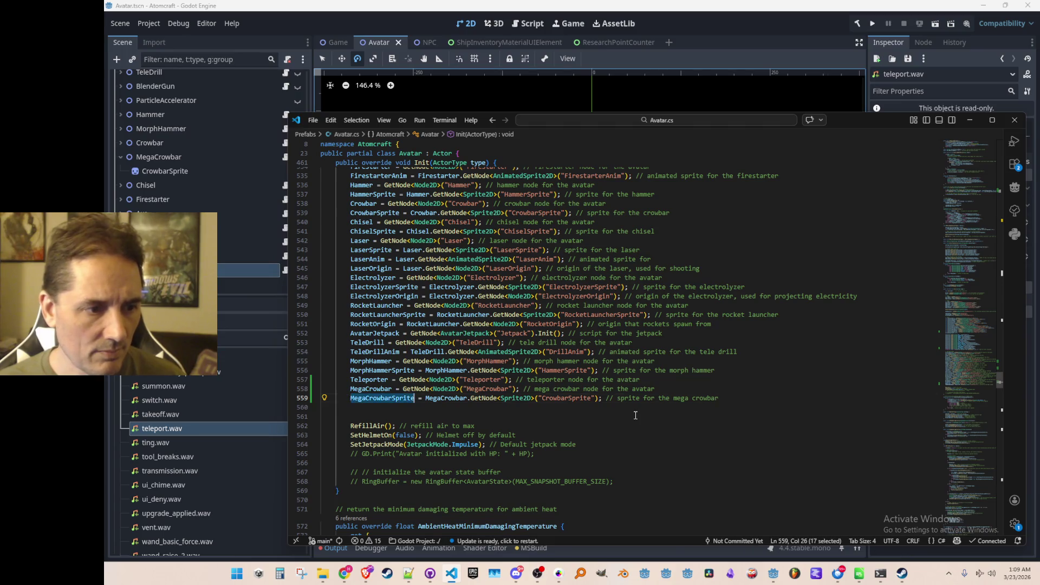
pyautogui.press('Up')
pyautogui.hotkey('ctrl', 'f')
pyautogui.press('Return')
pyautogui.press('Return')
pyautogui.press('Return')
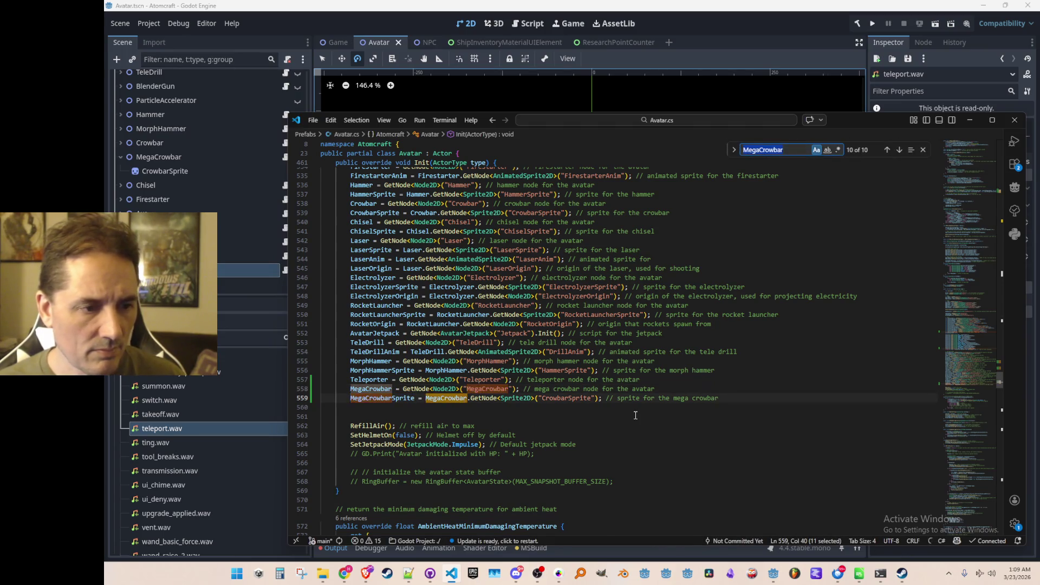
pyautogui.press('Return')
pyautogui.press('Escape')
pyautogui.press('Home')
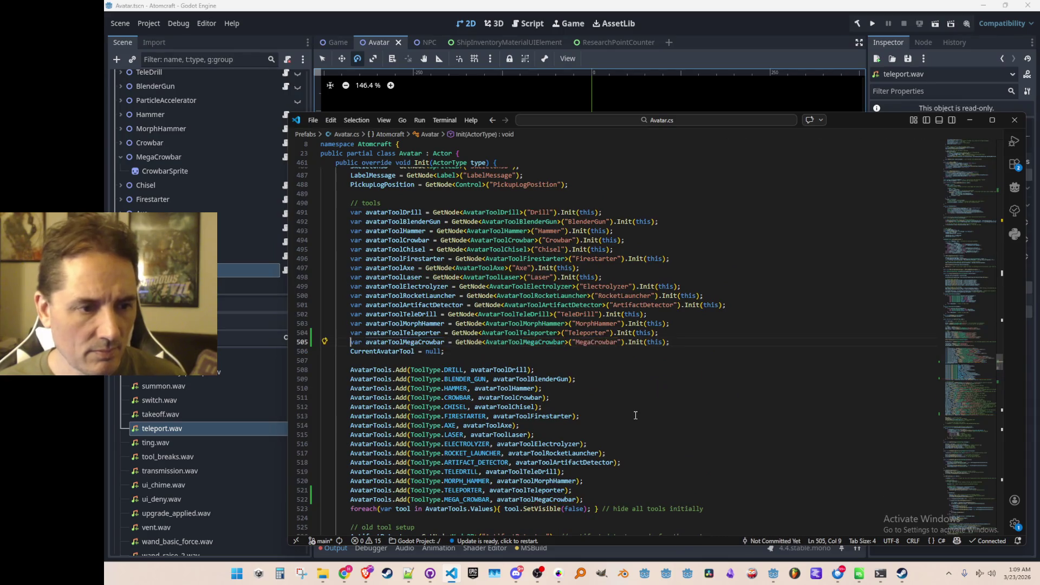
pyautogui.hotkey('alt', 'Left')
pyautogui.hotkey('alt', 'Left')
pyautogui.hotkey('alt', 'Left')
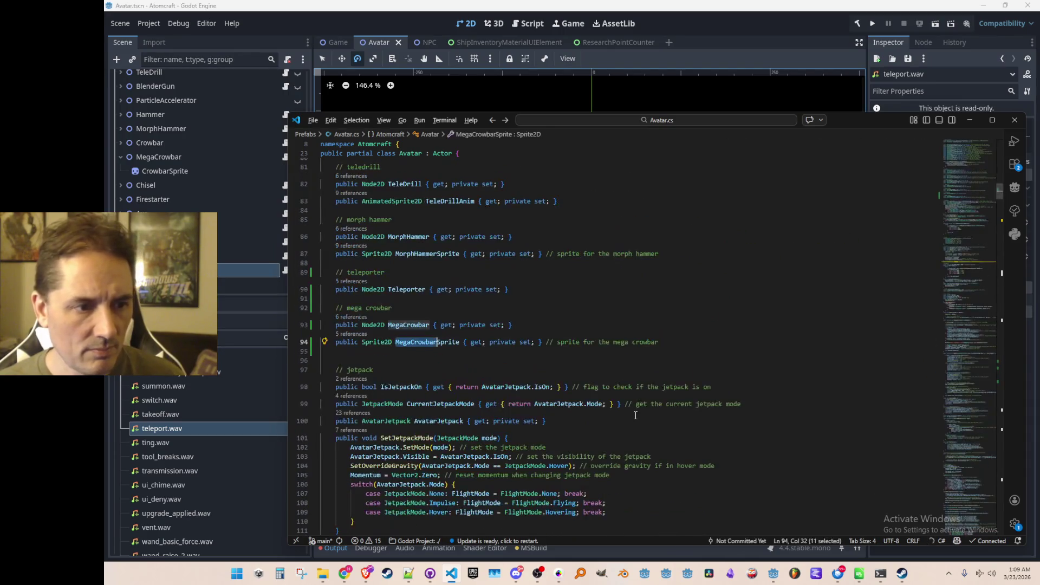
# - In ProcessCrowbar, add MegaCrowbarSprite.Rotation lines to the swing-start and idle branches
pyautogui.hotkey('alt', 'Left')
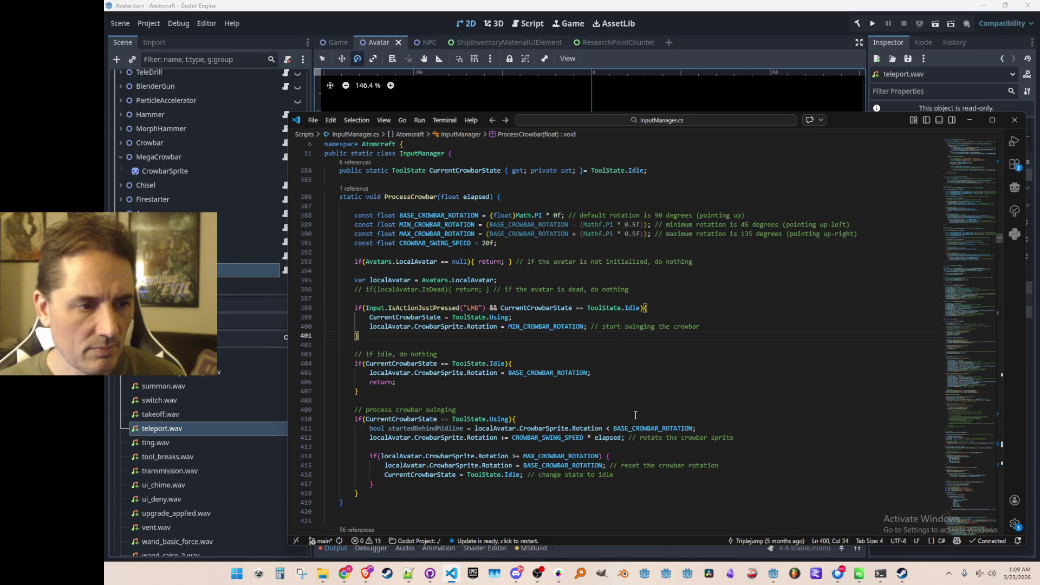
pyautogui.press('Return')
pyautogui.write('l')
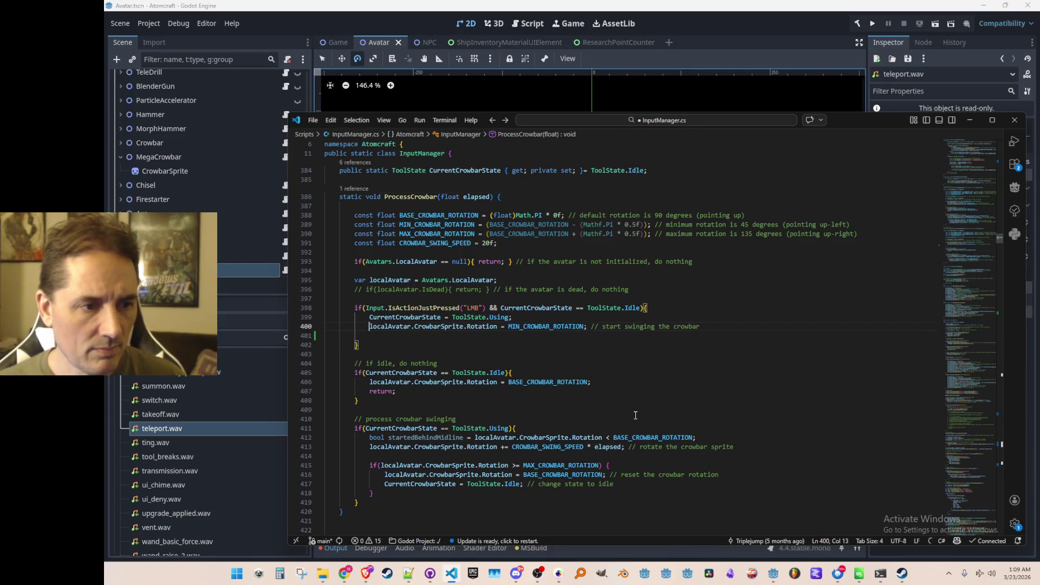
pyautogui.press('Tab')
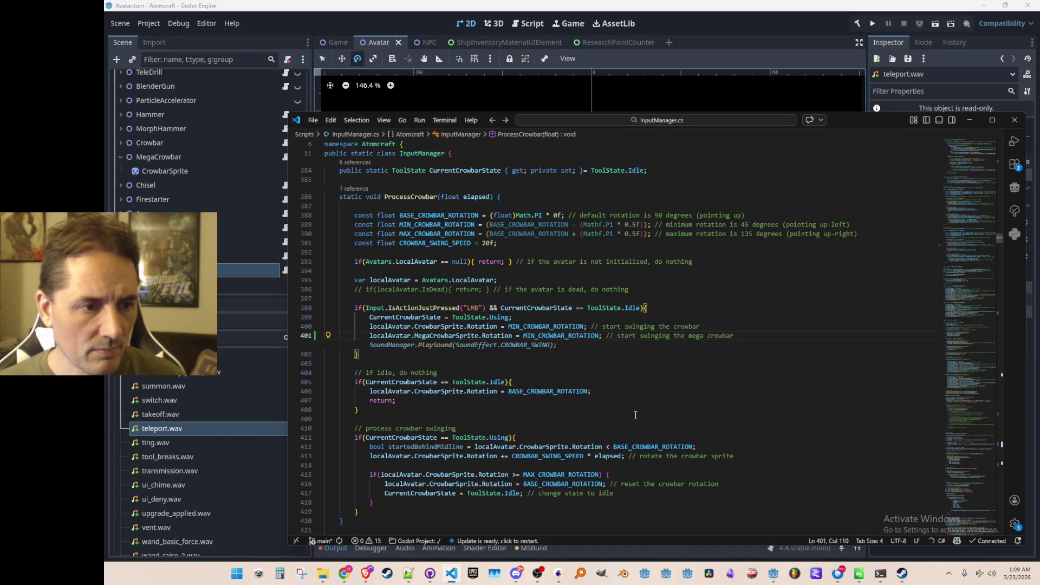
pyautogui.press('Escape')
pyautogui.press('Down')
pyautogui.press('Down')
pyautogui.press('Down')
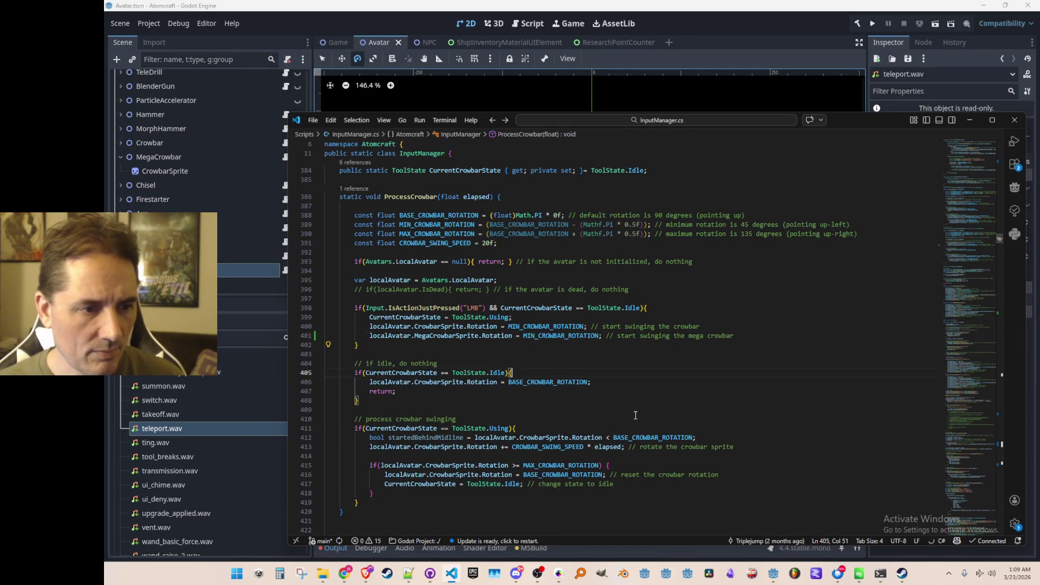
pyautogui.press('Return')
pyautogui.press('Tab')
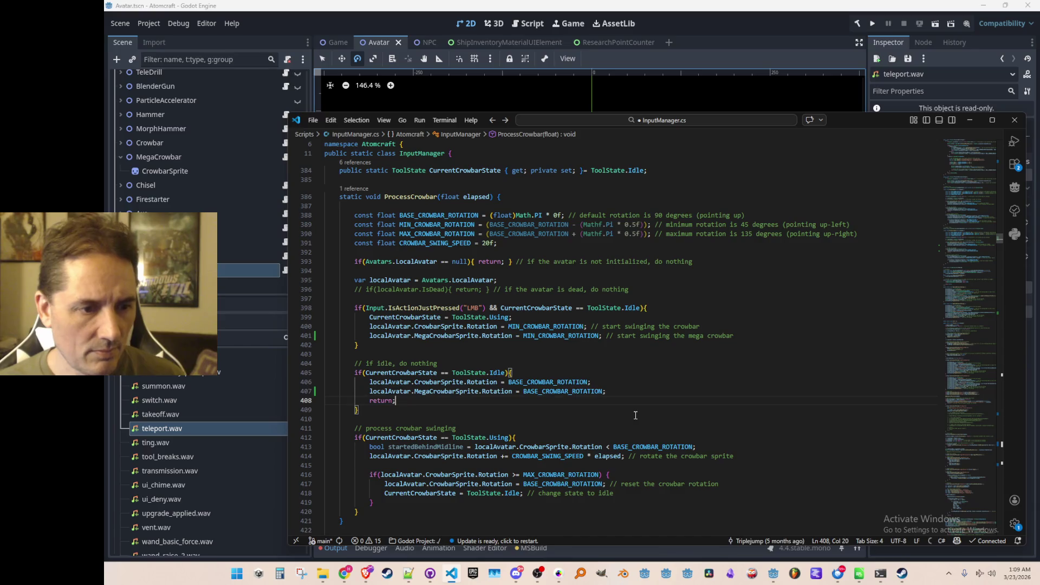
# - Add matching MegaCrowbarSprite.Rotation lines to the swinging and rotation-reset branches
pyautogui.press('Down')
pyautogui.press('Down')
pyautogui.press('Down')
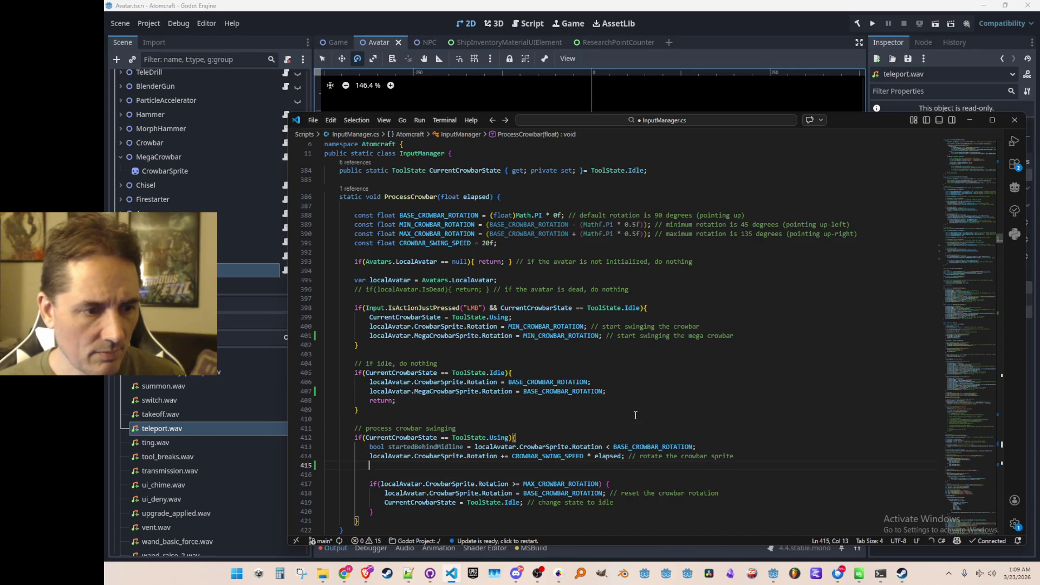
pyautogui.scroll(-3, 803, 331)
pyautogui.press('Tab')
pyautogui.press('Down')
pyautogui.press('Down')
pyautogui.press('Down')
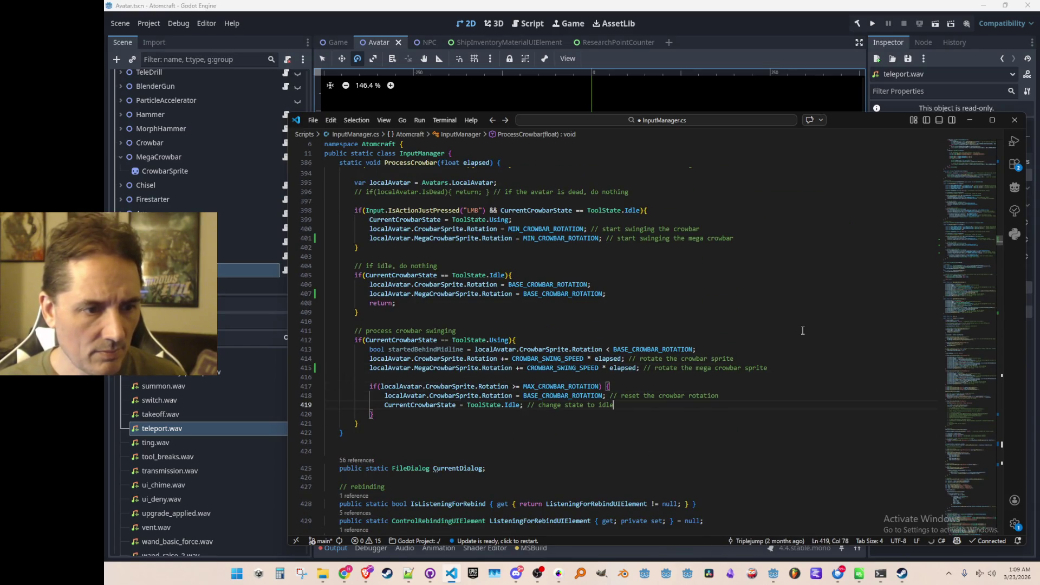
pyautogui.press('Return')
pyautogui.press('Tab')
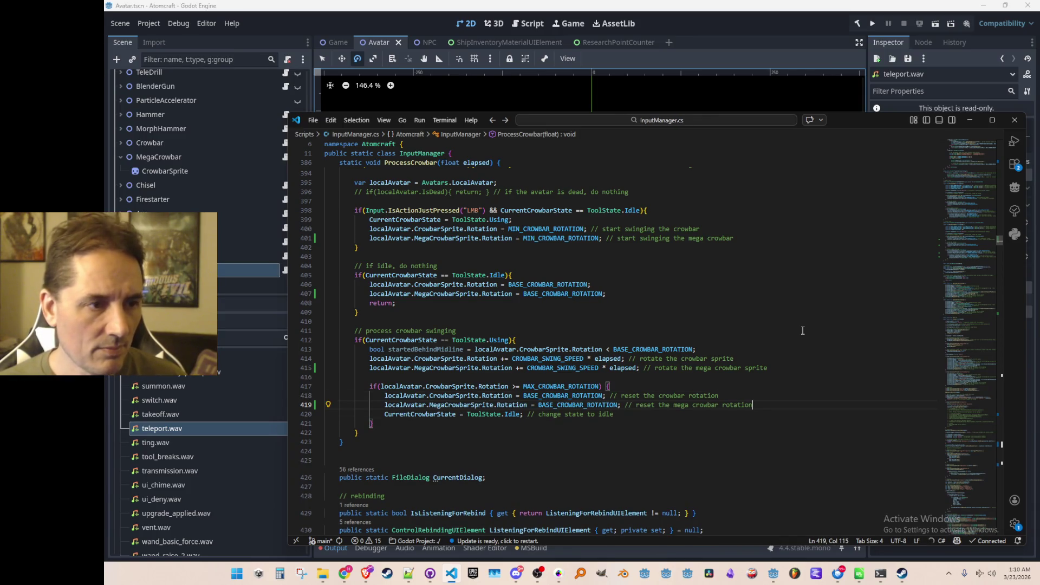
# - Find the ProcessCrowbar call site and go to the crowbar SendMessage definition
pyautogui.scroll(5, 802, 330)
pyautogui.click(678, 242)
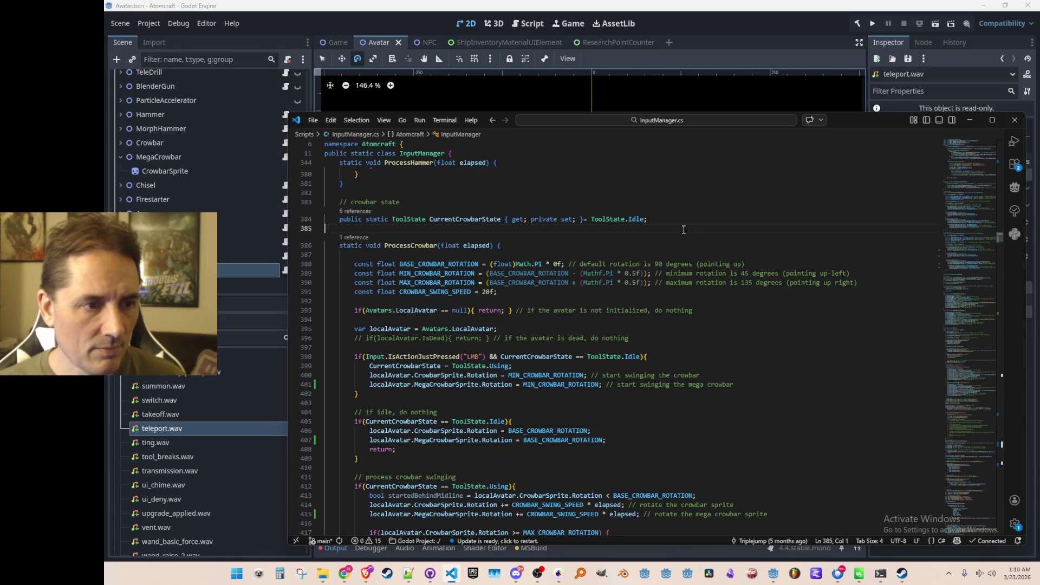
pyautogui.hotkey('ctrl', 'd')
pyautogui.hotkey('ctrl', 'd')
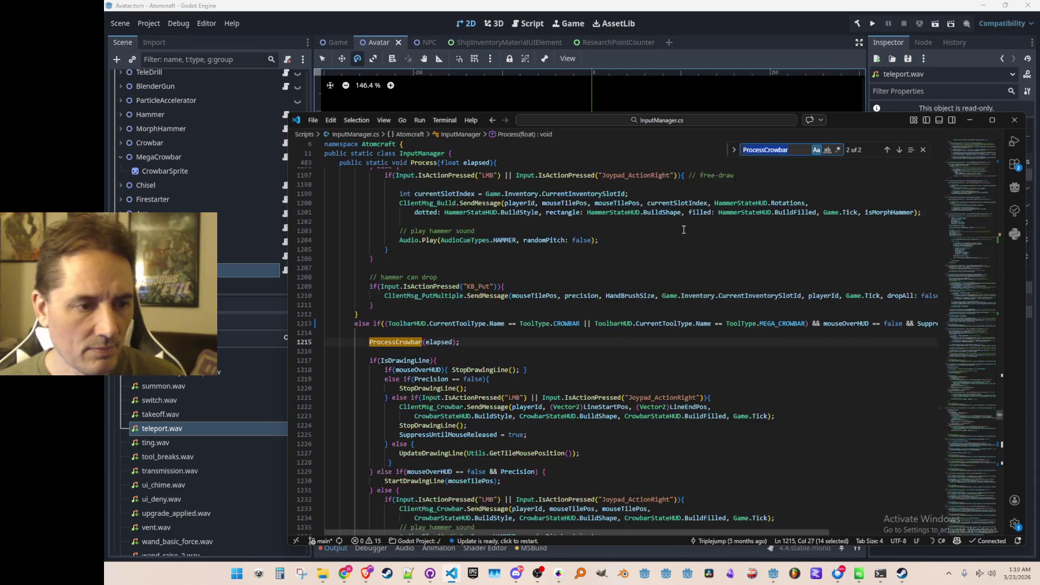
pyautogui.press('Down')
pyautogui.scroll(-3, 705, 319)
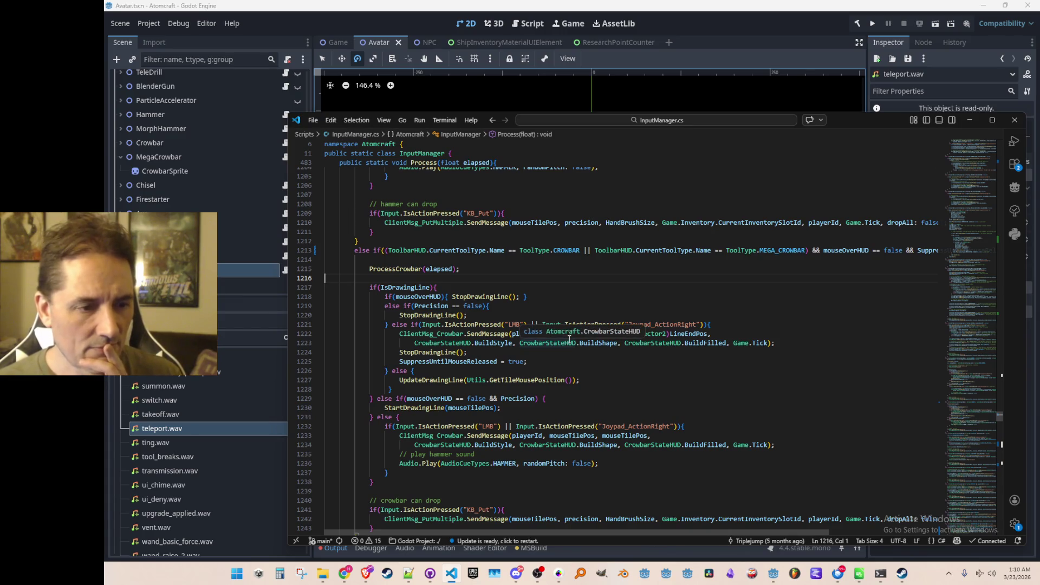
pyautogui.scroll(-2, 618, 370)
pyautogui.scroll(1, 598, 376)
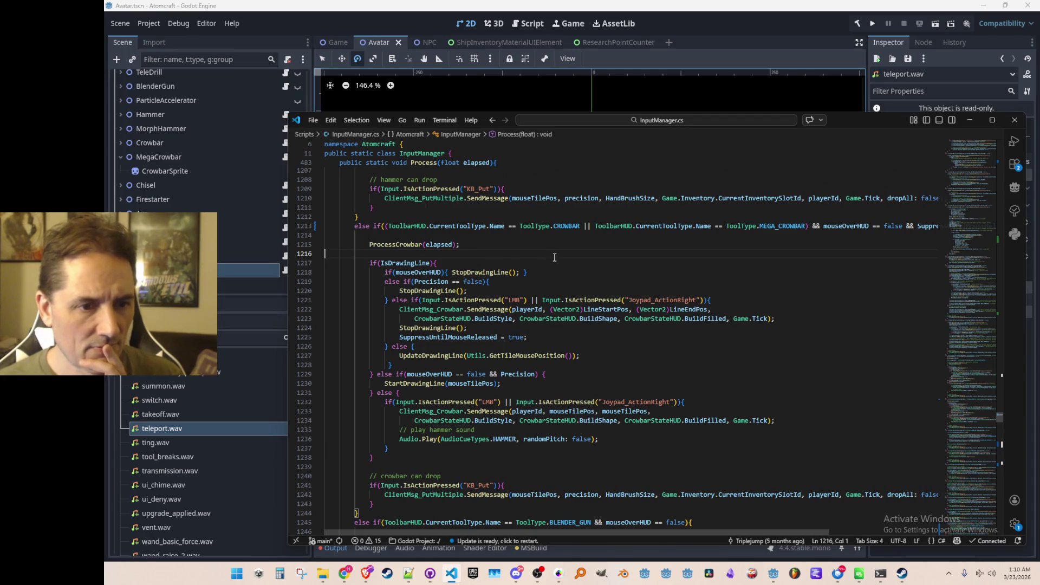
pyautogui.click(536, 333)
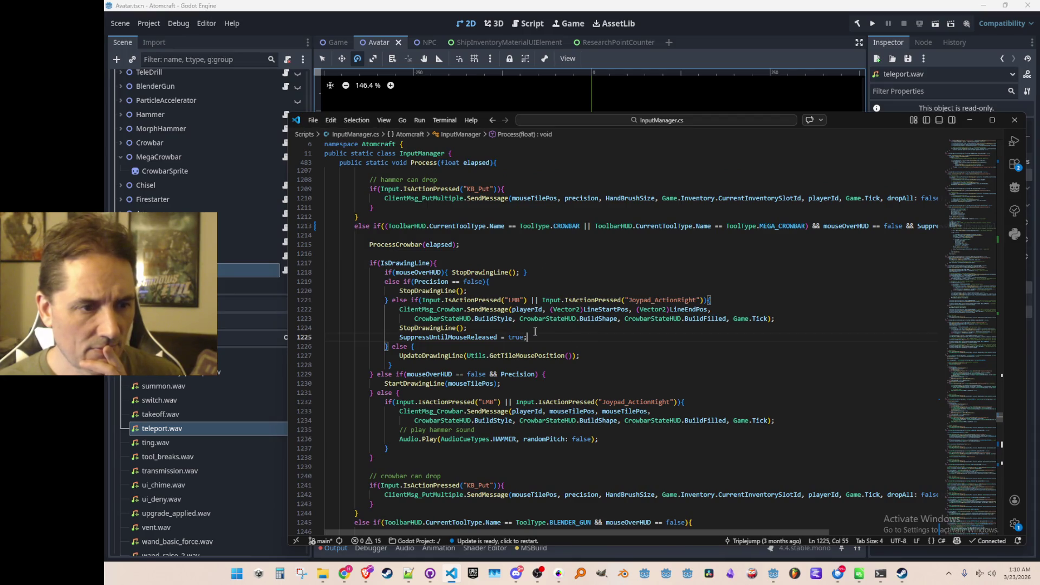
pyautogui.rightClick(498, 312)
pyautogui.click(537, 233)
# - Add a bool isMegaCrowbar parameter to SendMessage and set Custom4 = isMegaCrowbar in the SimInput
pyautogui.scroll(-3, 596, 320)
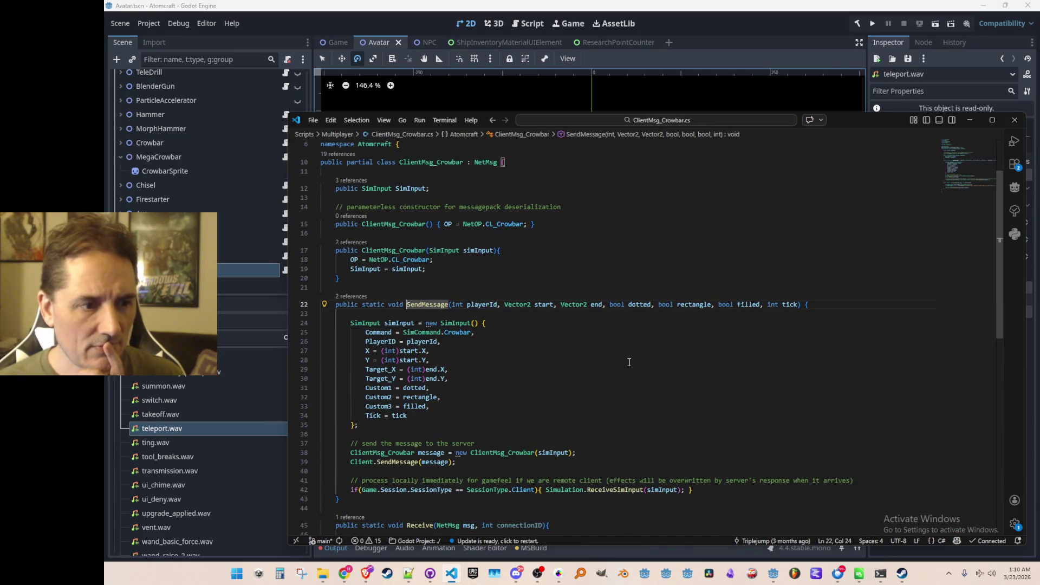
pyautogui.scroll(-1, 628, 361)
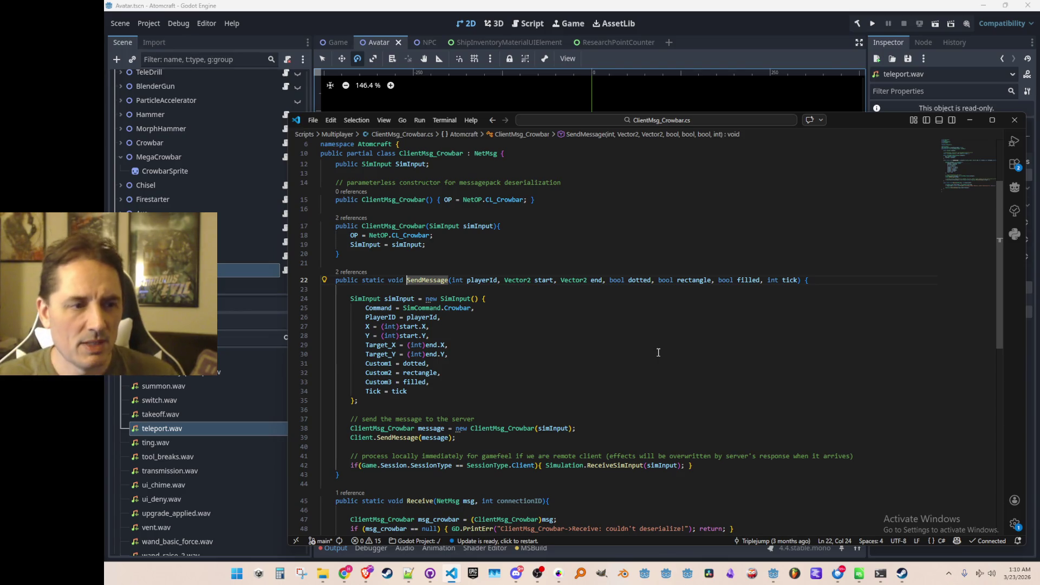
pyautogui.click(501, 382)
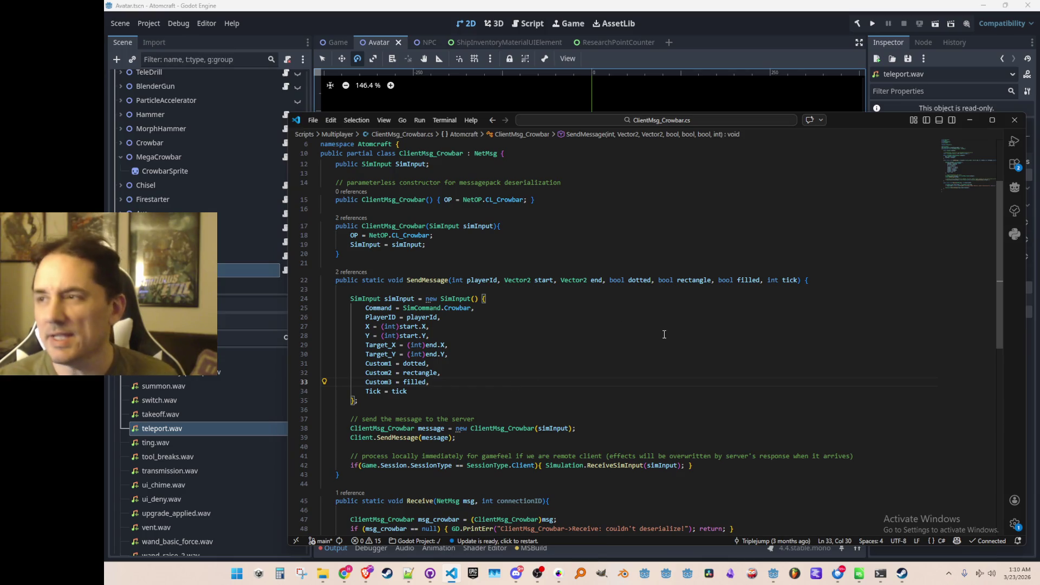
pyautogui.press('Up')
pyautogui.press('Up')
pyautogui.press('Up')
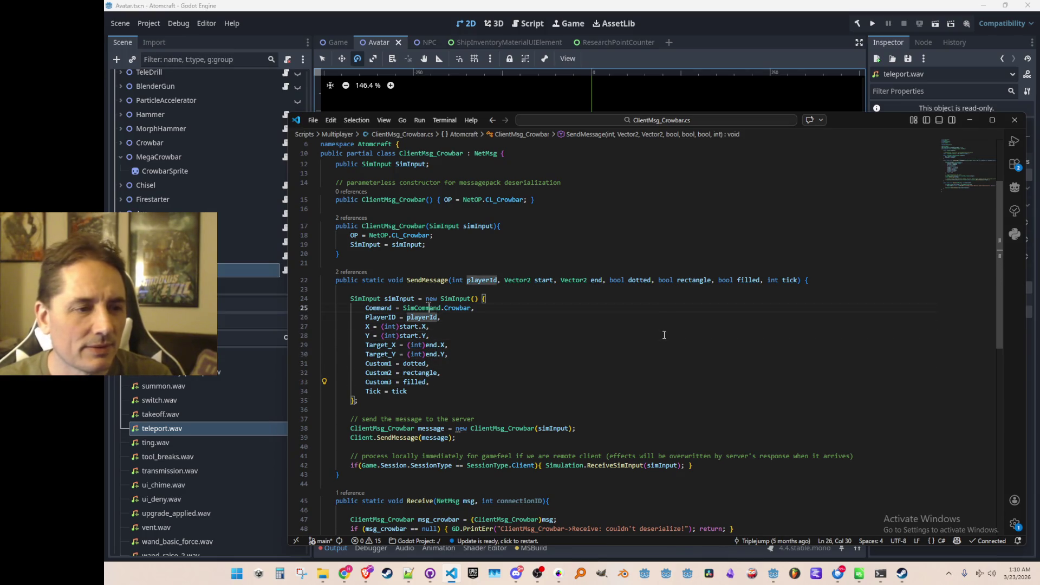
pyautogui.press('Left')
pyautogui.press('Left')
pyautogui.press('Left')
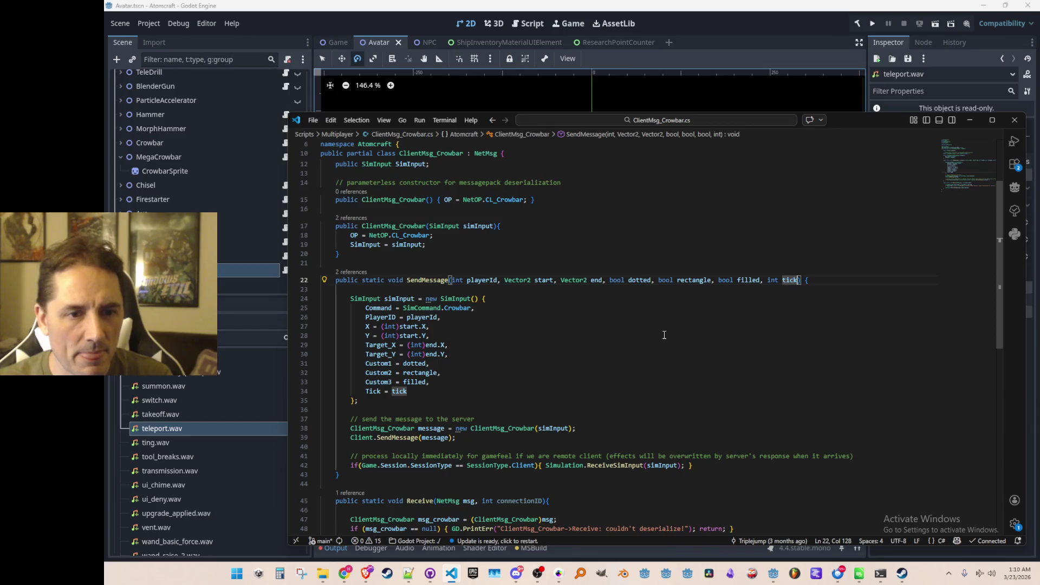
pyautogui.write(', bool isMegaCrowbar')
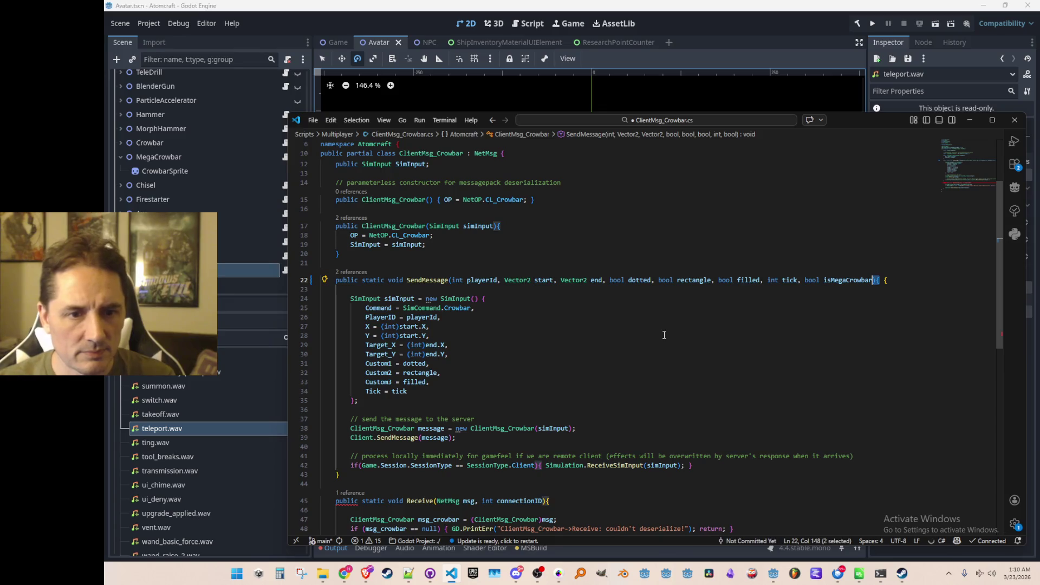
pyautogui.press('Tab')
pyautogui.press('Down')
pyautogui.press('Down')
pyautogui.press('Down')
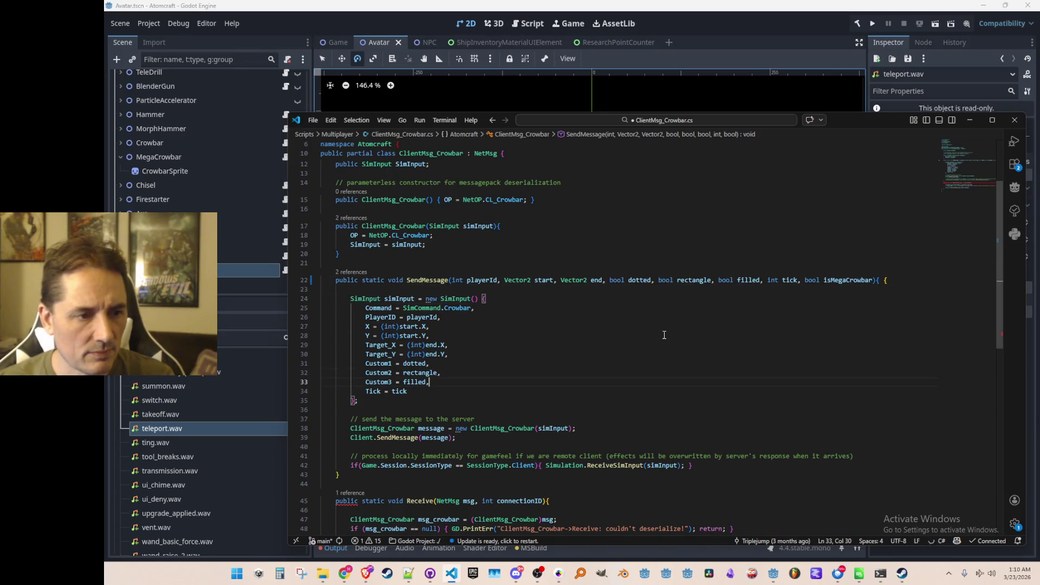
pyautogui.press('Return')
pyautogui.write('Custom4 = isMegaCrowbar,')
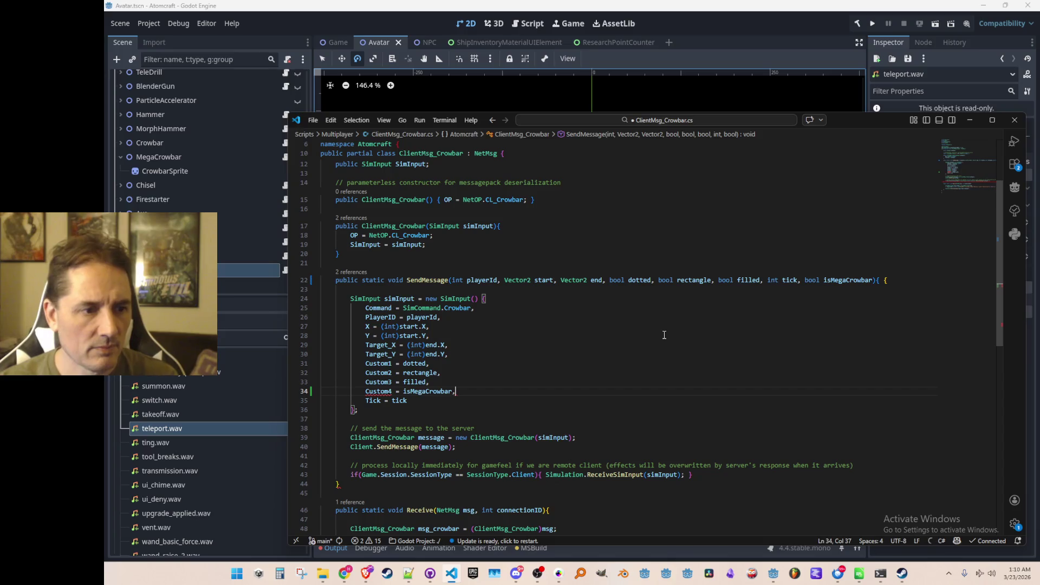
pyautogui.press('Home')
pyautogui.press('Home')
pyautogui.press('Up')
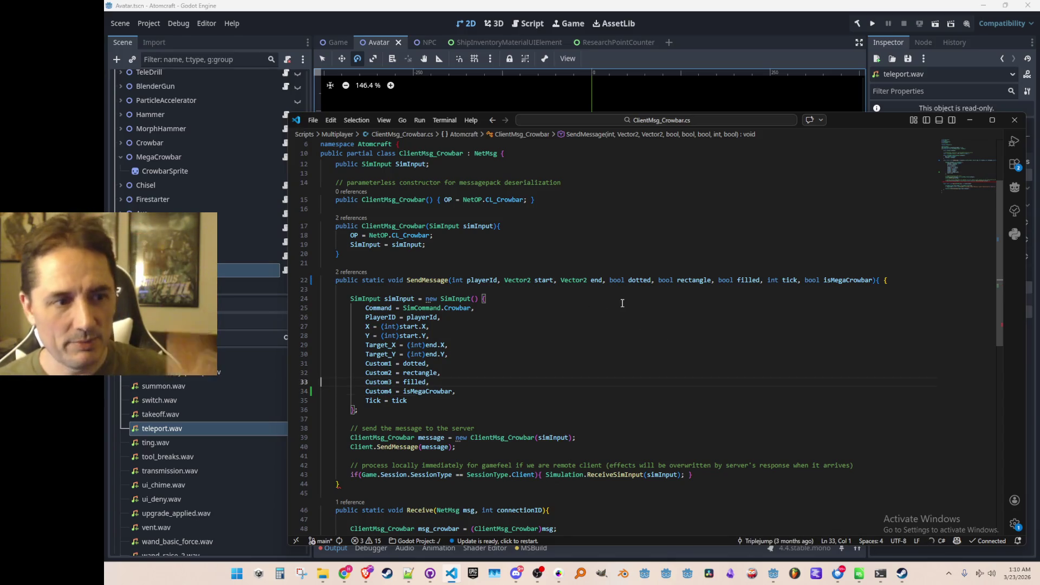
# - Declare bool isMegaCrowbar from the MEGA_CROWBAR tool above the ProcessCrowbar call and save InputManager.cs
pyautogui.hotkey('ctrl', 'Tab')
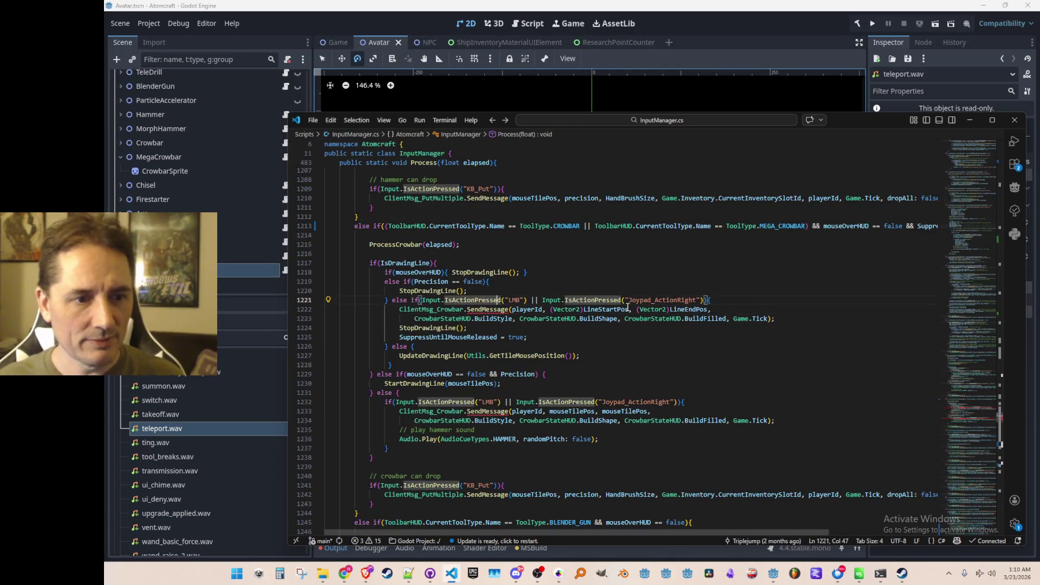
pyautogui.press('Up')
pyautogui.press('Up')
pyautogui.press('Up')
pyautogui.press('Return')
pyautogui.press('Return')
pyautogui.press('Up')
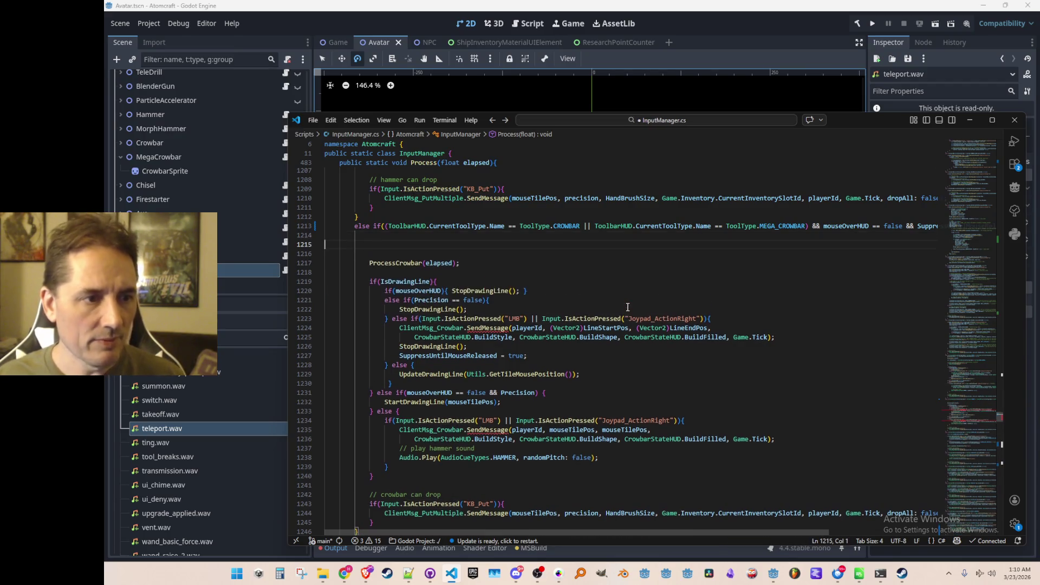
pyautogui.write('bo')
pyautogui.press('Tab')
pyautogui.hotkey('ctrl', 's')
# - Pass isMegaCrowbar into both ClientMsg_Crowbar.SendMessage calls, line-drawing and single-click
pyautogui.press('Down')
pyautogui.press('Down')
pyautogui.press('Down')
pyautogui.press('End')
pyautogui.press('Left')
pyautogui.press('Left')
pyautogui.write(', isMegaCrowbar')
pyautogui.press('Down')
pyautogui.press('Down')
pyautogui.press('Down')
pyautogui.press('Down')
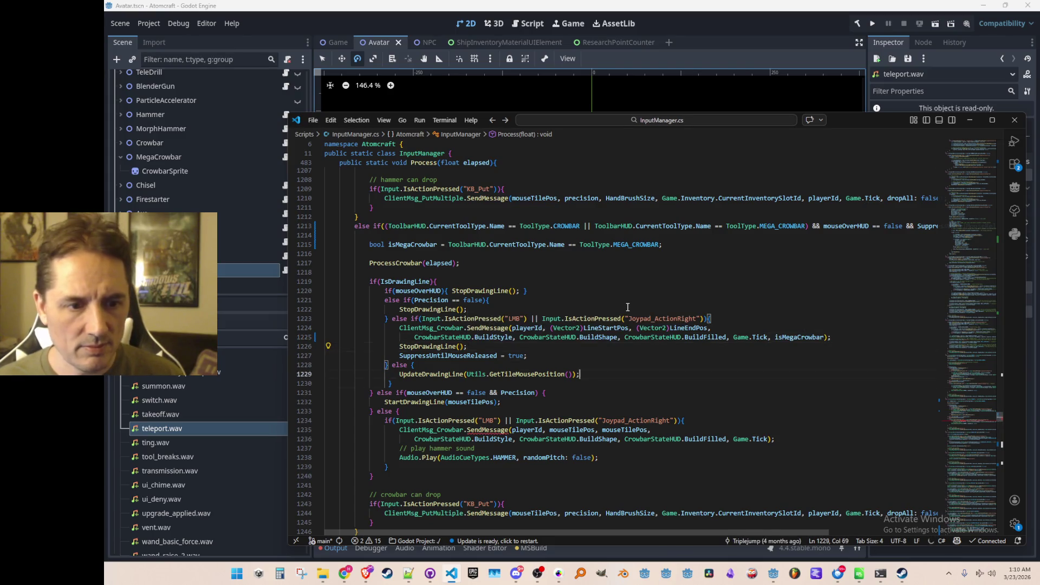
pyautogui.press('End')
pyautogui.press('Tab')
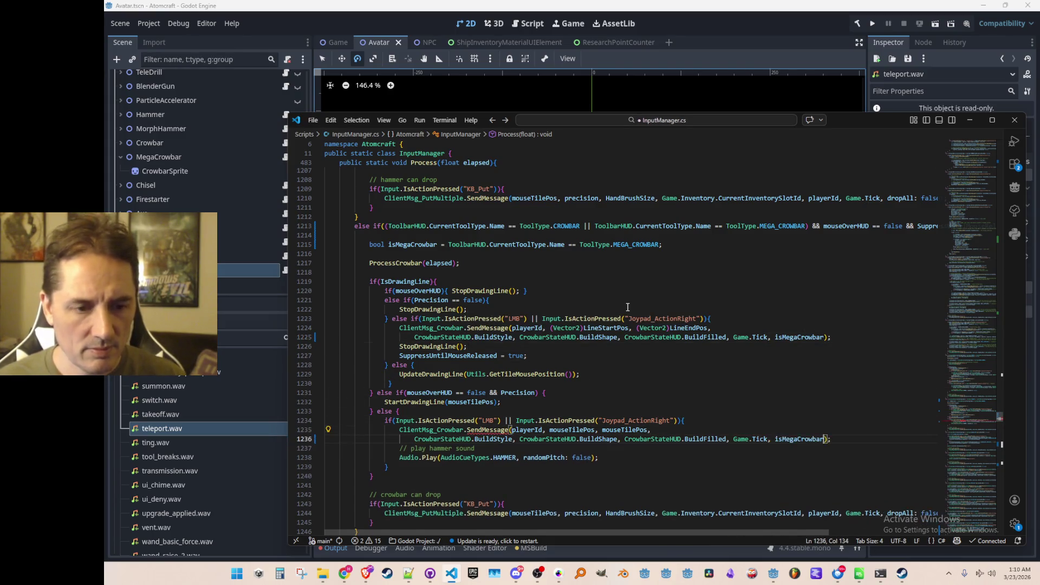
pyautogui.press('Up')
pyautogui.press('Up')
pyautogui.press('Home')
pyautogui.press('Up')
pyautogui.press('Up')
pyautogui.press('Up')
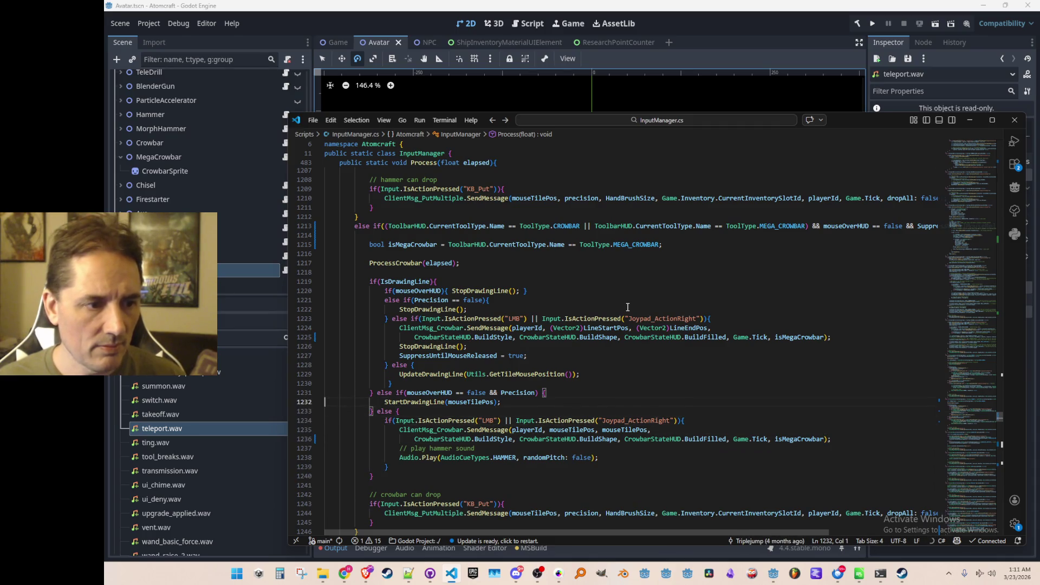
pyautogui.press('Down')
pyautogui.press('Down')
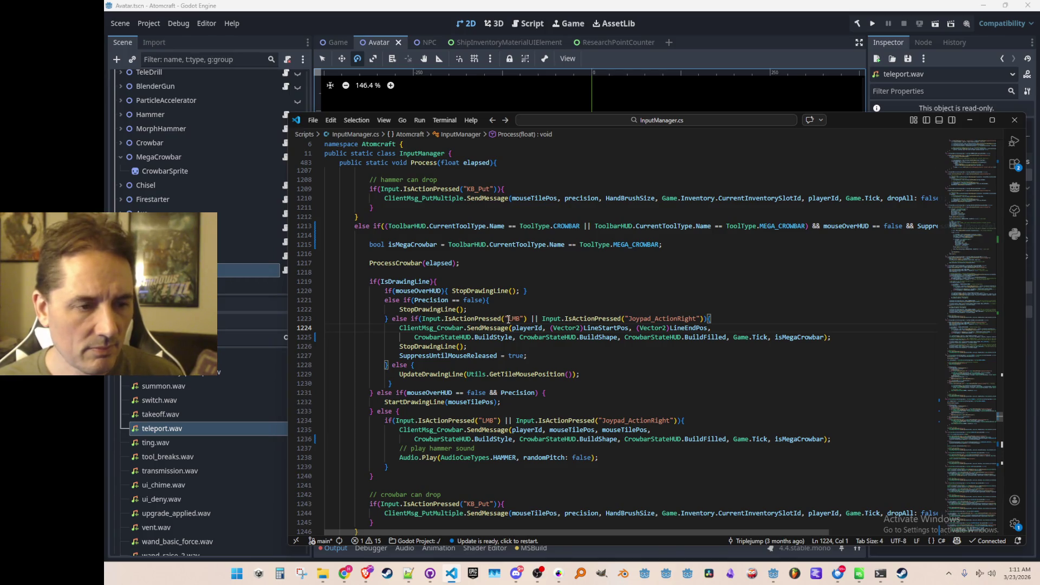
pyautogui.click(552, 269)
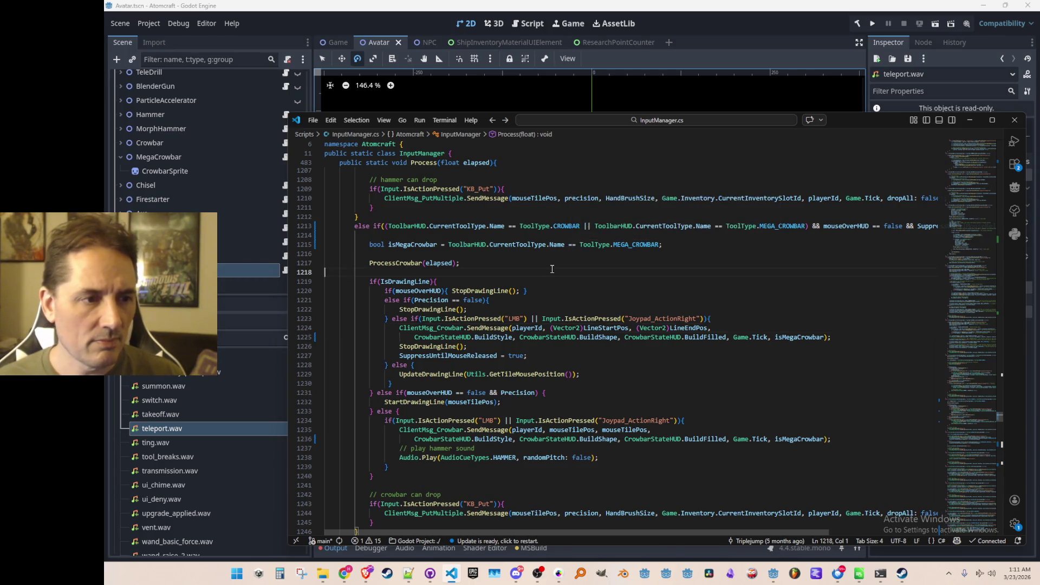
pyautogui.hotkey('ctrl', 'p')
# - Open Simulation.cs and find the Crowbar command case
pyautogui.write('Simulat')
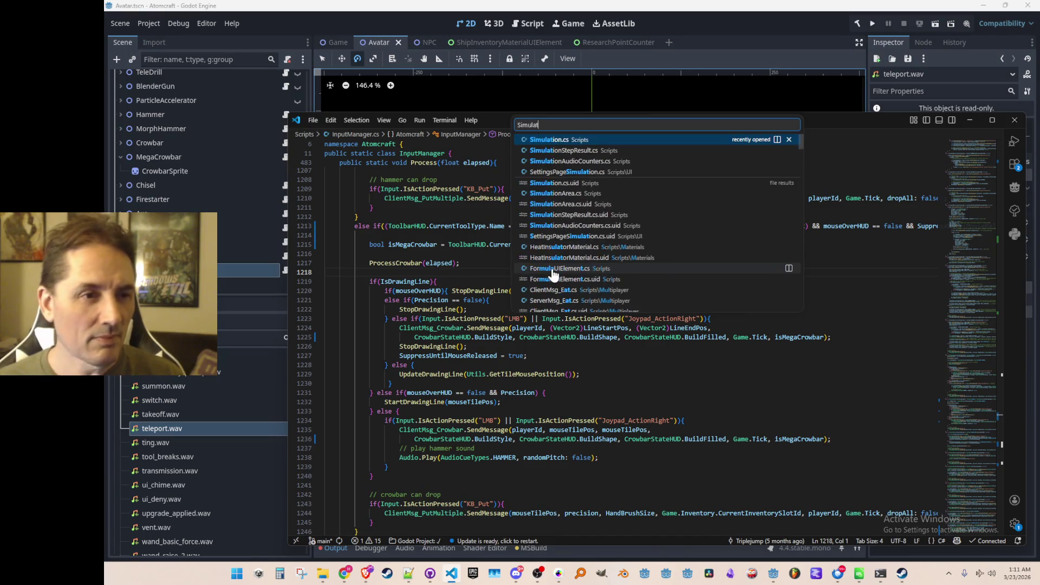
pyautogui.press('Return')
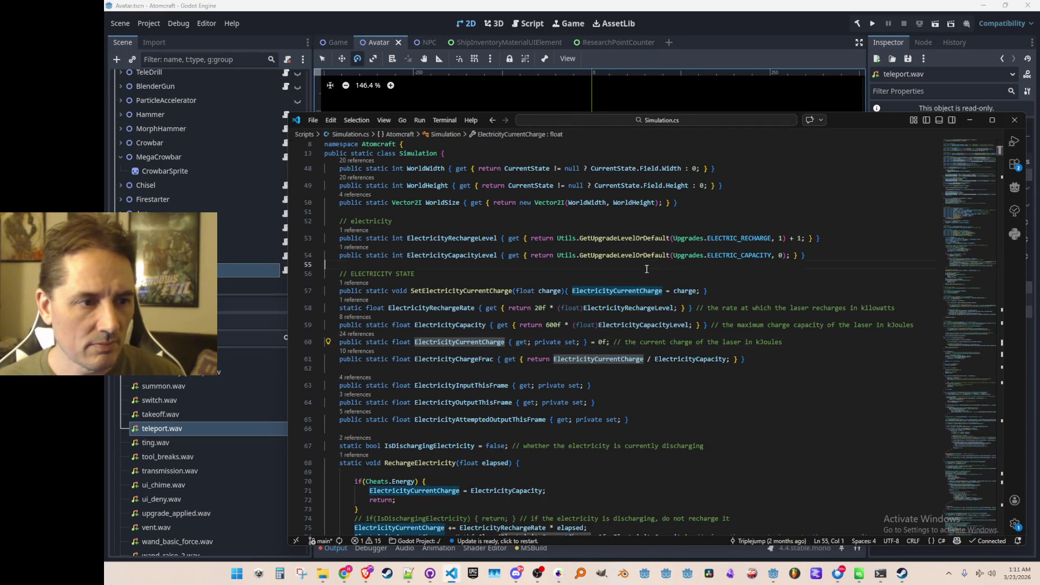
pyautogui.hotkey('ctrl', 'f')
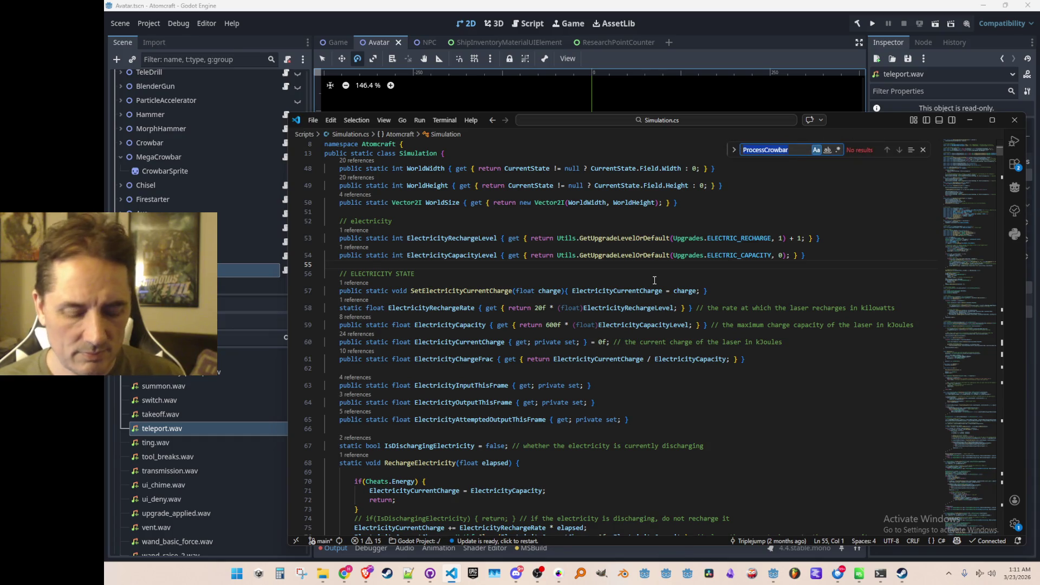
pyautogui.write('.Min')
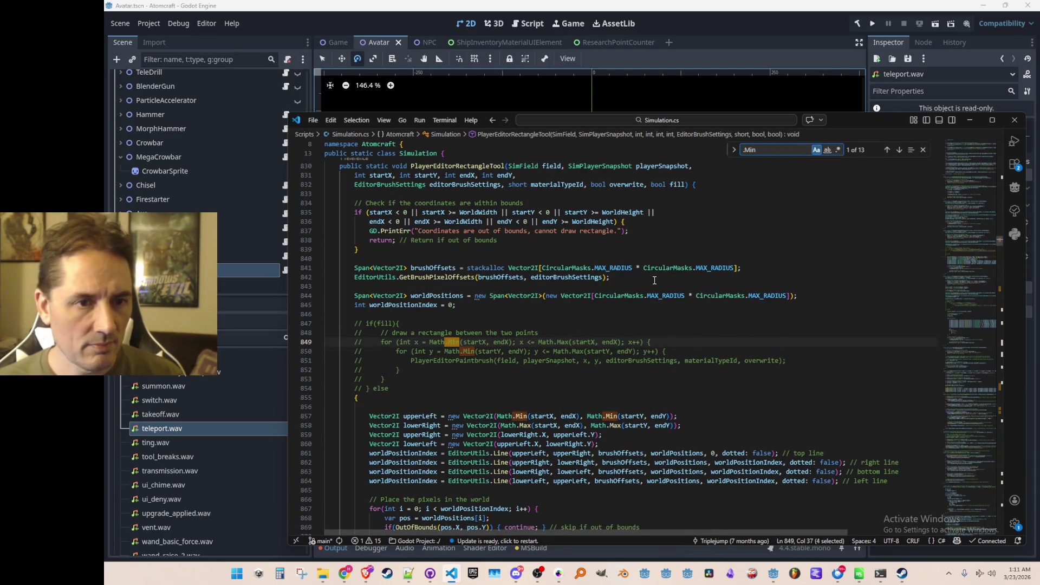
pyautogui.press('BackSpace')
pyautogui.press('BackSpace')
pyautogui.press('BackSpace')
pyautogui.write('Crow')
pyautogui.press('Escape')
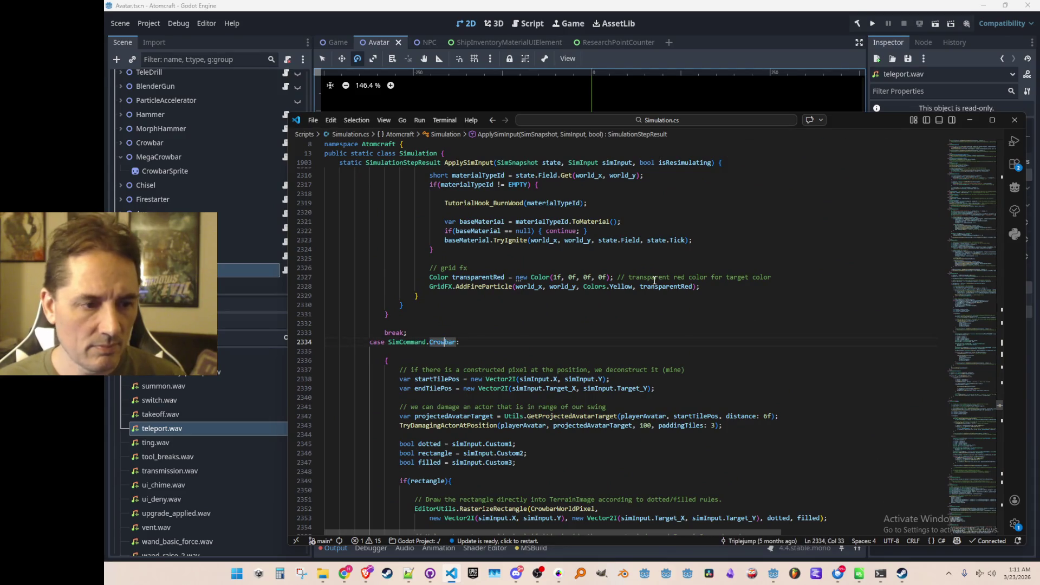
# - Add 'bool isMegaCrowbar = simInput.Custom4;' among the crowbar flags and save
pyautogui.scroll(-5, 654, 280)
pyautogui.click(796, 323)
pyautogui.scroll(-2, 796, 322)
pyautogui.scroll(2, 795, 321)
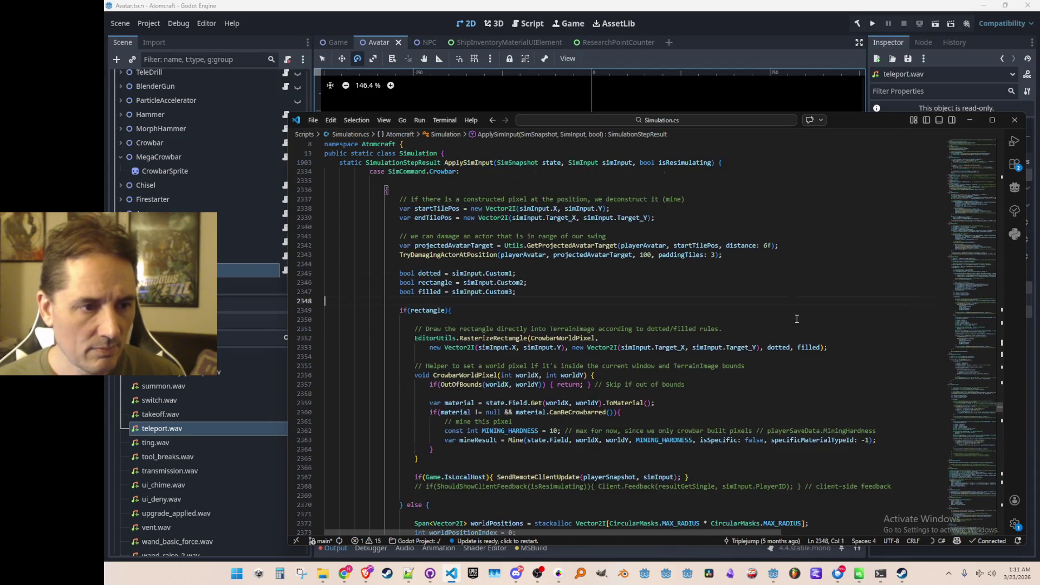
pyautogui.click(757, 297)
pyautogui.write('boo')
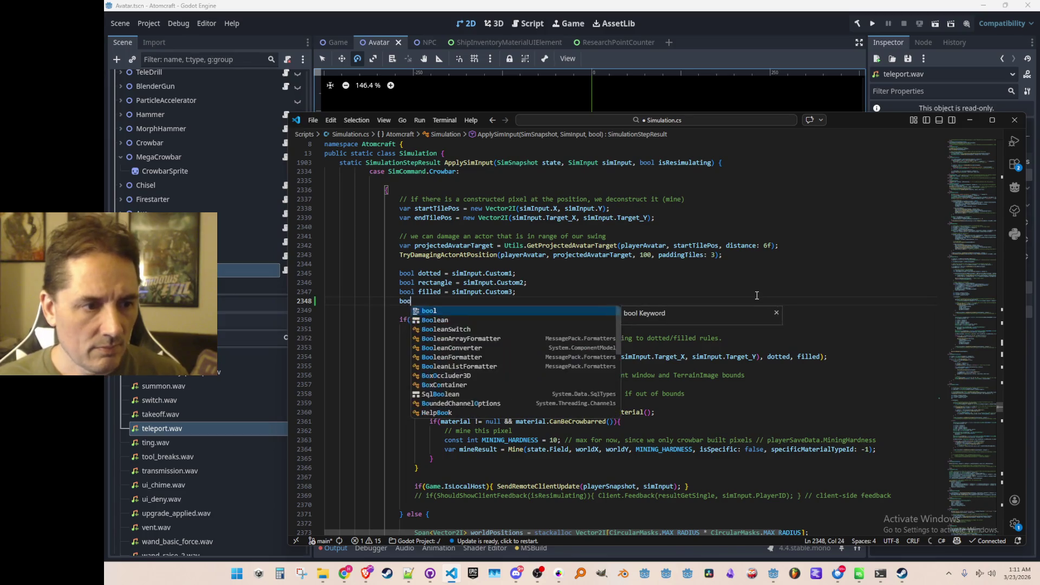
pyautogui.write('l isMega')
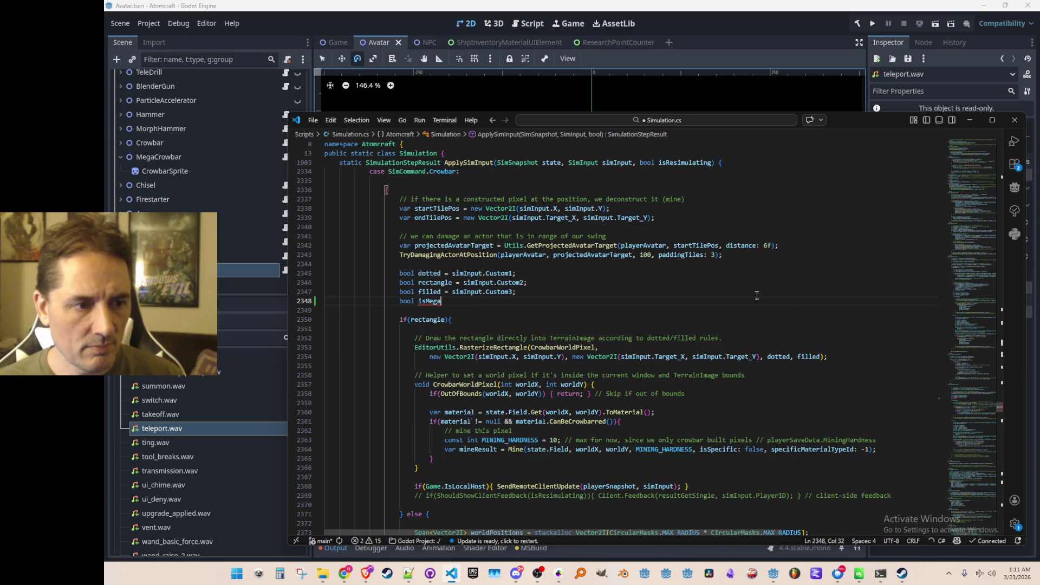
pyautogui.write('Crowbar')
pyautogui.press('Tab')
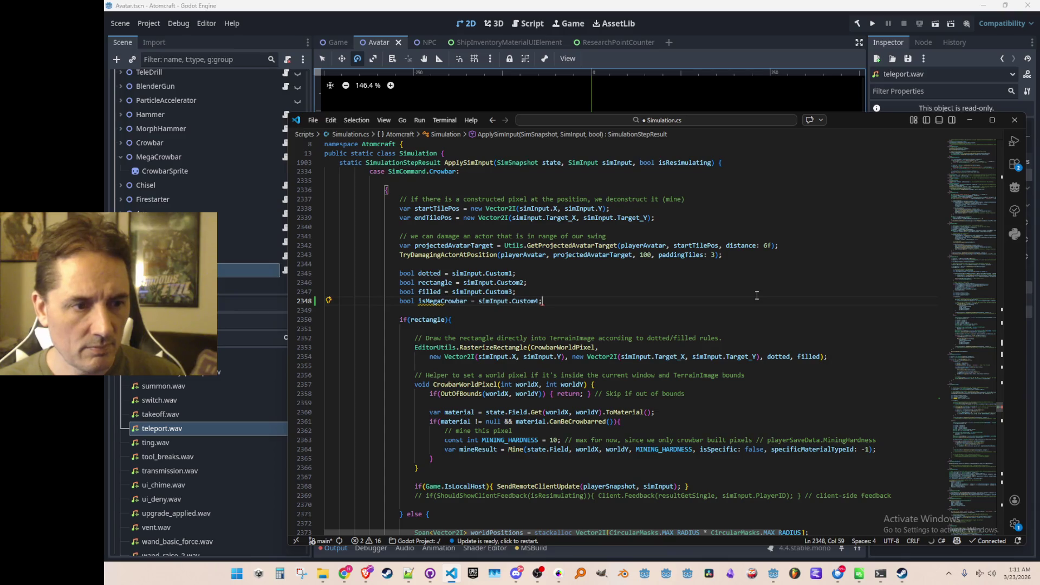
pyautogui.hotkey('ctrl', 's')
pyautogui.press('Home')
pyautogui.hotkey('ctrl', 'Right')
pyautogui.hotkey('ctrl', 'Right')
pyautogui.press('Down')
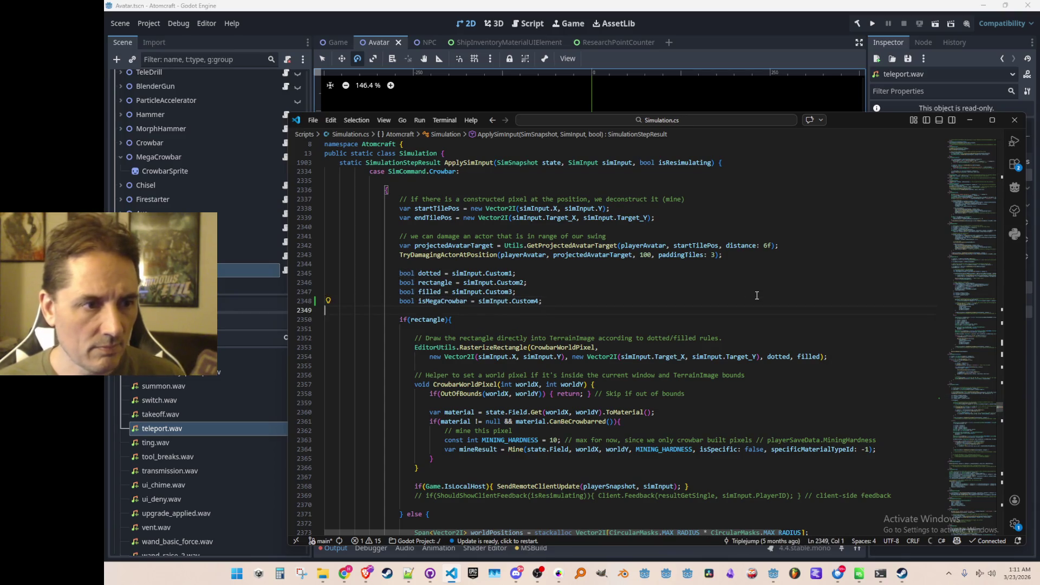
# - In the line-mining loop, add effectiveMiningHardness, using int.MaxValue for the mega crowbar
pyautogui.scroll(-3, 757, 296)
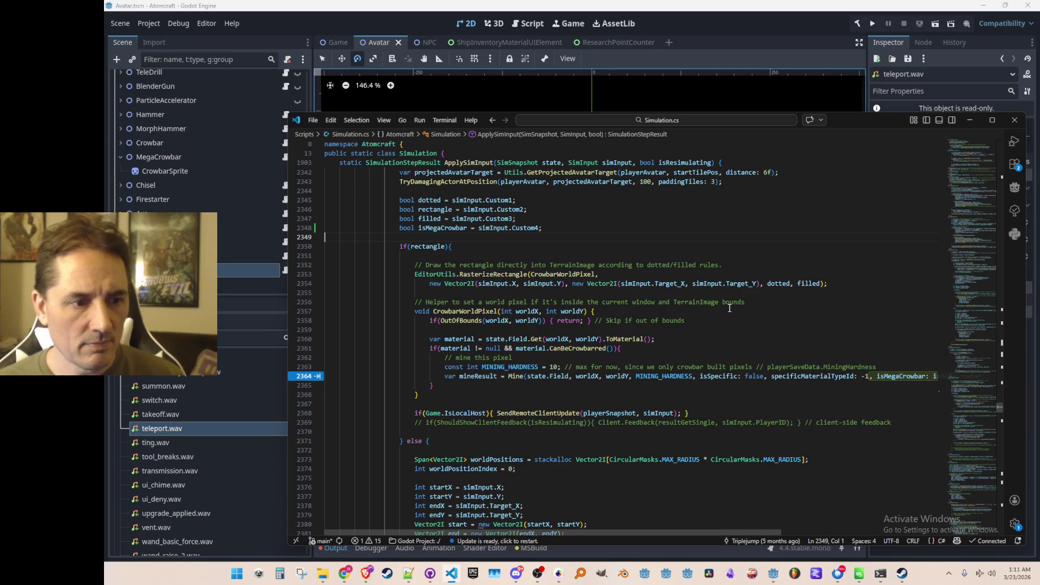
pyautogui.scroll(-1, 724, 307)
pyautogui.scroll(-8, 725, 308)
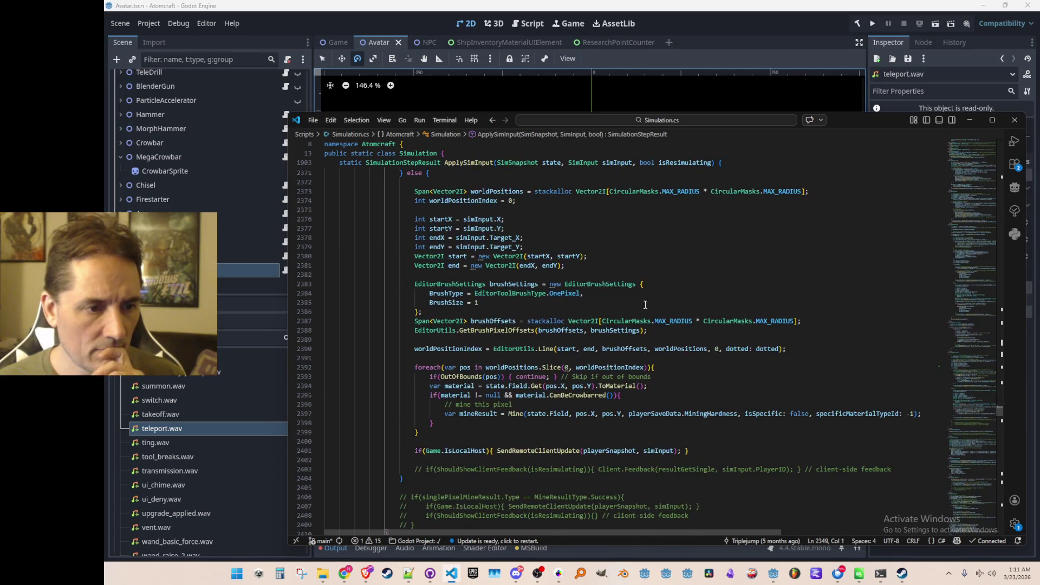
pyautogui.scroll(-2, 617, 298)
pyautogui.scroll(3, 613, 297)
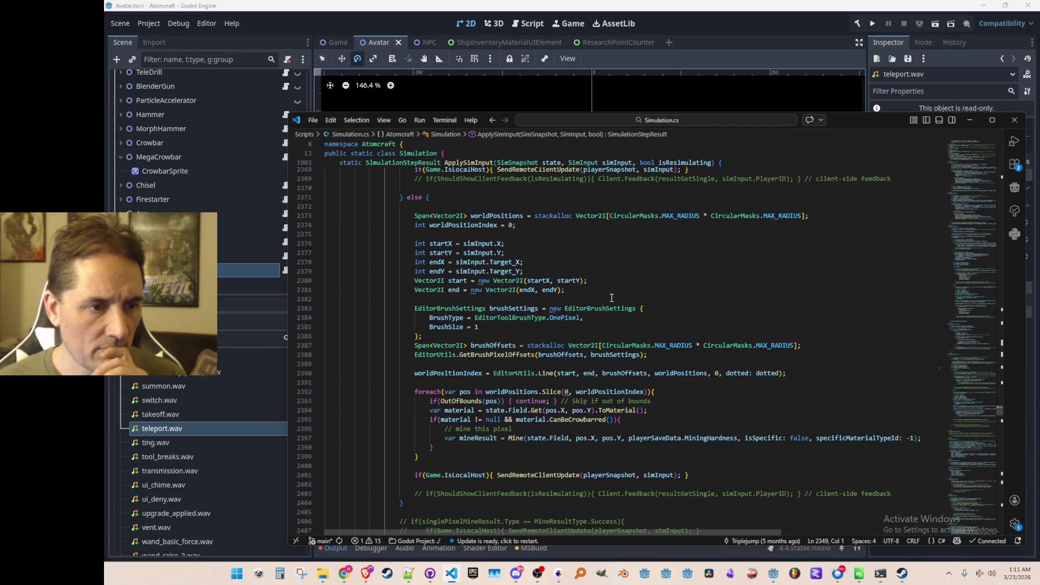
pyautogui.scroll(2, 611, 297)
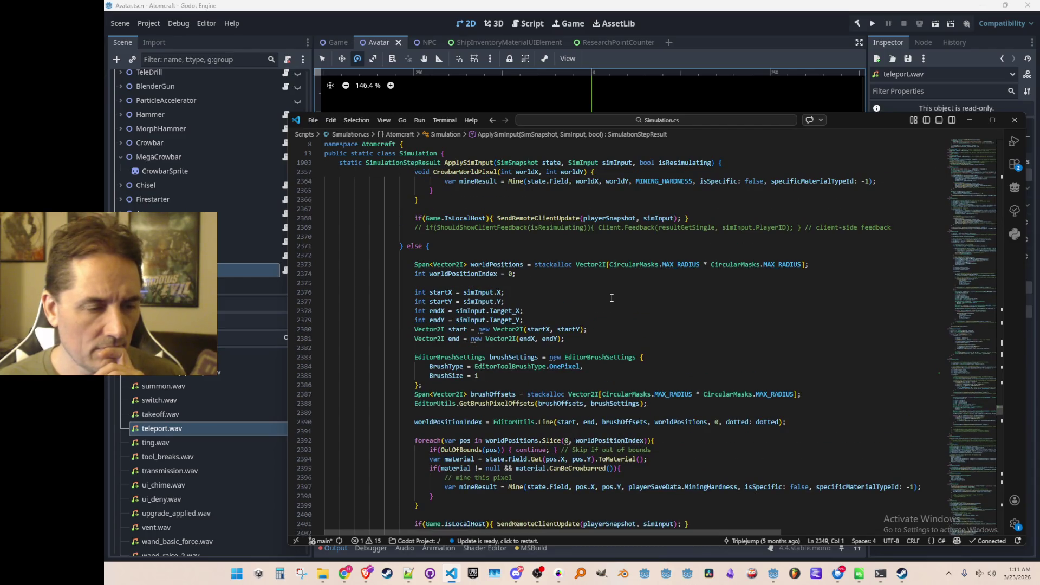
pyautogui.scroll(-3, 612, 298)
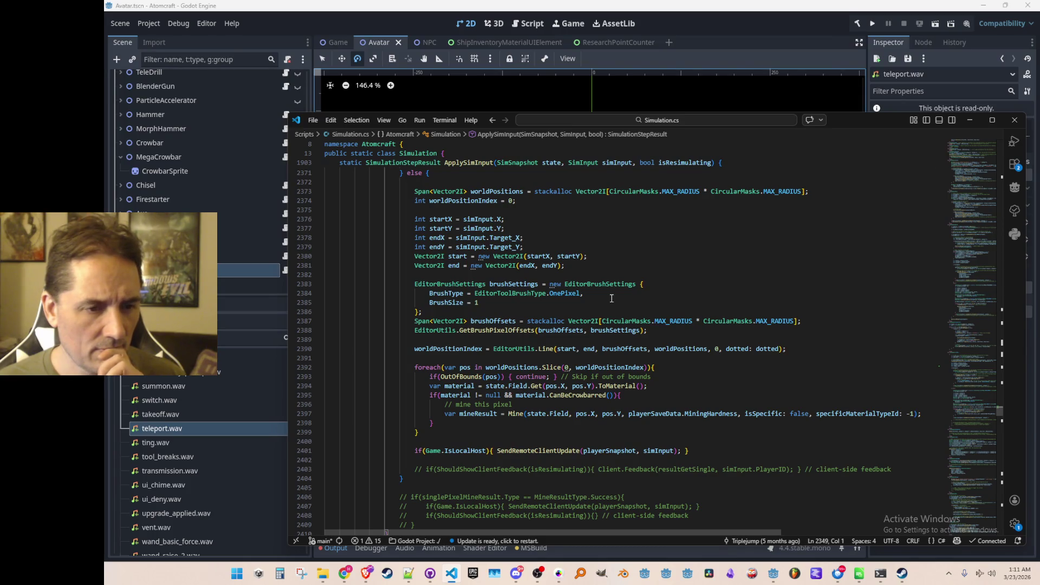
pyautogui.scroll(10, 611, 298)
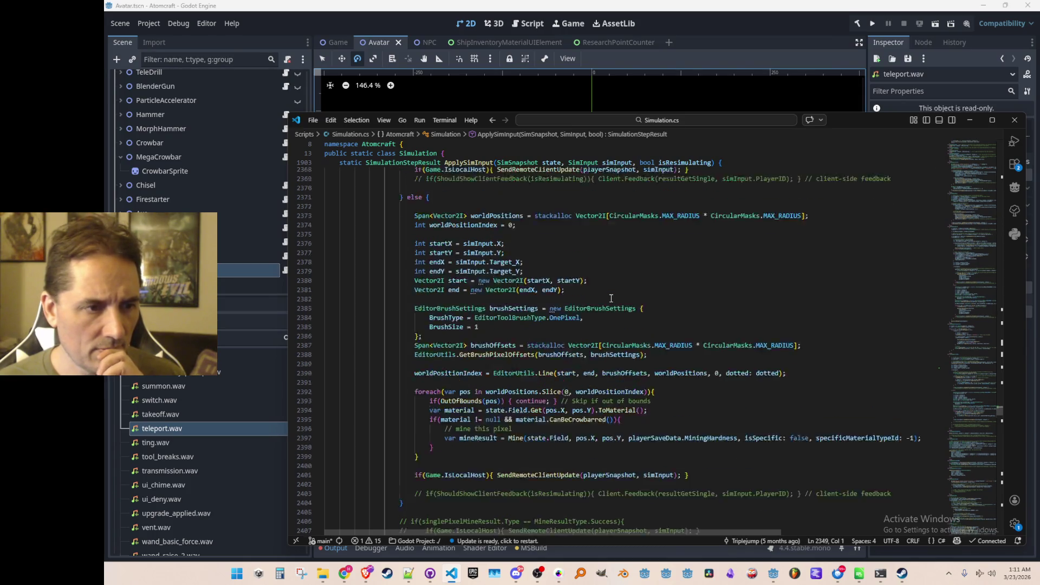
pyautogui.scroll(-4, 600, 312)
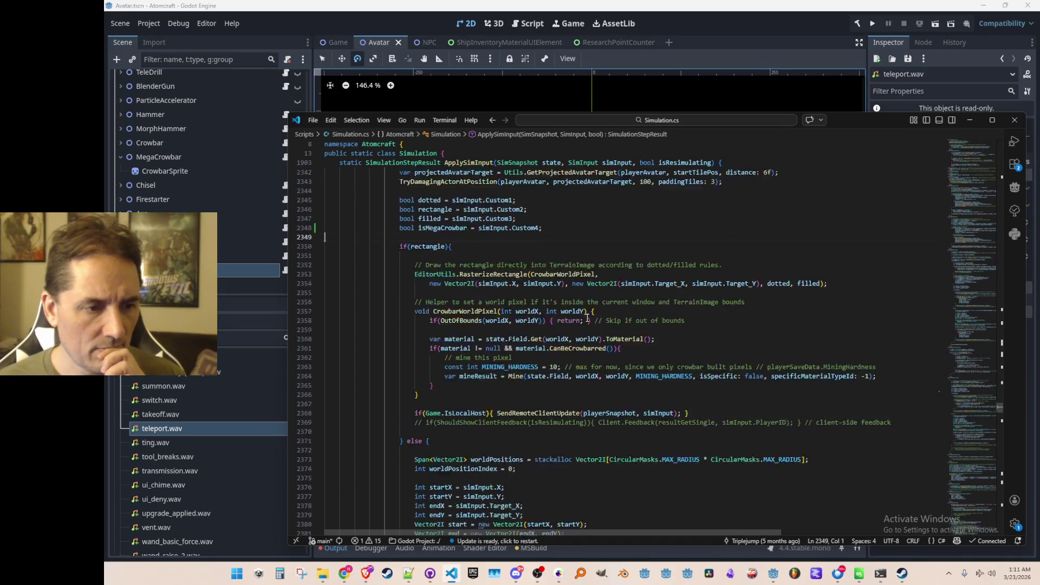
pyautogui.scroll(-8, 588, 318)
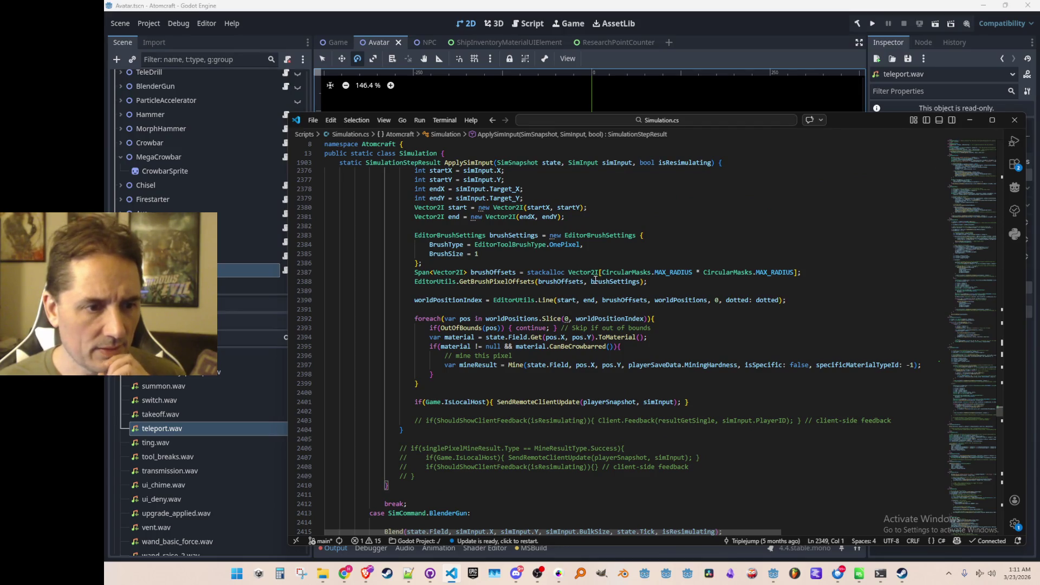
pyautogui.press('Tab')
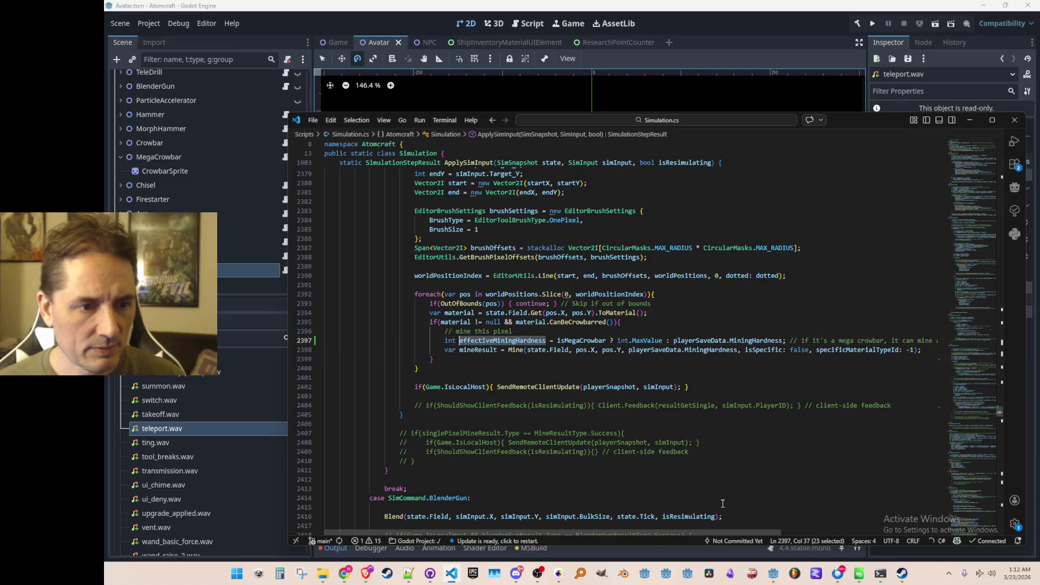
# - Pass effectiveMiningHardness into Mine and move its declaration below the isMegaCrowbar flag
pyautogui.press('Tab')
pyautogui.press('Up')
pyautogui.press('End')
pyautogui.press('Home')
pyautogui.press('End')
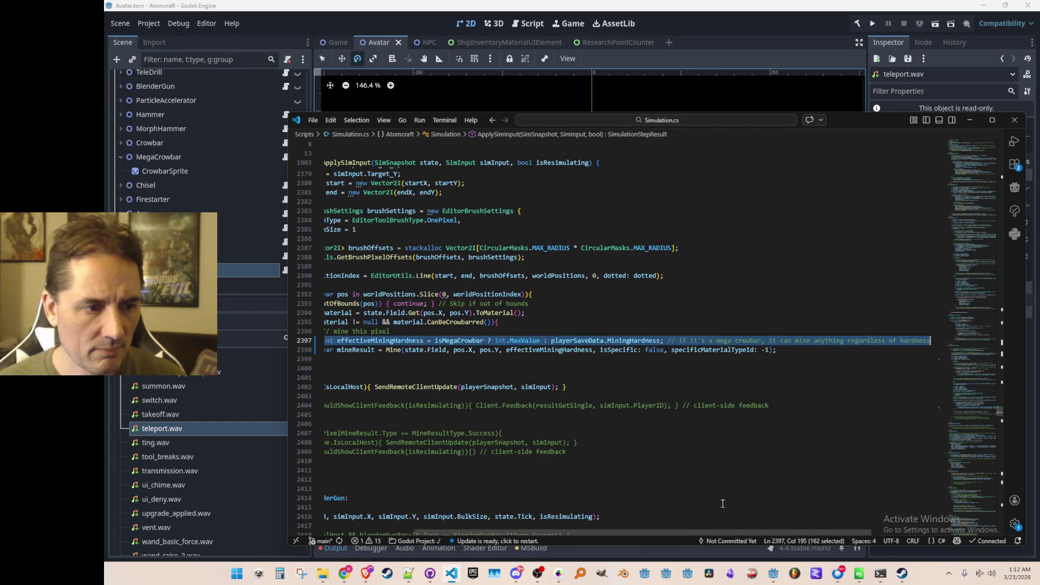
pyautogui.hotkey('ctrl', 'x')
pyautogui.press('Up')
pyautogui.press('Up')
pyautogui.press('Up')
pyautogui.press('Up')
pyautogui.press('Up')
pyautogui.press('Up')
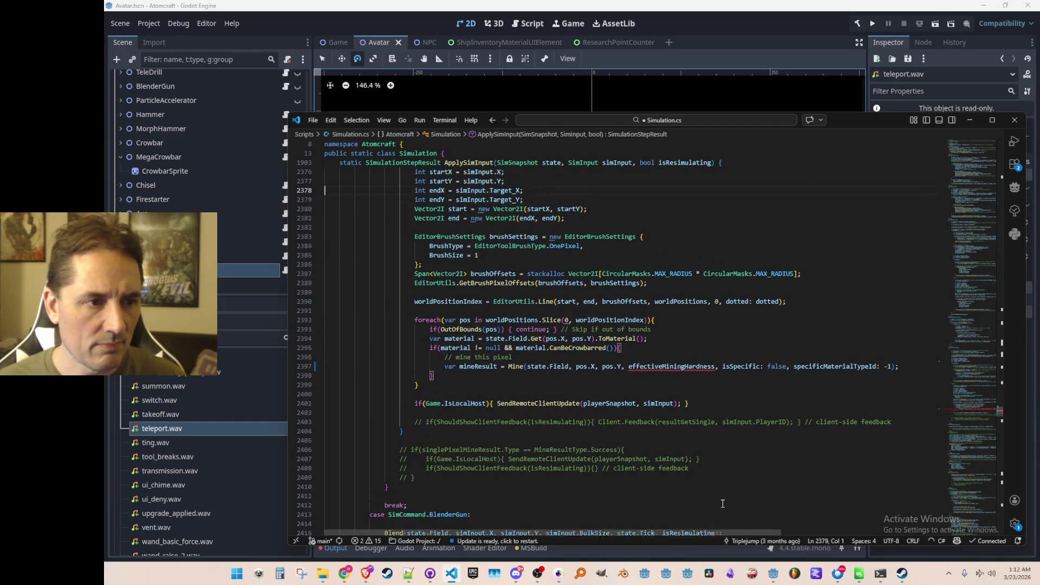
pyautogui.press('Up')
pyautogui.press('Up')
pyautogui.press('Up')
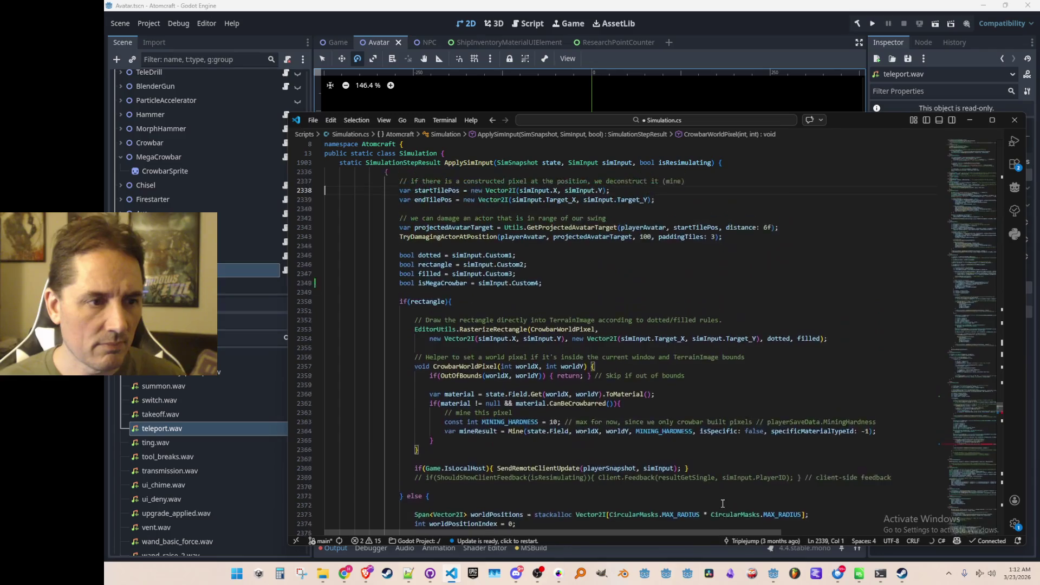
pyautogui.press('Down')
pyautogui.press('Down')
pyautogui.press('Down')
pyautogui.press('Down')
pyautogui.press('Down')
pyautogui.hotkey('ctrl', 'v')
pyautogui.press('Tab')
pyautogui.press('Tab')
pyautogui.press('Tab')
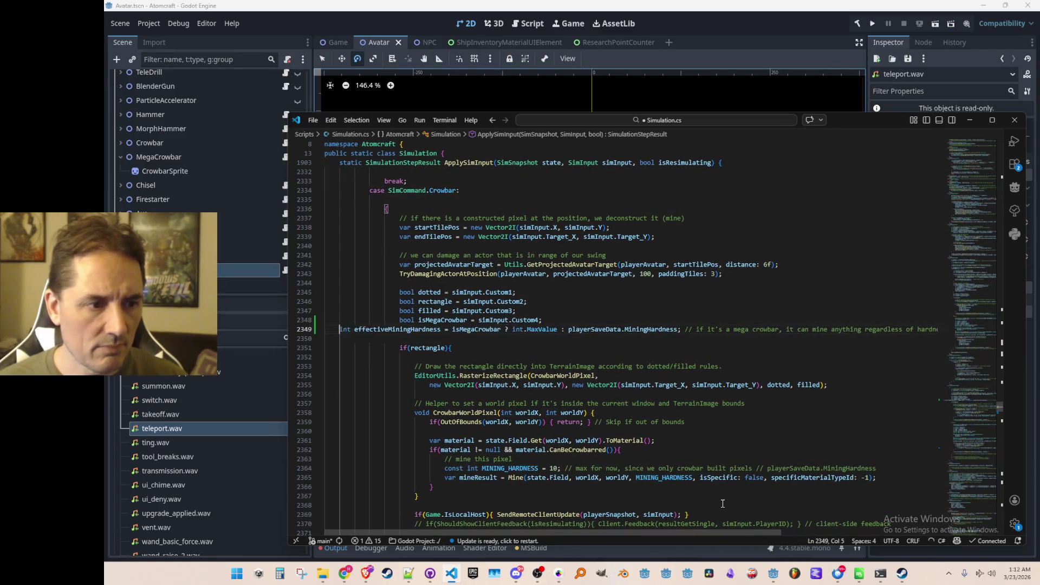
pyautogui.press('Down')
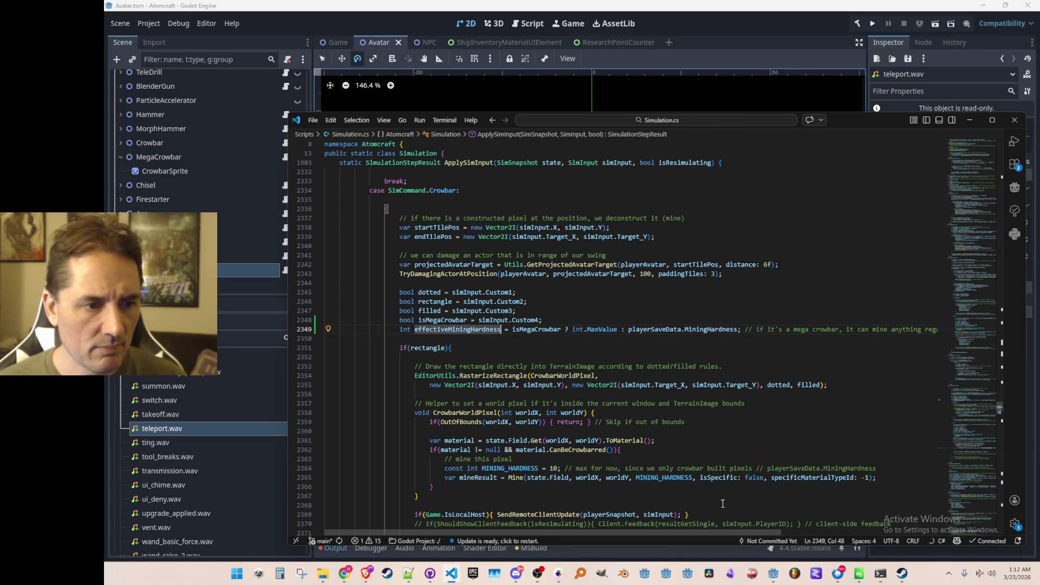
# - Check the MINING_HARDNESS constant in the pixel helper and undo the trial hardness edits
pyautogui.scroll(-3, 723, 504)
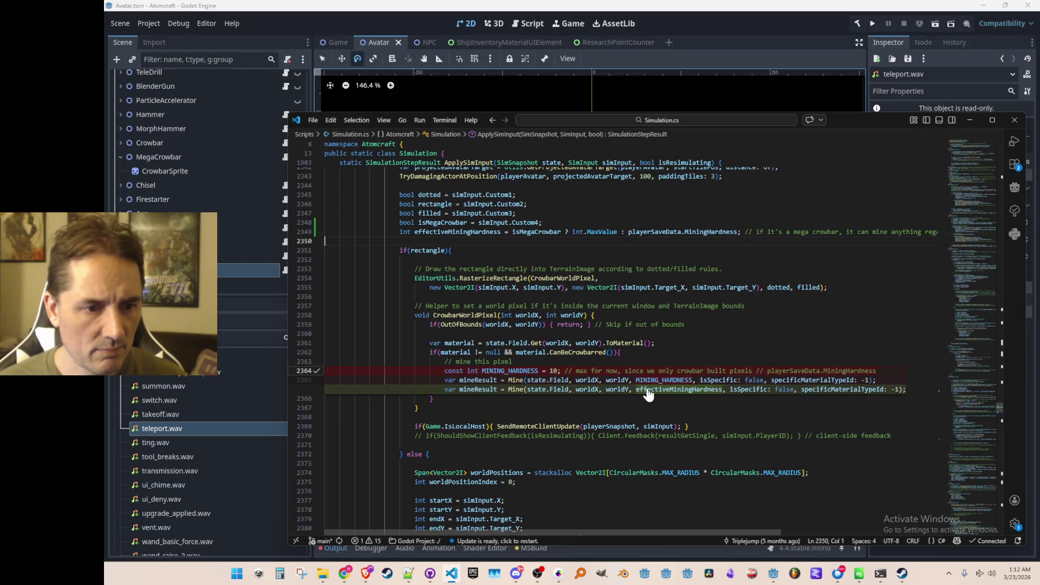
pyautogui.press('Escape')
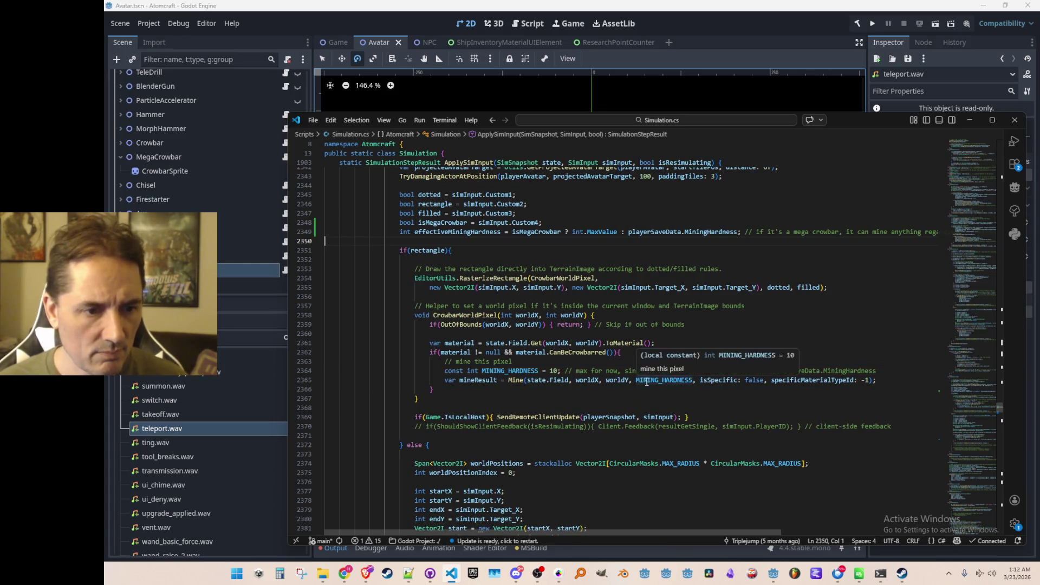
pyautogui.click(645, 382)
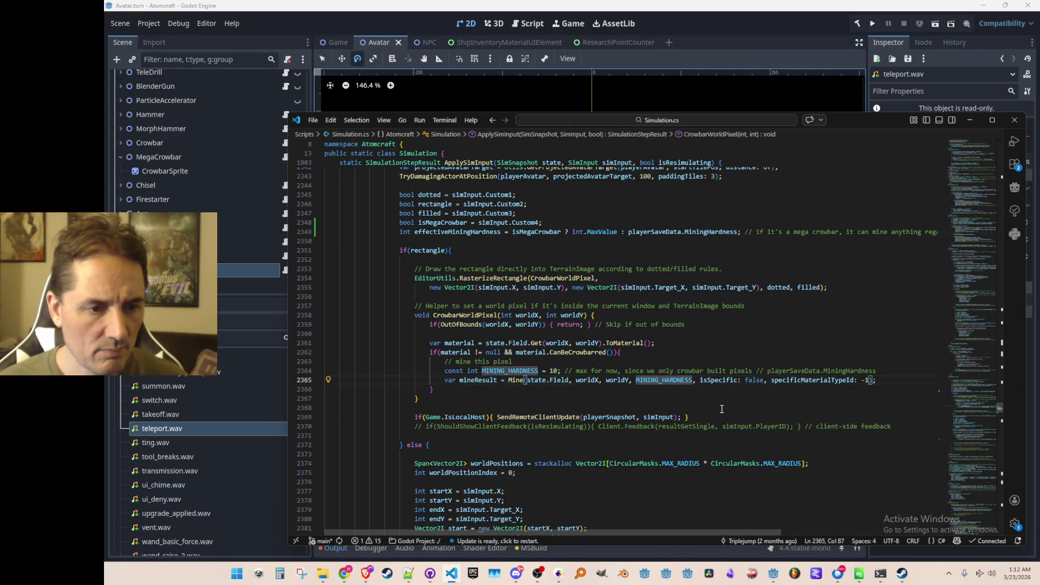
pyautogui.press('Up')
pyautogui.press('End')
pyautogui.press('Return')
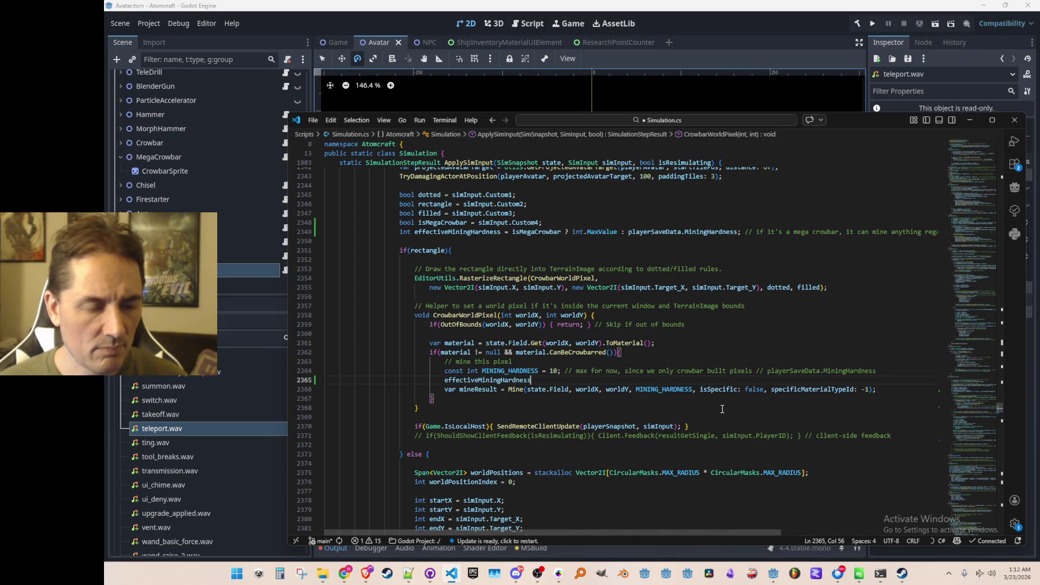
pyautogui.scroll(5, 650, 283)
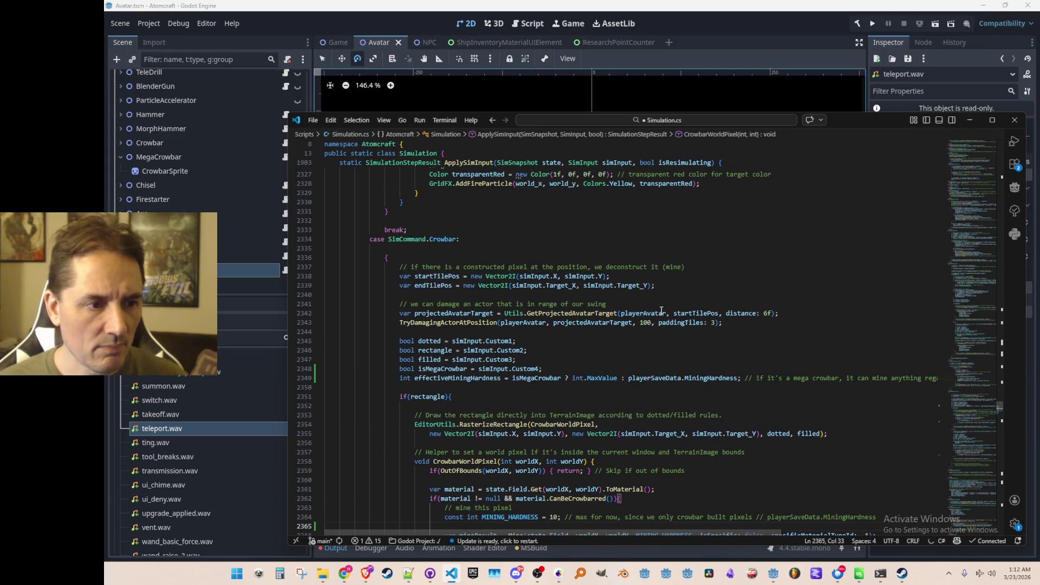
pyautogui.hotkey('ctrl', 'z')
pyautogui.hotkey('ctrl', 'z')
pyautogui.hotkey('ctrl', 'z')
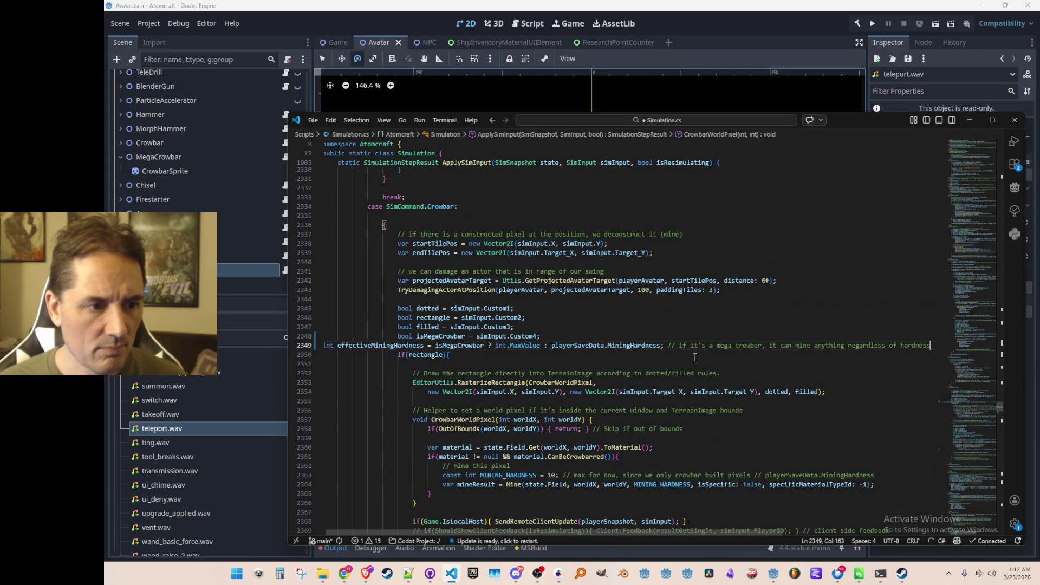
pyautogui.hotkey('ctrl', 'z')
pyautogui.hotkey('ctrl', 'z')
pyautogui.hotkey('ctrl', 'z')
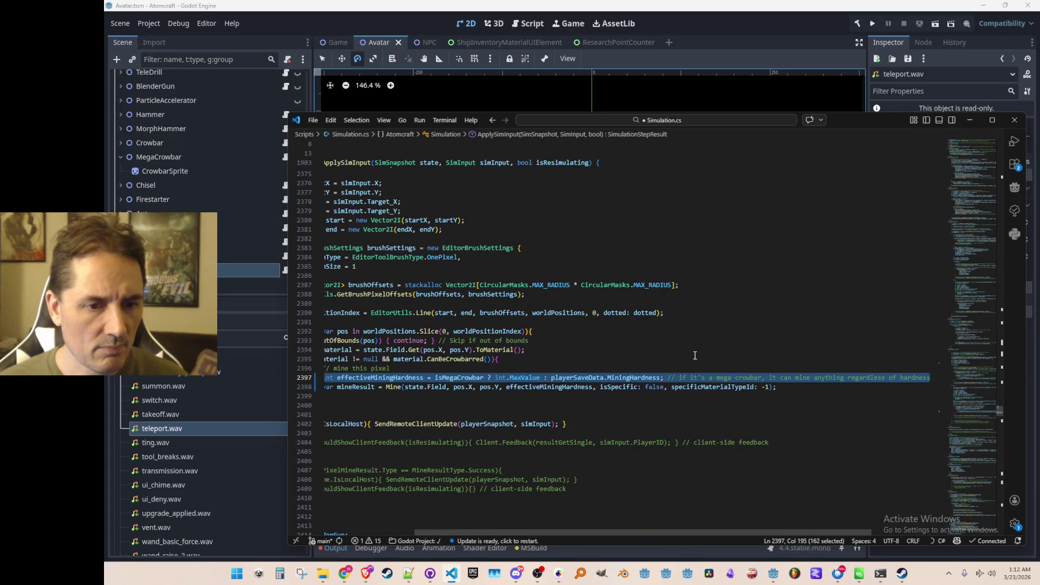
pyautogui.hotkey('ctrl', 'z')
pyautogui.hotkey('ctrl', 'y')
pyautogui.hotkey('ctrl', 'z')
pyautogui.hotkey('ctrl', 'z')
pyautogui.hotkey('ctrl', 'z')
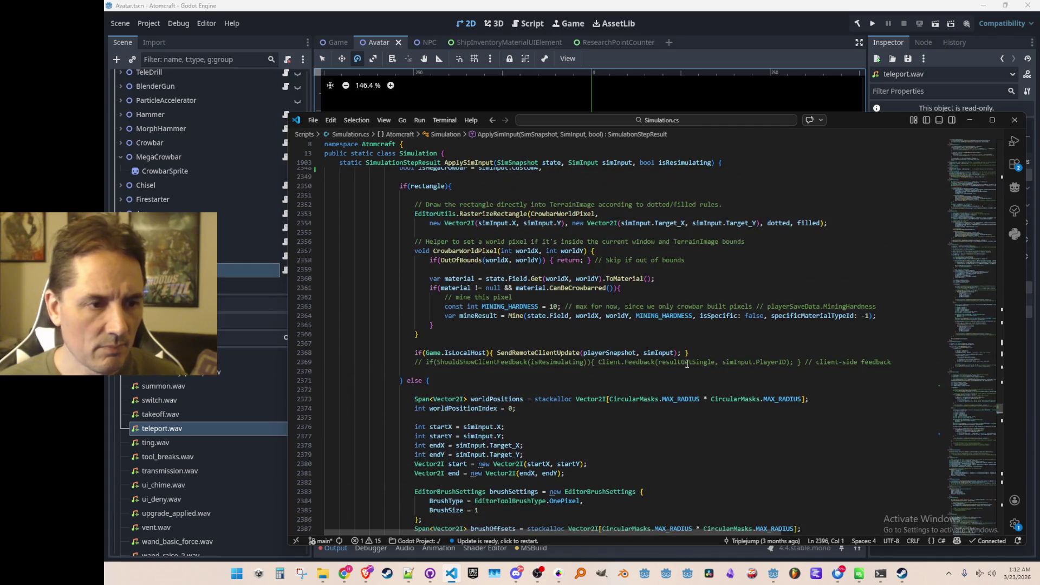
pyautogui.scroll(1, 687, 364)
# - Add the effectiveMiningHardness line to the pixel helper using MINING_HARDNESS, then save
pyautogui.click(761, 317)
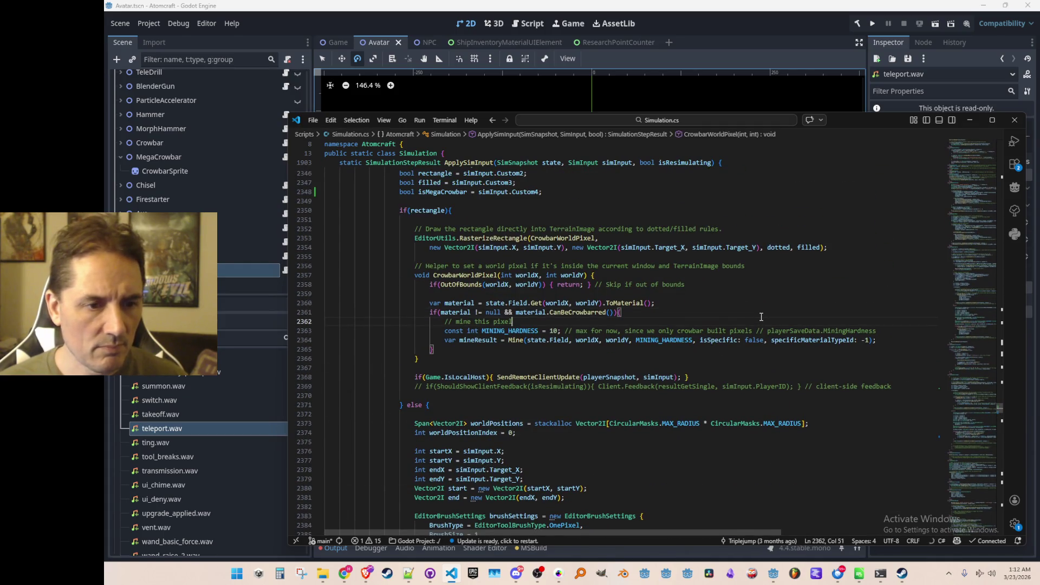
pyautogui.hotkey('ctrl', 'y')
pyautogui.hotkey('ctrl', 'y')
pyautogui.hotkey('ctrl', 'y')
pyautogui.hotkey('ctrl', 'y')
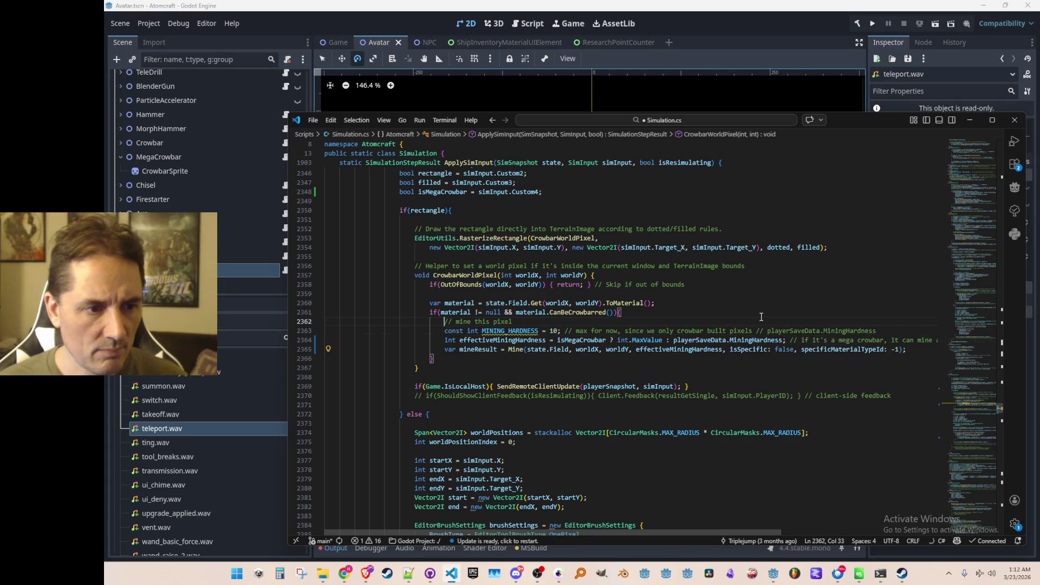
pyautogui.hotkey('ctrl', 'u')
pyautogui.hotkey('ctrl', 'u')
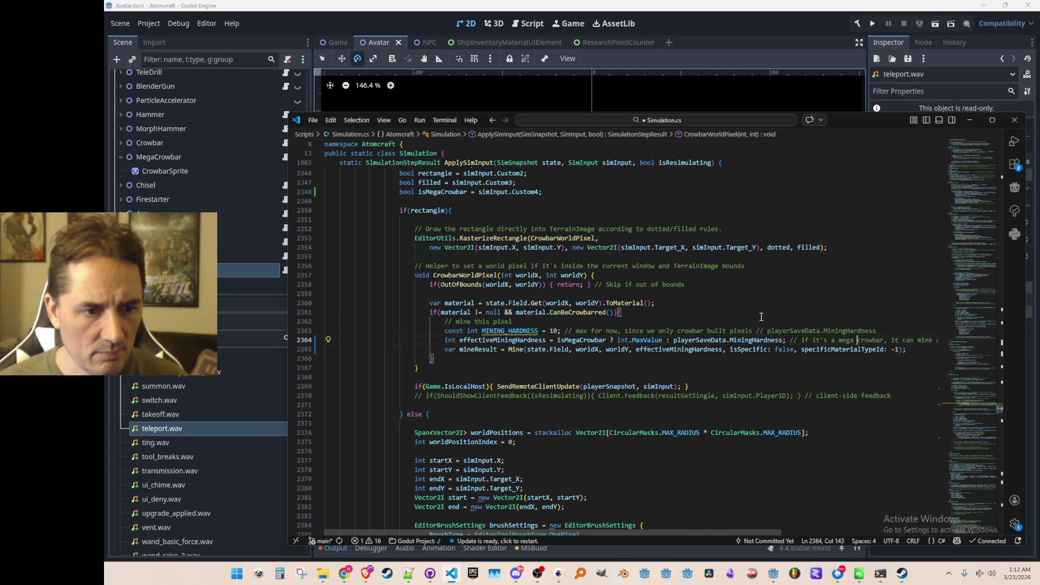
pyautogui.hotkey('ctrl', 'Left')
pyautogui.hotkey('ctrl', 'Left')
pyautogui.hotkey('ctrl', 'Left')
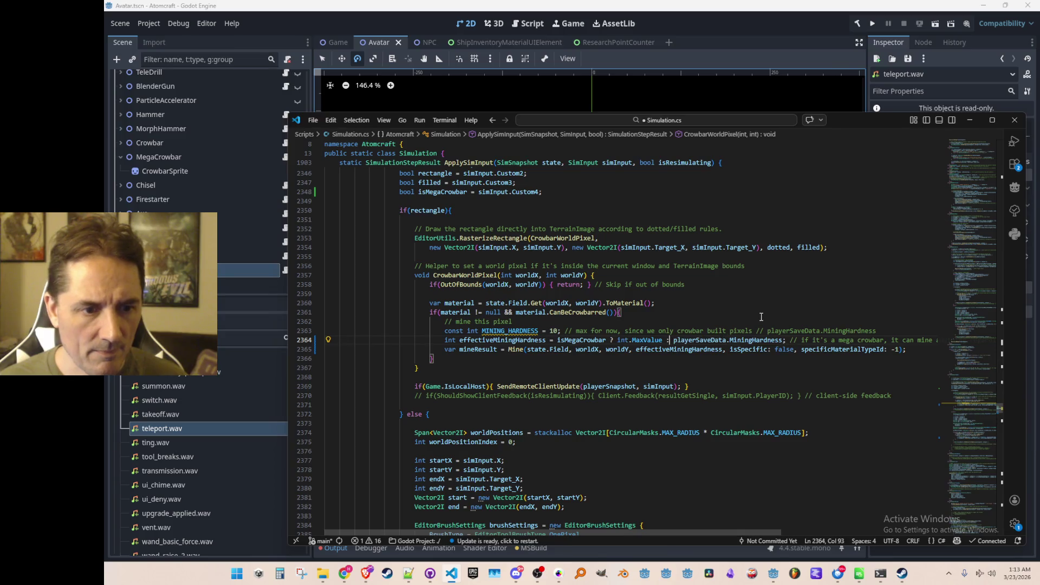
pyautogui.hotkey('ctrl', 'shift', 'Right')
pyautogui.hotkey('ctrl', 'shift', 'Right')
pyautogui.hotkey('ctrl', 'shift', 'Right')
pyautogui.hotkey('ctrl', 'v')
pyautogui.hotkey('ctrl', 's')
# - Review the isMegaCrowbar declaration and the rectangle check in CrowbarWorldPixel
pyautogui.press('Up')
pyautogui.press('Home')
pyautogui.press('Home')
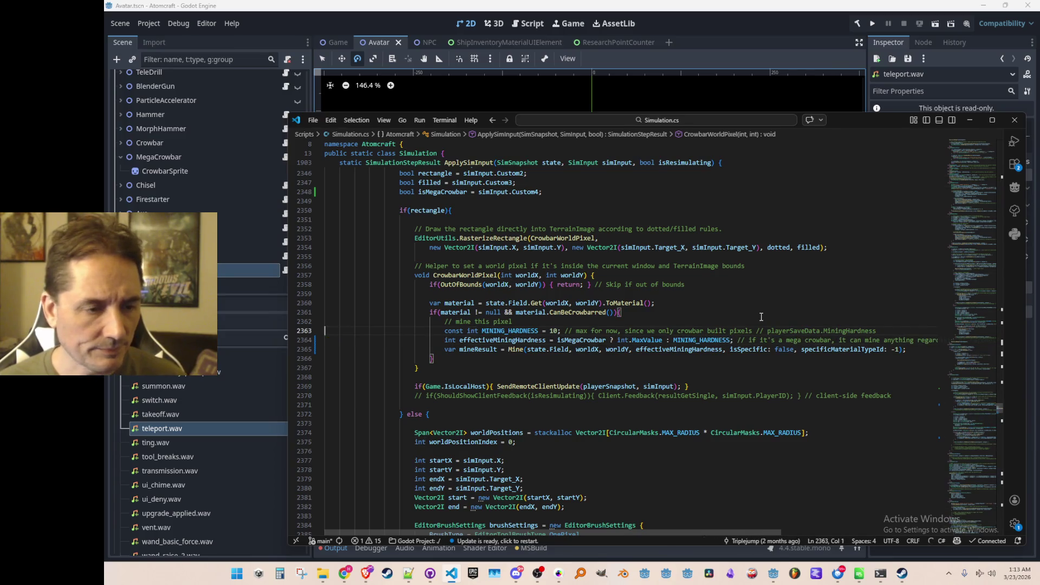
pyautogui.press('Up')
pyautogui.press('Up')
pyautogui.press('Up')
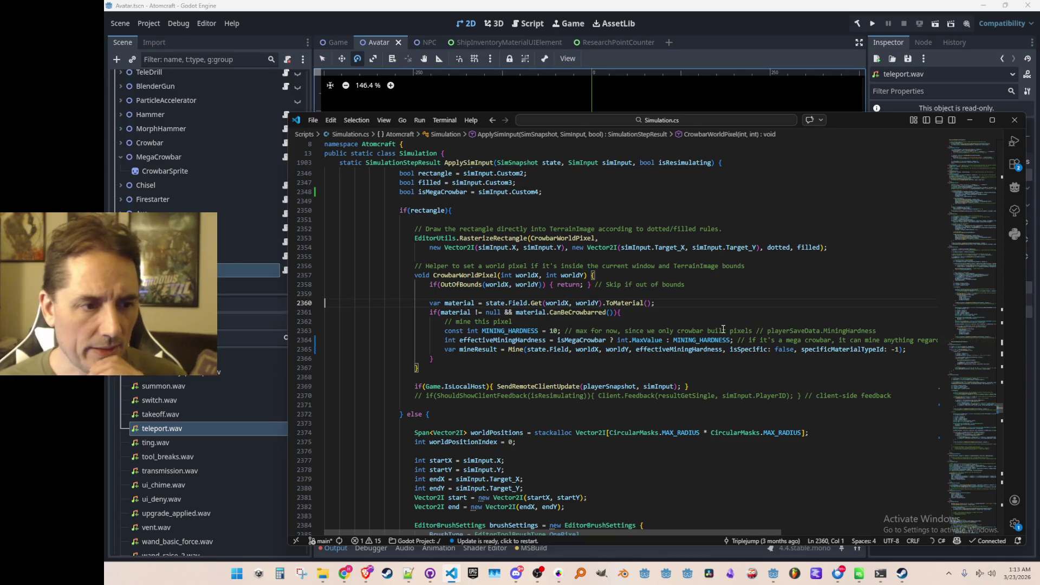
pyautogui.scroll(2, 555, 352)
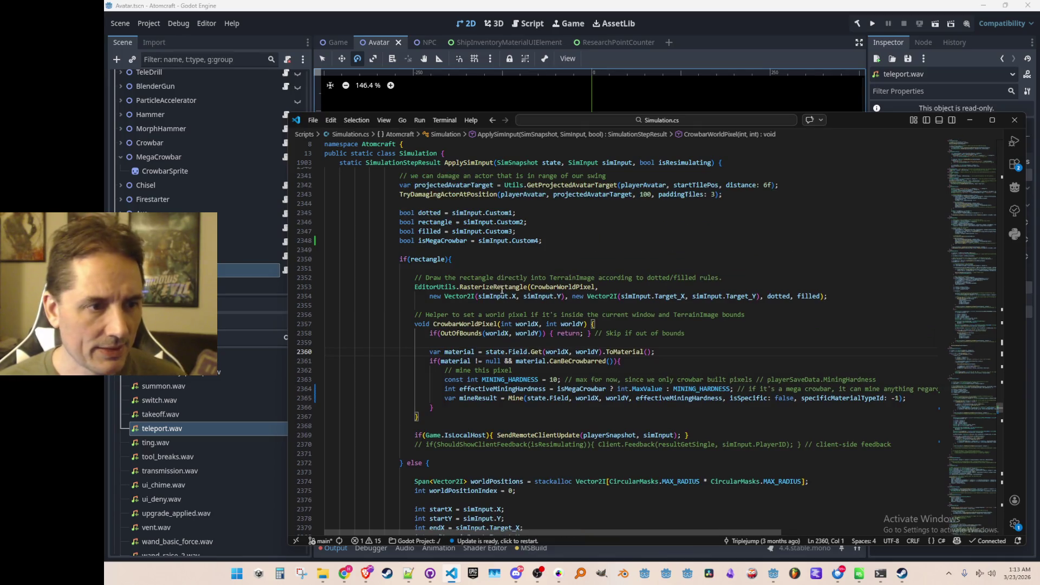
pyautogui.doubleClick(454, 241)
pyautogui.click(454, 258)
pyautogui.scroll(-3, 484, 337)
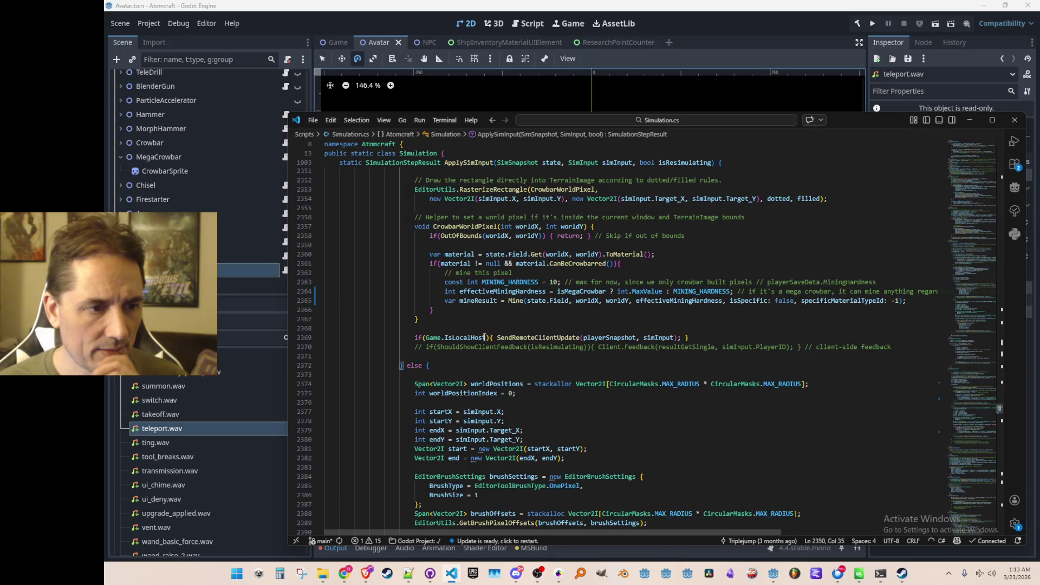
pyautogui.click(486, 318)
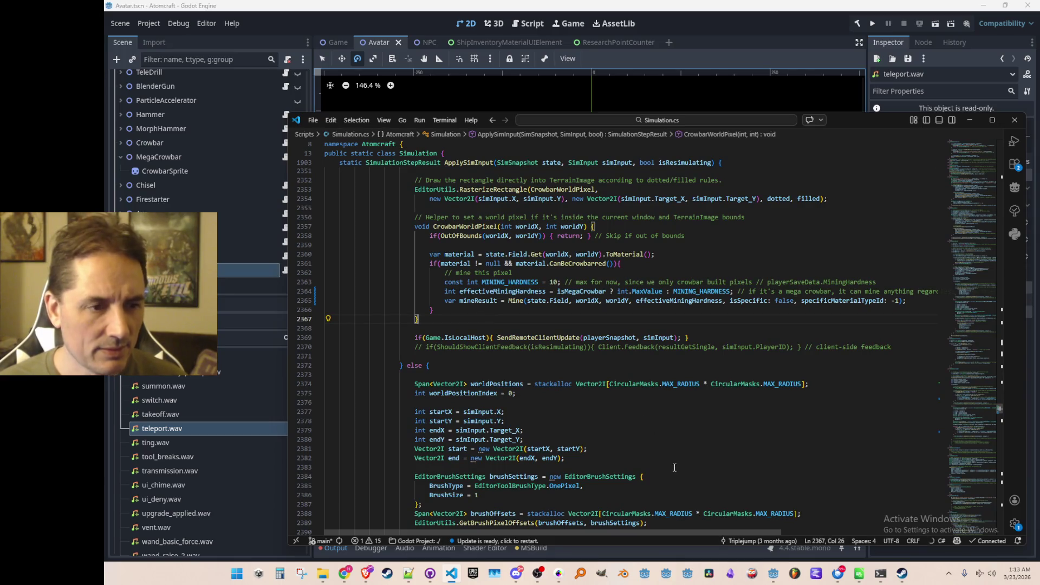
pyautogui.scroll(1, 507, 344)
# - Inspect the Mine call's signature and its mineResult in the pixel helper
pyautogui.click(513, 324)
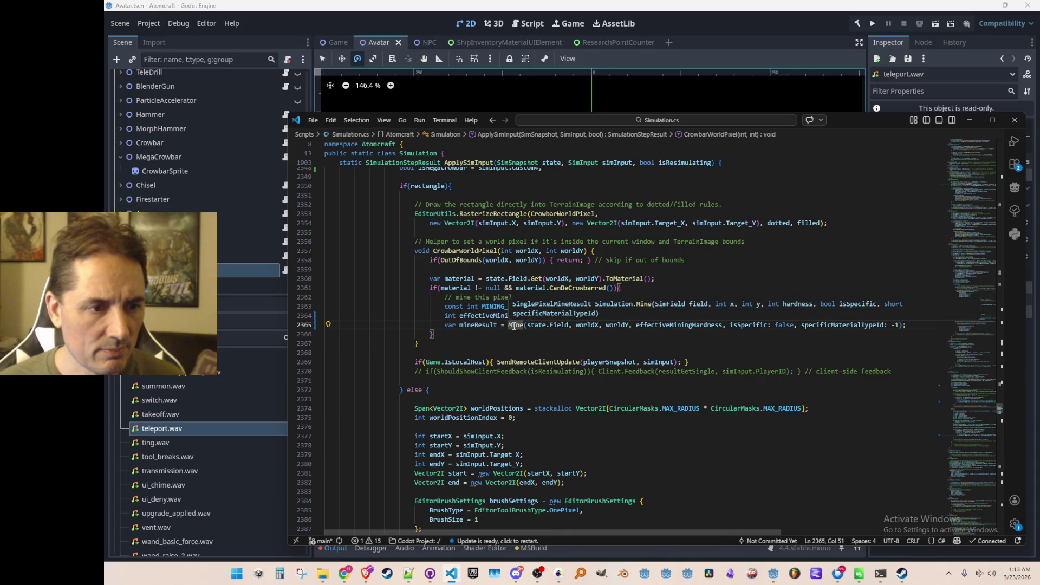
pyautogui.press('Down')
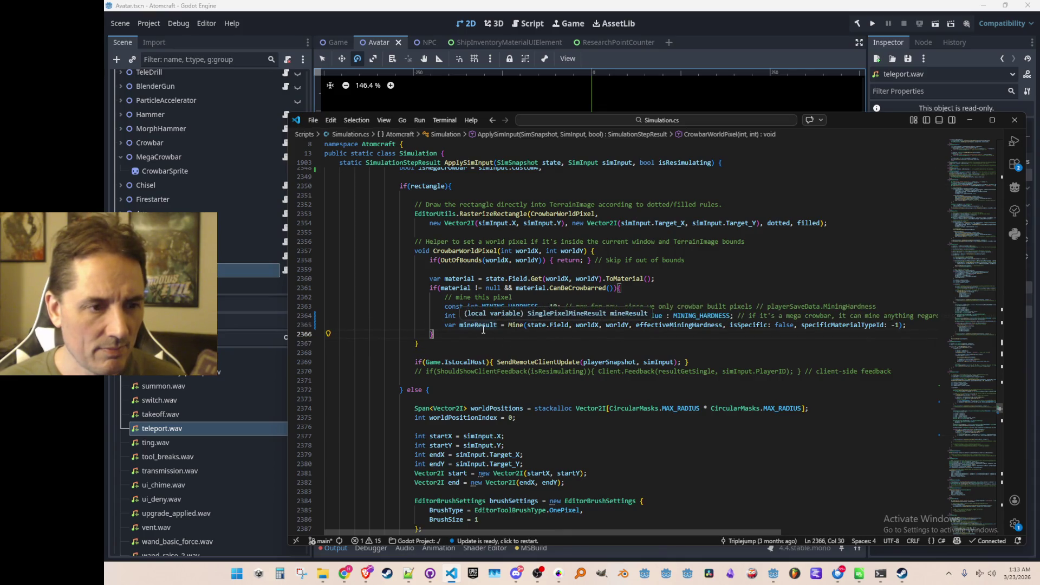
pyautogui.rightClick(520, 325)
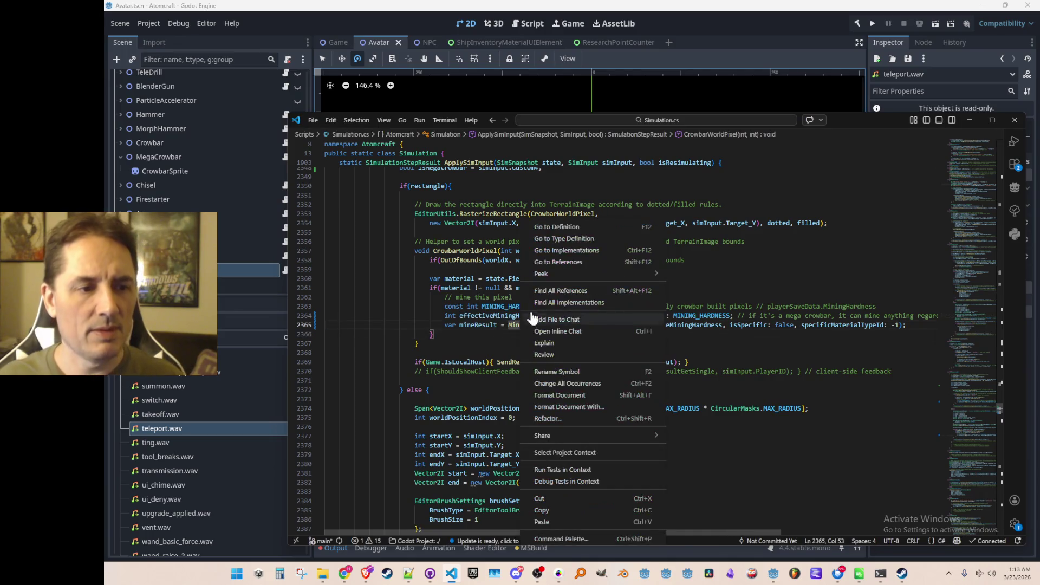
pyautogui.press('Escape')
pyautogui.click(491, 325)
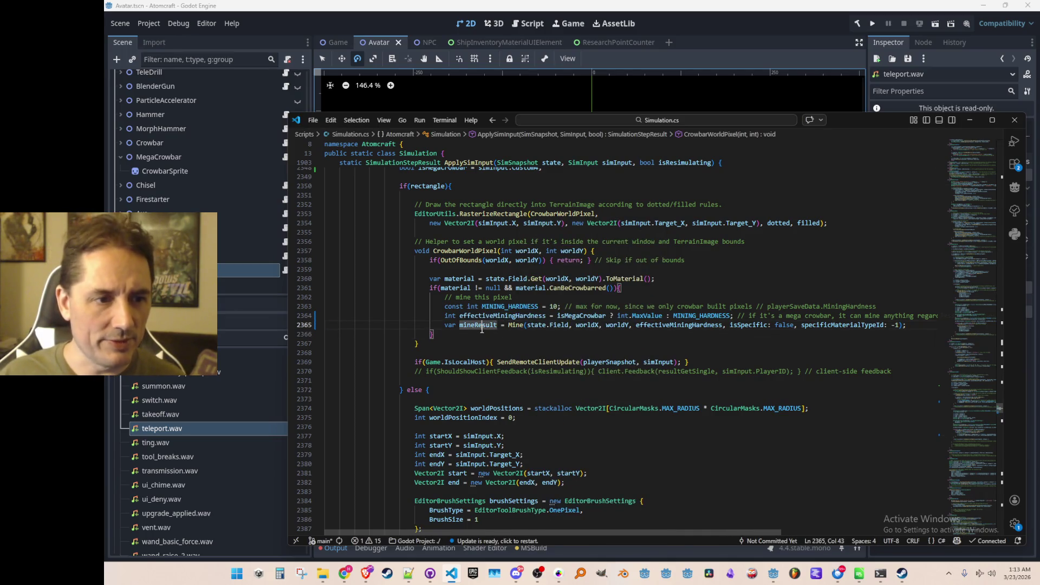
pyautogui.scroll(-10, 574, 328)
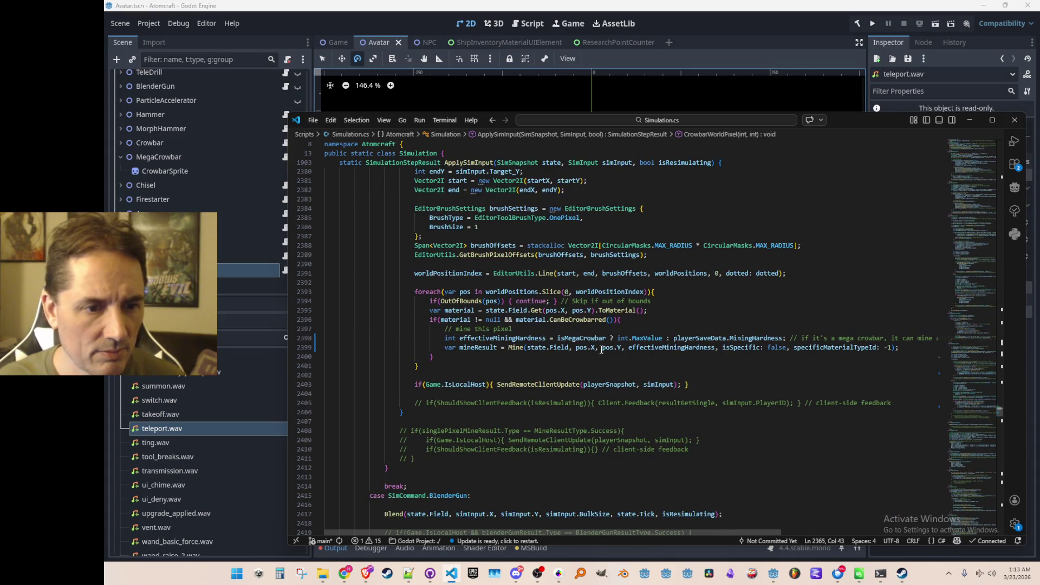
pyautogui.scroll(10, 601, 350)
pyautogui.scroll(1, 595, 344)
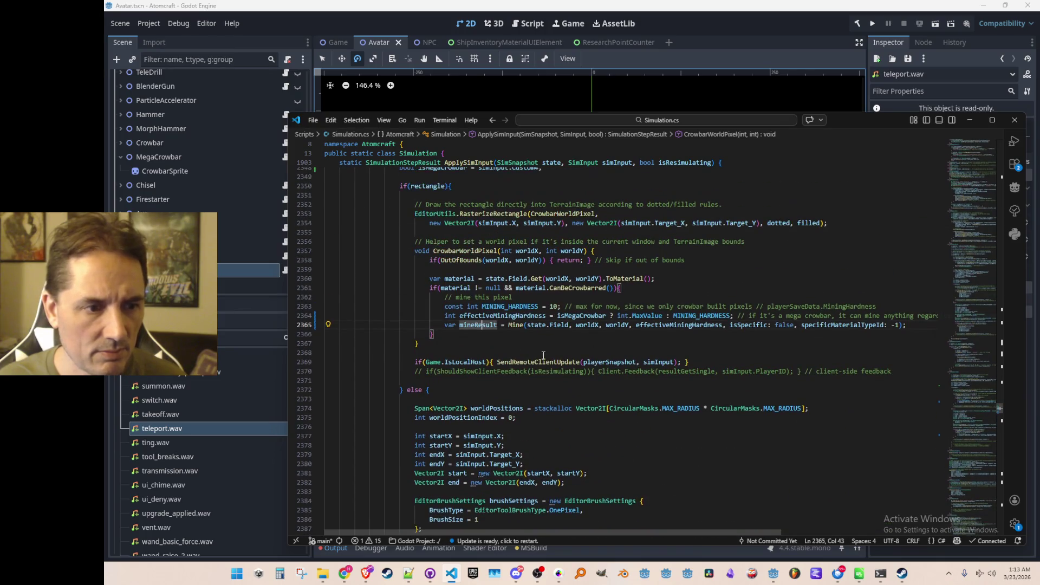
pyautogui.click(522, 327)
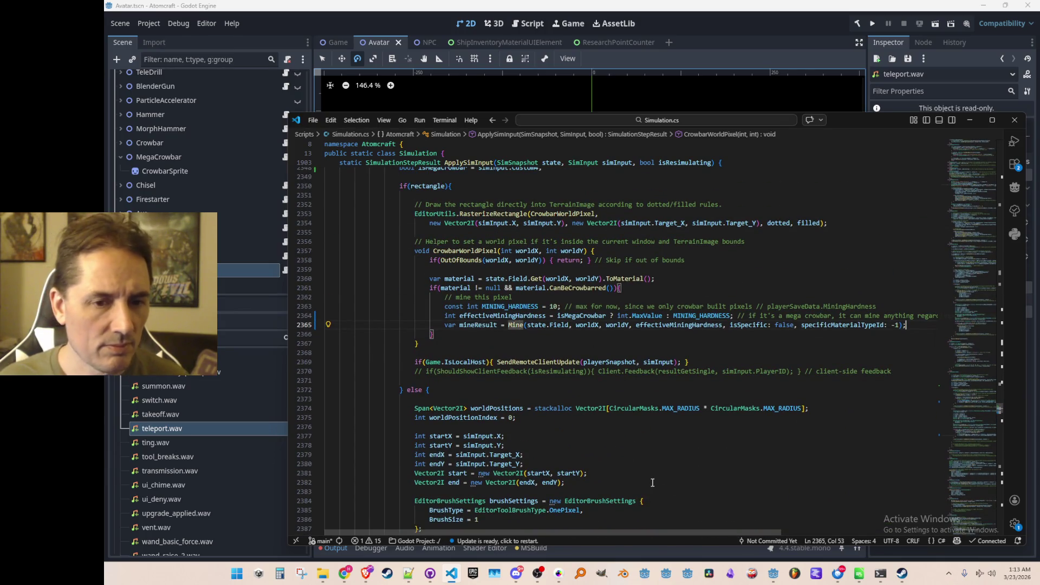
# - Add an if (isMegaCrowbar) block commented 'if using the mega crowbar, we pick up whatever was mined in the space'
pyautogui.press('Return')
pyautogui.press('Return')
pyautogui.write('if(isMegaCrow')
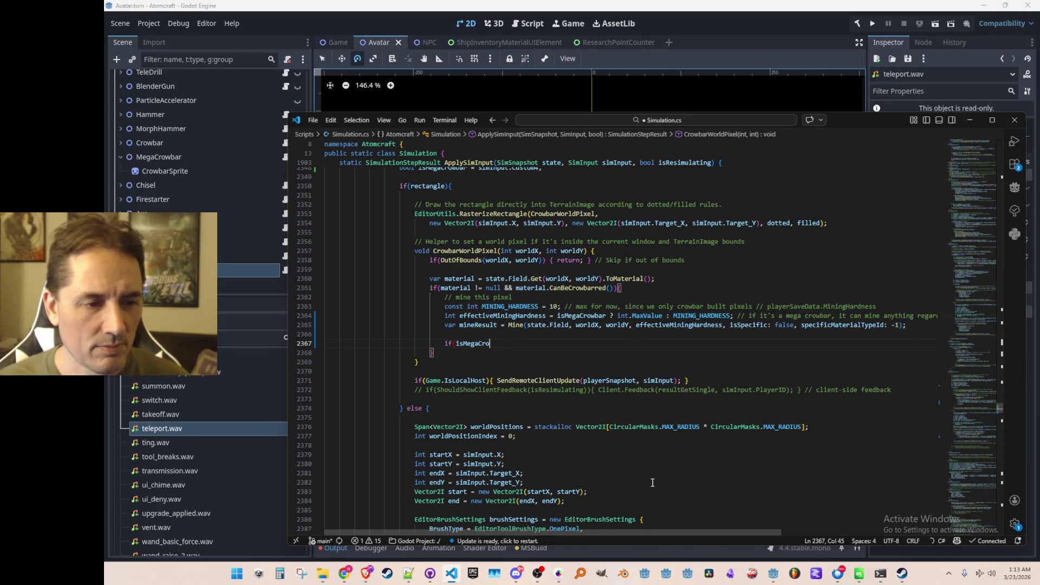
pyautogui.write('bar){')
pyautogui.press('Return')
pyautogui.press('Up')
pyautogui.press('Return')
pyautogui.press('Up')
pyautogui.write('/ if using the mega crowbar, ')
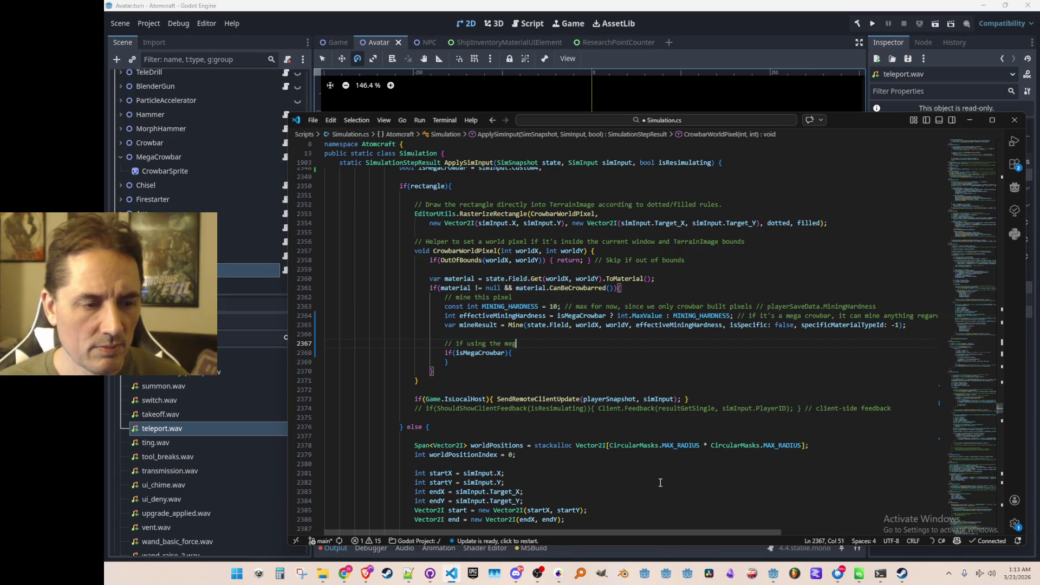
pyautogui.write('we p')
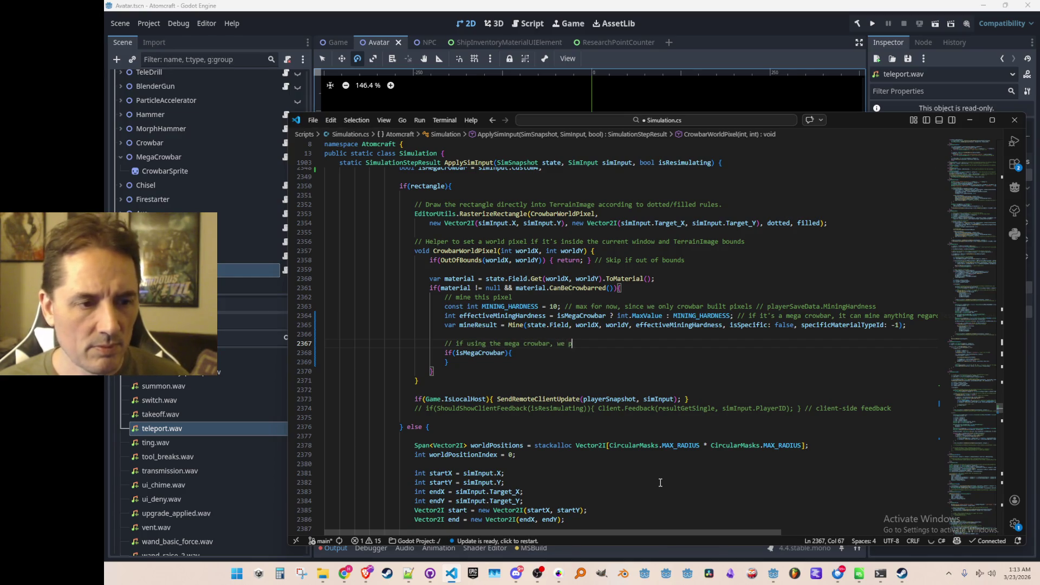
pyautogui.write('ick up ')
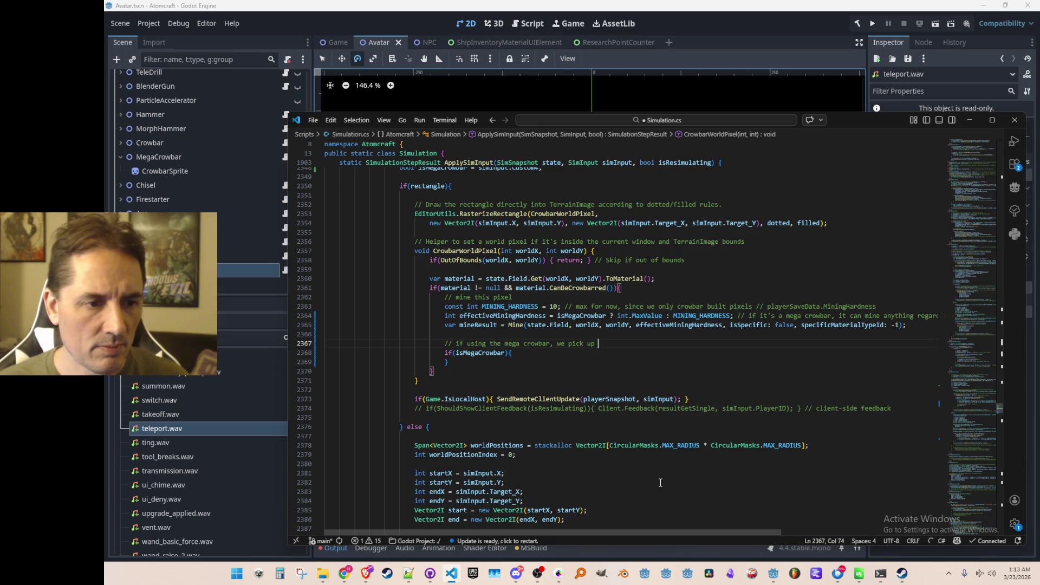
pyautogui.write('whatever was min')
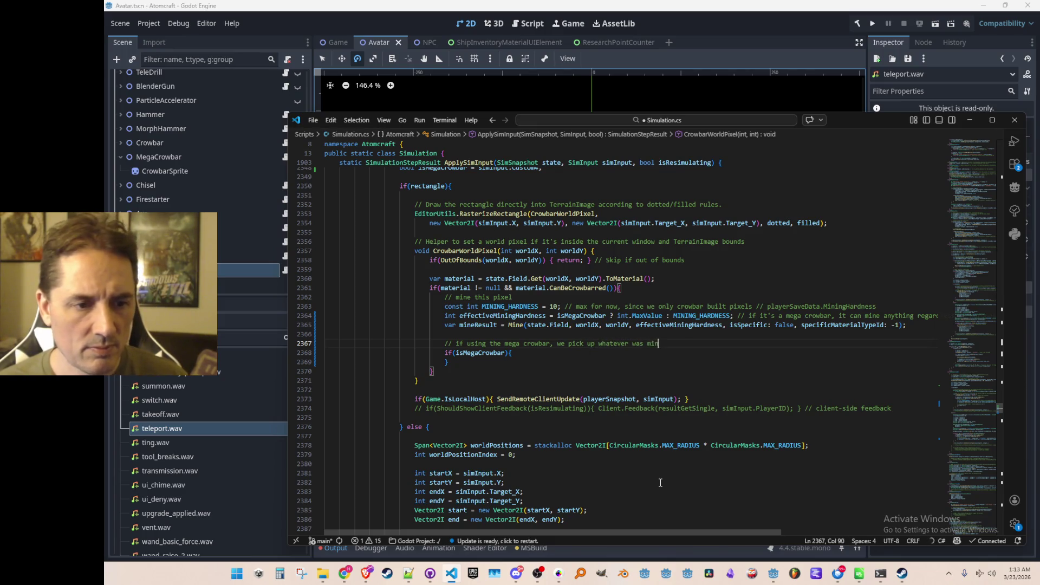
pyautogui.write('ed in the space')
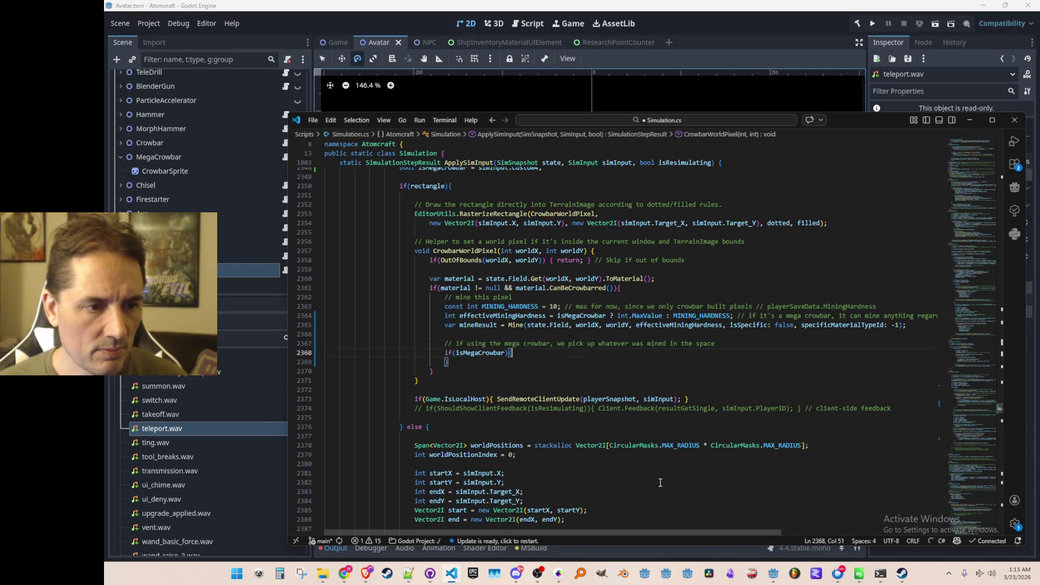
pyautogui.press('Return')
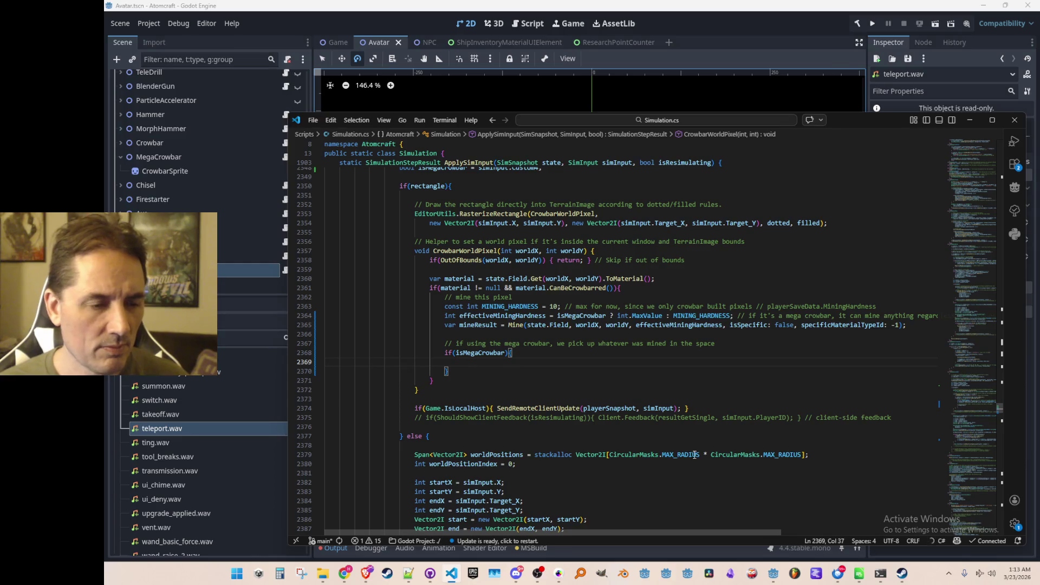
# - Leave empty lines inside the mega crowbar block
pyautogui.scroll(4, 695, 455)
pyautogui.scroll(-4, 721, 368)
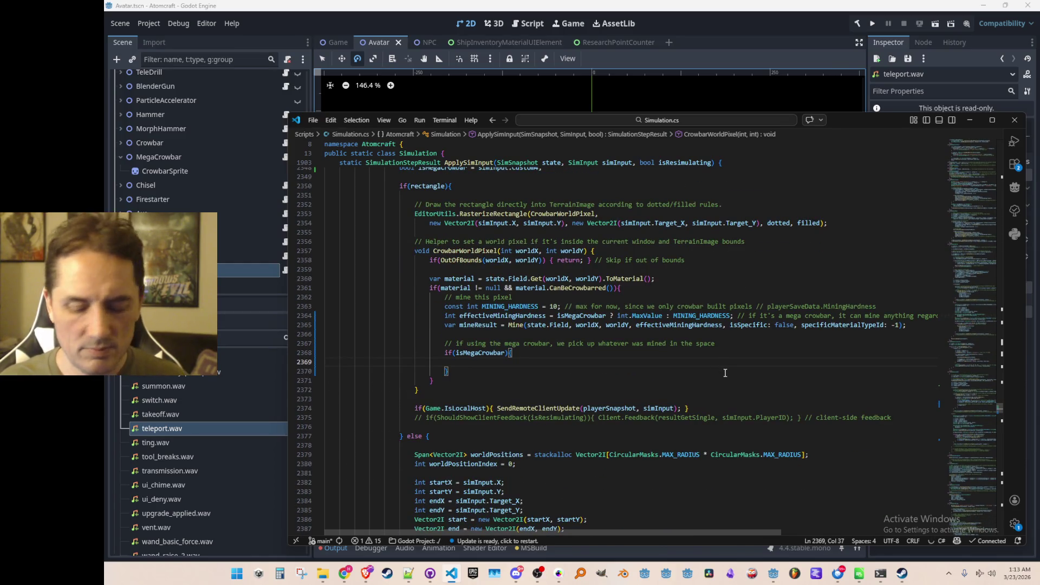
pyautogui.write('P')
pyautogui.press('BackSpace')
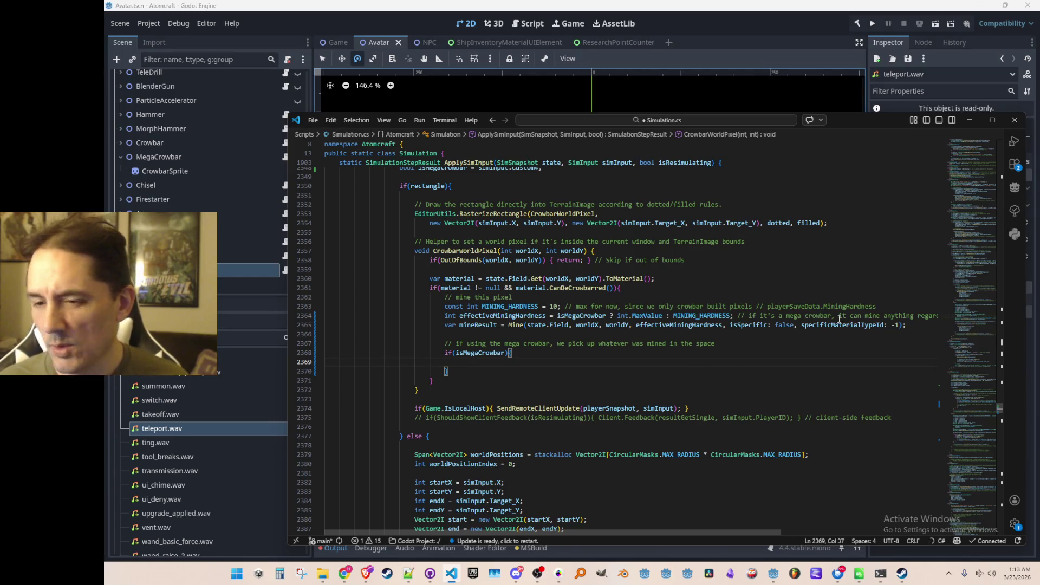
pyautogui.hotkey('alt', 'Tab')
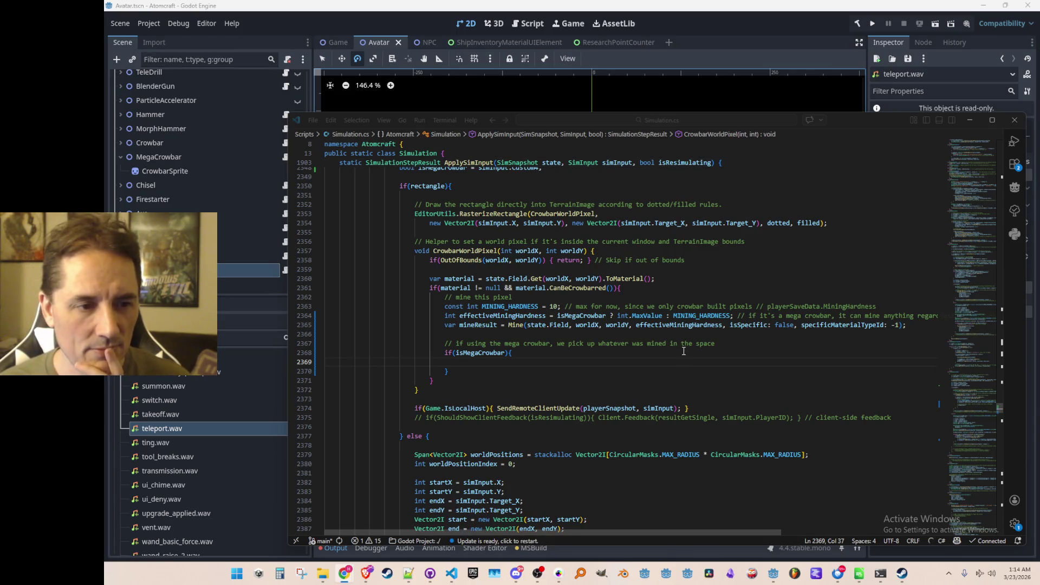
pyautogui.scroll(7, 683, 351)
pyautogui.scroll(-4, 726, 400)
pyautogui.press('Return')
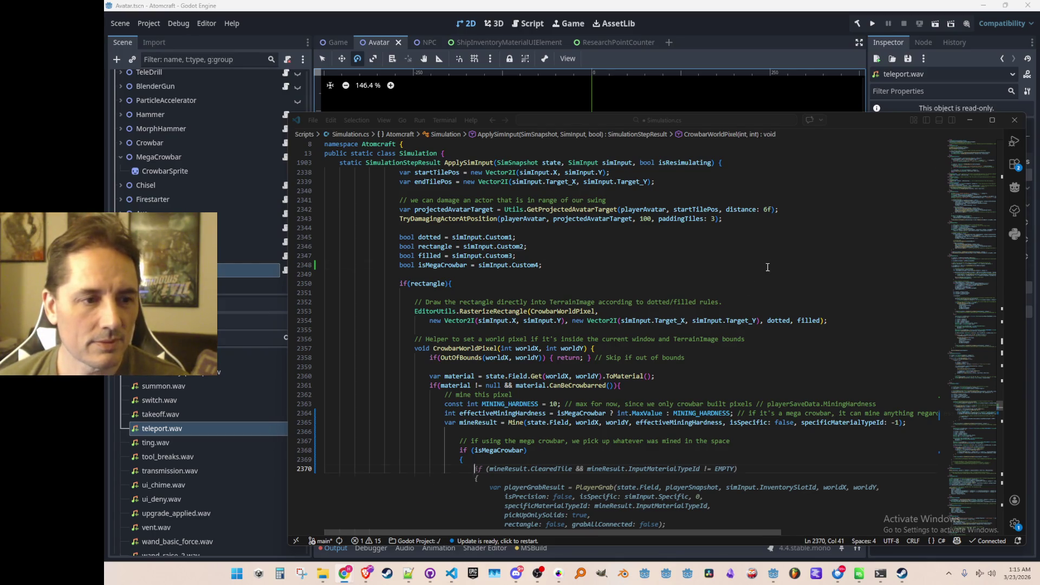
pyautogui.click(736, 263)
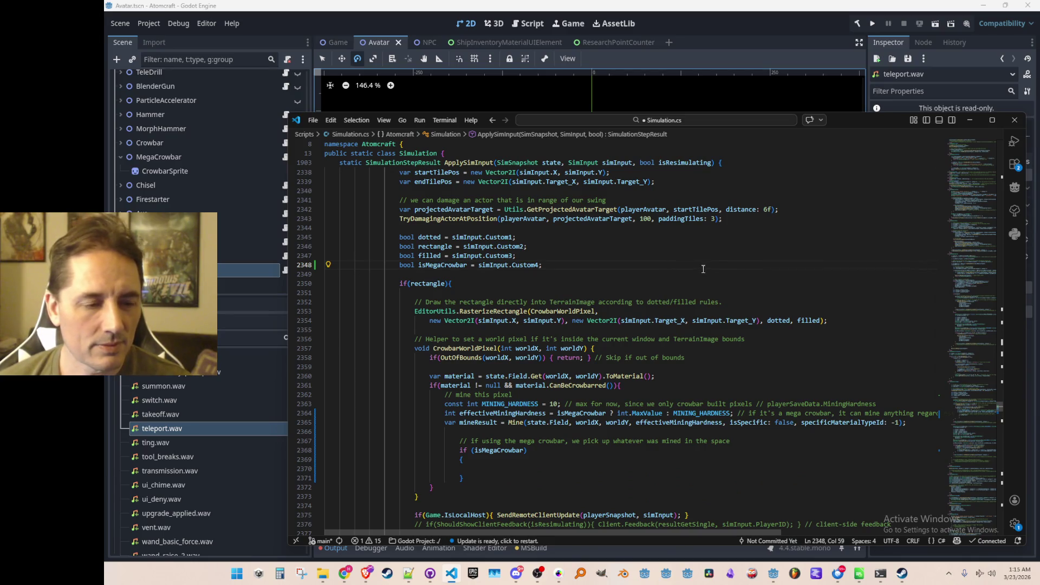
# - Outdent the mega crowbar comment and if block one level and save Simulation.cs
pyautogui.scroll(-3, 825, 337)
pyautogui.click(840, 345)
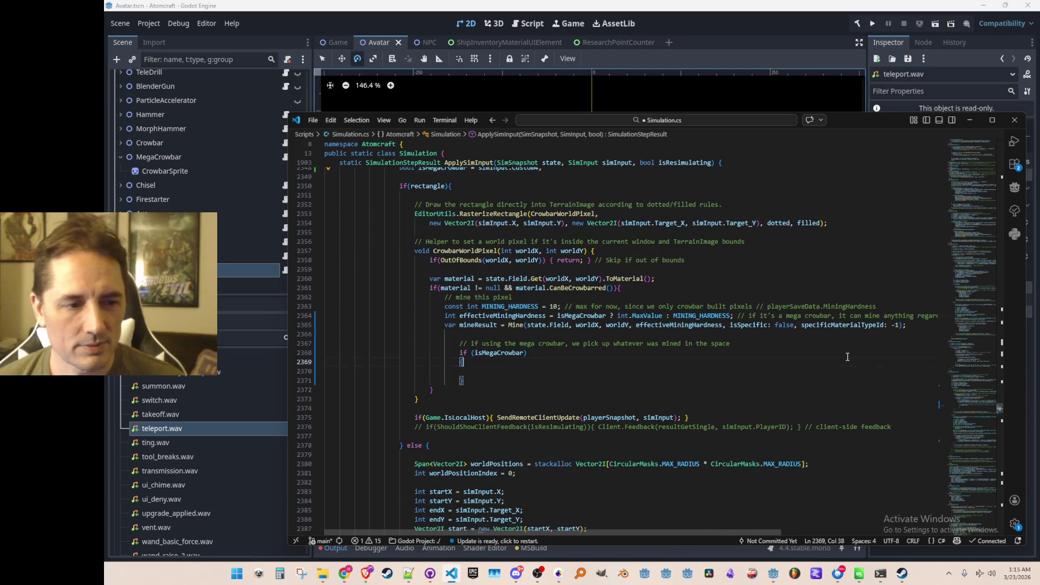
pyautogui.press('Home')
pyautogui.hotkey('shift', 'Down')
pyautogui.hotkey('shift', 'Down')
pyautogui.hotkey('shift', 'Down')
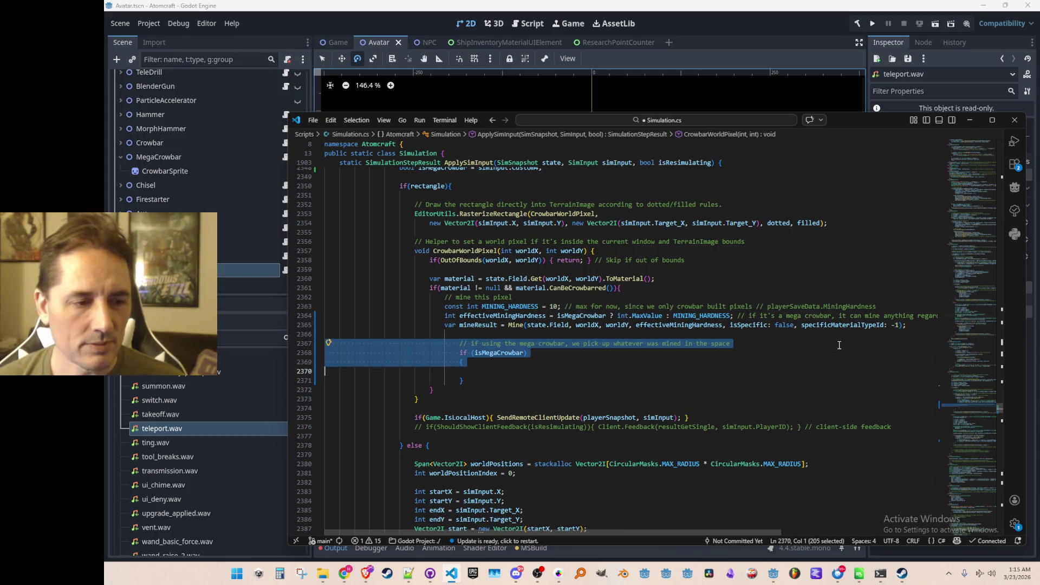
pyautogui.hotkey('shift', 'Tab')
pyautogui.press('Down')
pyautogui.press('Down')
pyautogui.hotkey('ctrl', 's')
pyautogui.press('Up')
pyautogui.press('Down')
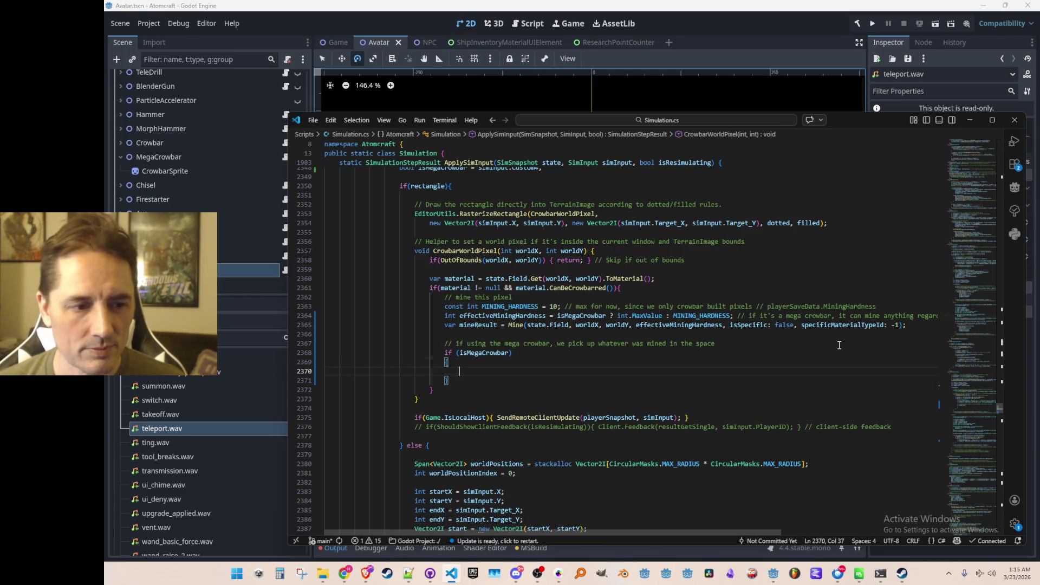
pyautogui.scroll(20, 839, 345)
pyautogui.scroll(10, 847, 320)
pyautogui.hotkey('alt', 'Left')
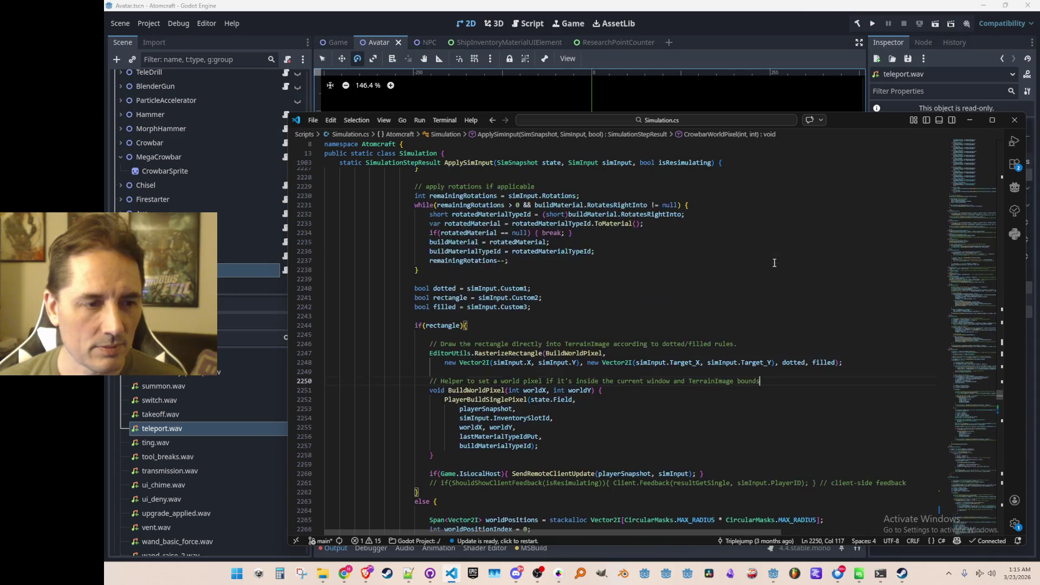
# - Follow FloodFillReplace into PlayerReplaceSingleCell and copy its pick-up comment and PlayerGrabSingleCell call
pyautogui.scroll(5, 780, 262)
pyautogui.hotkey('alt', 'Left')
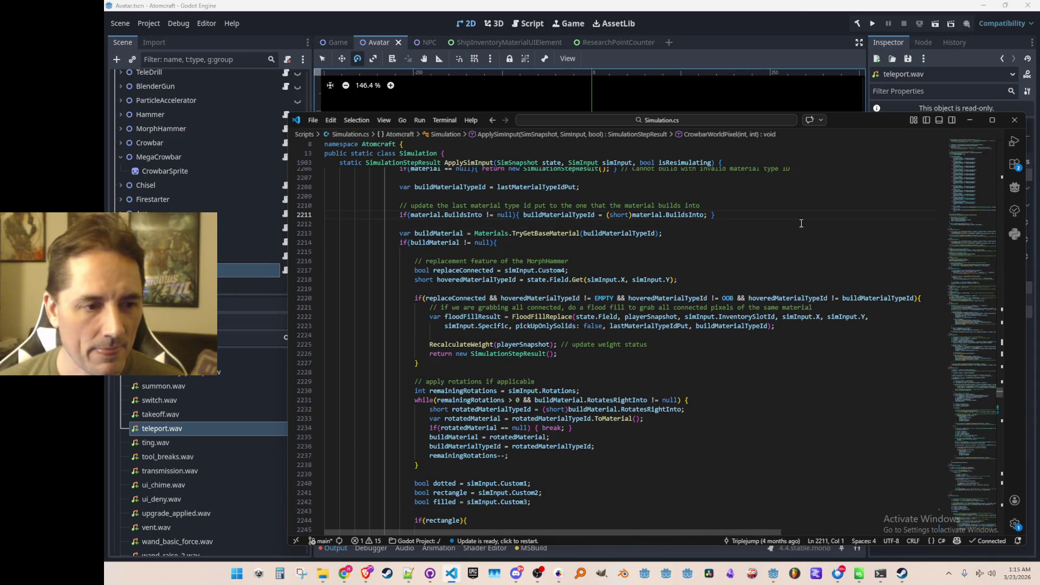
pyautogui.hotkey('alt', 'Left')
pyautogui.hotkey('alt', 'Left')
pyautogui.hotkey('alt', 'Left')
pyautogui.hotkey('alt', 'Left')
pyautogui.hotkey('alt', 'Left')
pyautogui.hotkey('alt', 'Left')
pyautogui.hotkey('alt', 'Left')
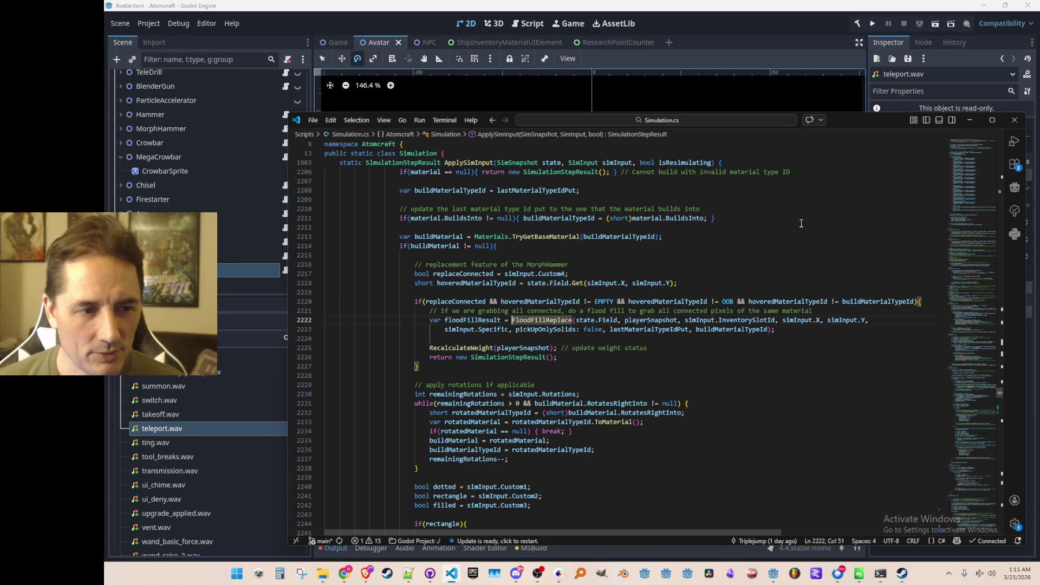
pyautogui.press('F12')
pyautogui.scroll(-5, 685, 308)
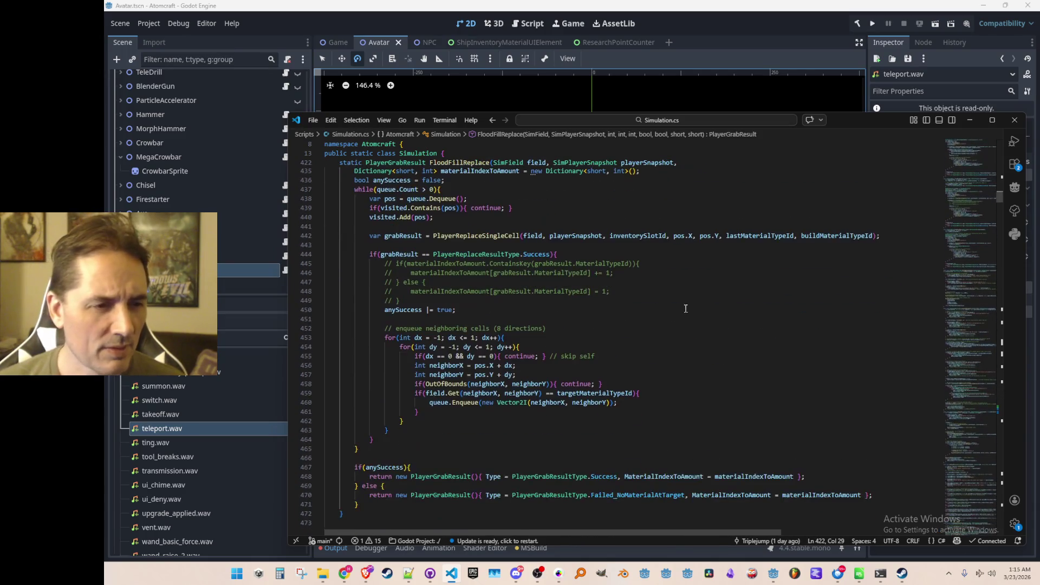
pyautogui.rightClick(517, 235)
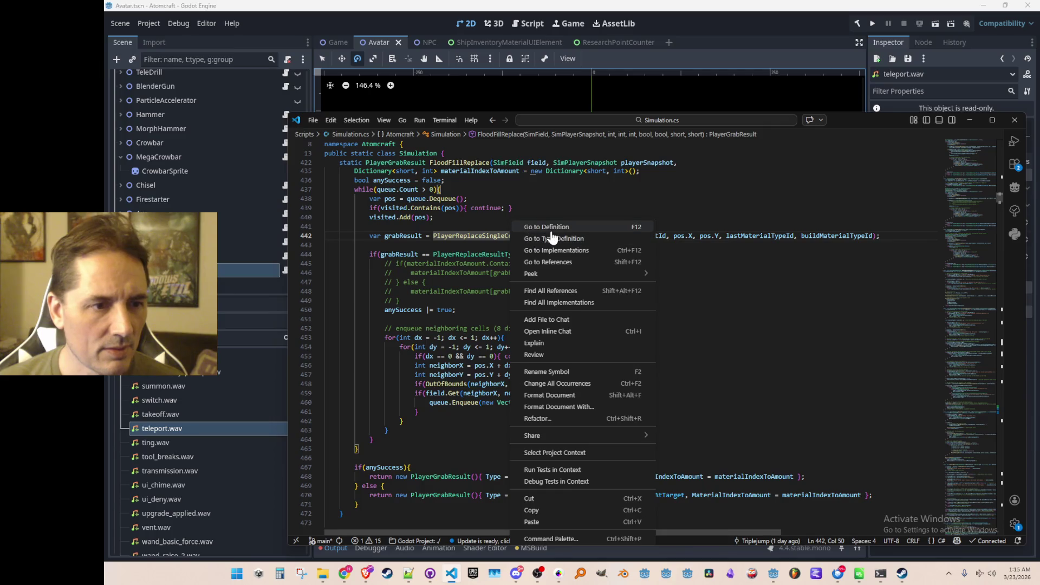
pyautogui.click(551, 235)
pyautogui.scroll(-5, 490, 379)
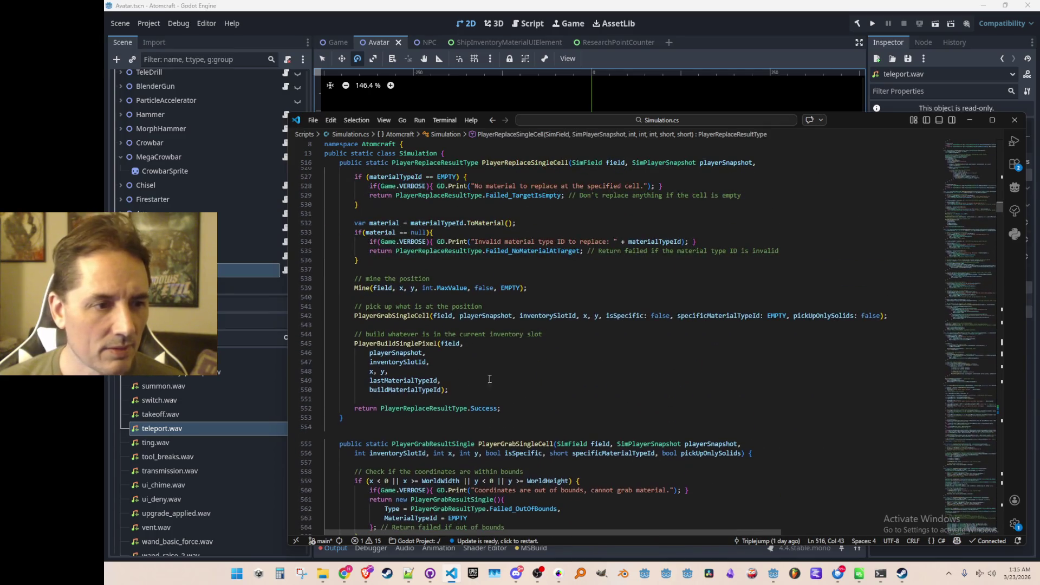
pyautogui.click(417, 320)
pyautogui.press('End')
pyautogui.hotkey('shift', 'Home')
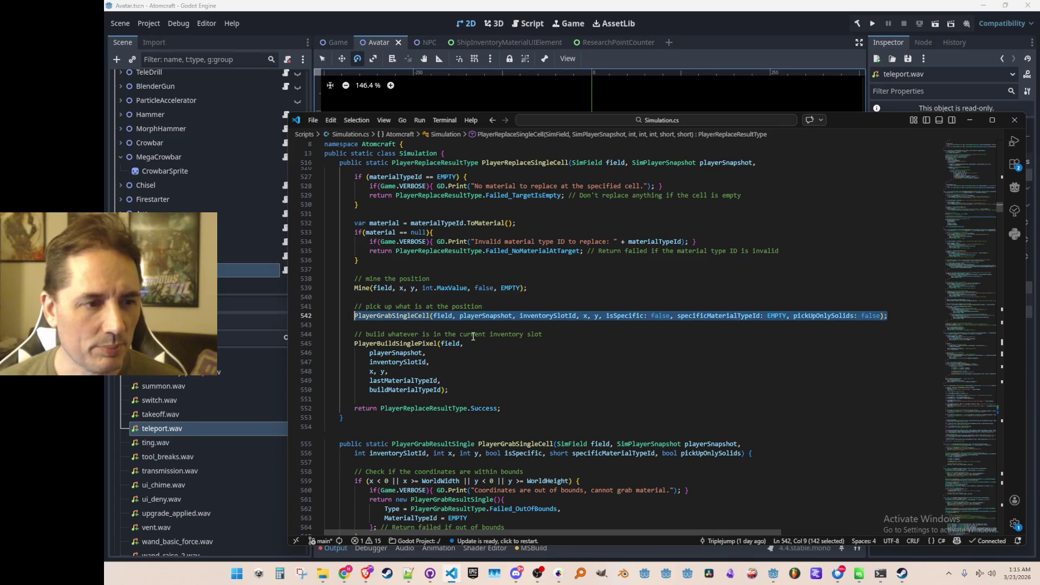
pyautogui.hotkey('shift', 'Up')
pyautogui.hotkey('shift', 'Home')
pyautogui.hotkey('ctrl', 'c')
# - Return to ApplySimInput and search the file for the SimCommand.Crowbar case
pyautogui.hotkey('alt', 'Left')
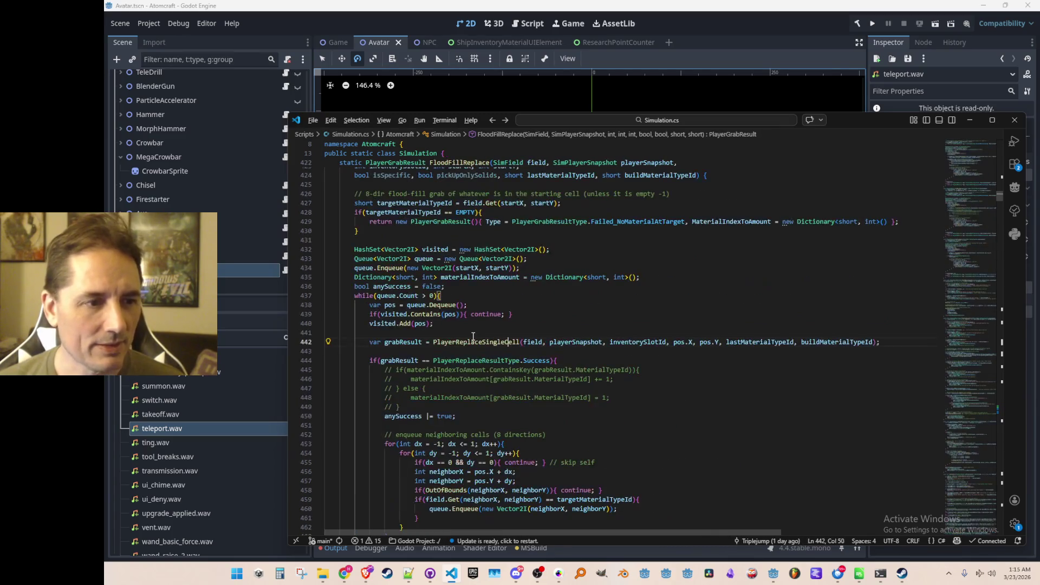
pyautogui.hotkey('alt', 'Left')
pyautogui.hotkey('alt', 'Right')
pyautogui.hotkey('alt', 'Left')
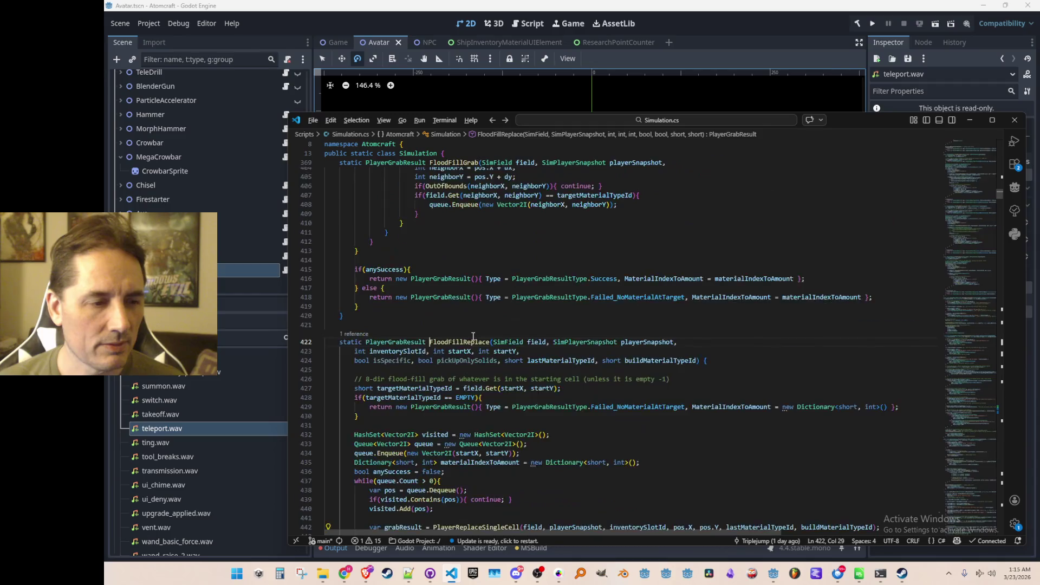
pyautogui.hotkey('alt', 'Left')
pyautogui.press('Down')
pyautogui.press('Down')
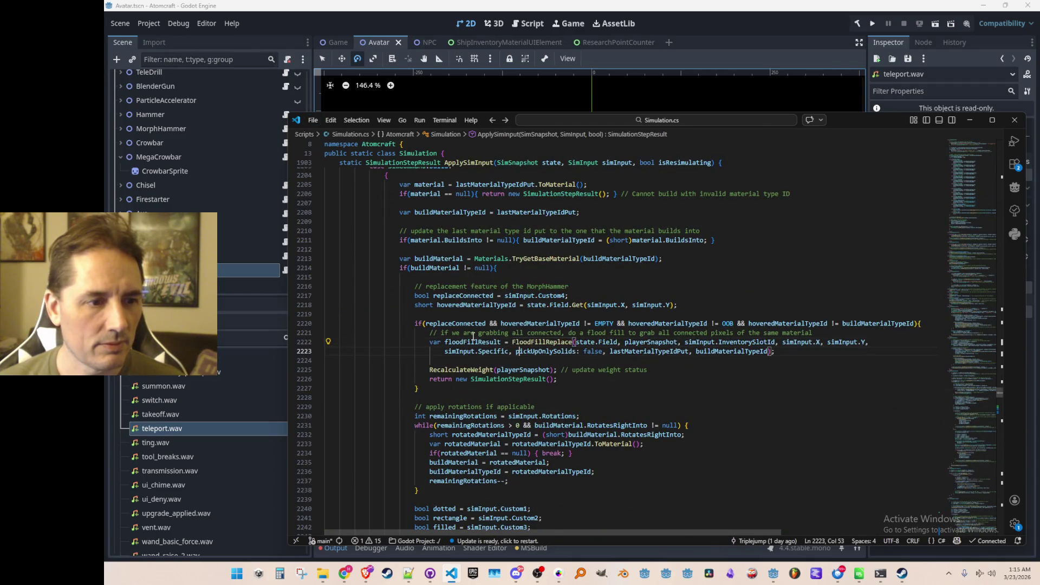
pyautogui.press('pagedown')
pyautogui.press('pagedown')
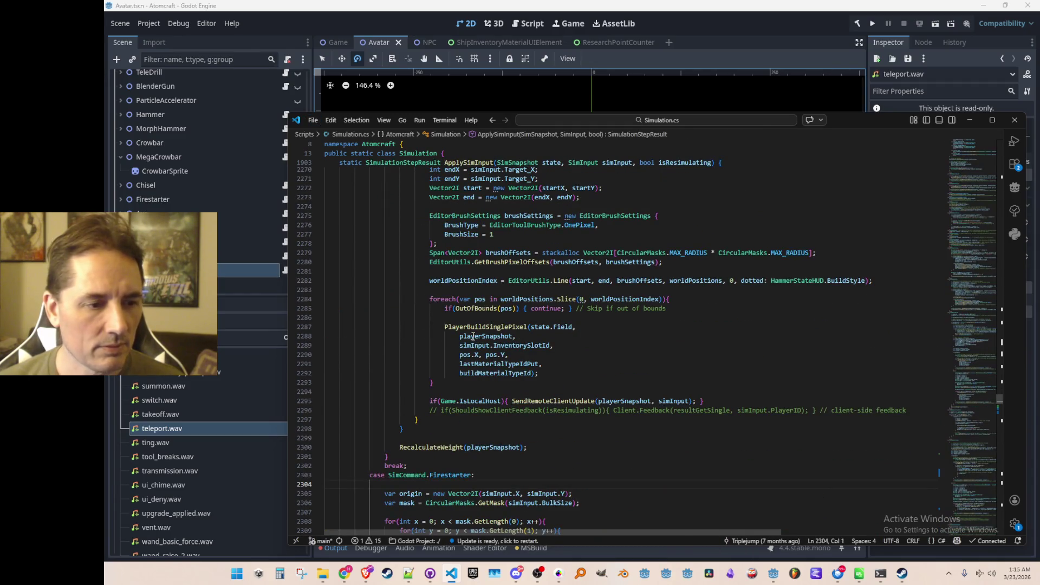
pyautogui.scroll(20, 473, 336)
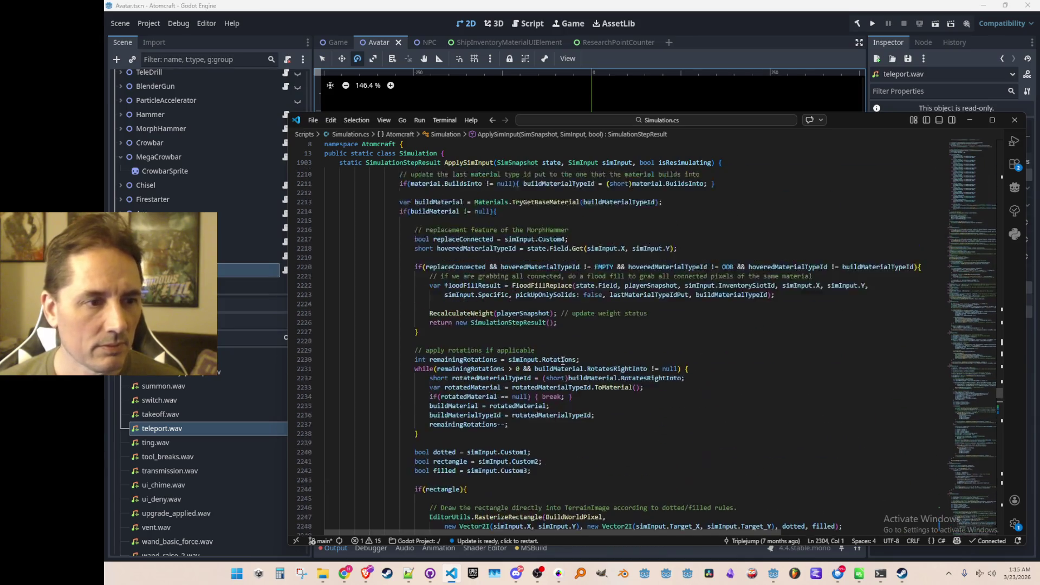
pyautogui.scroll(-11, 565, 370)
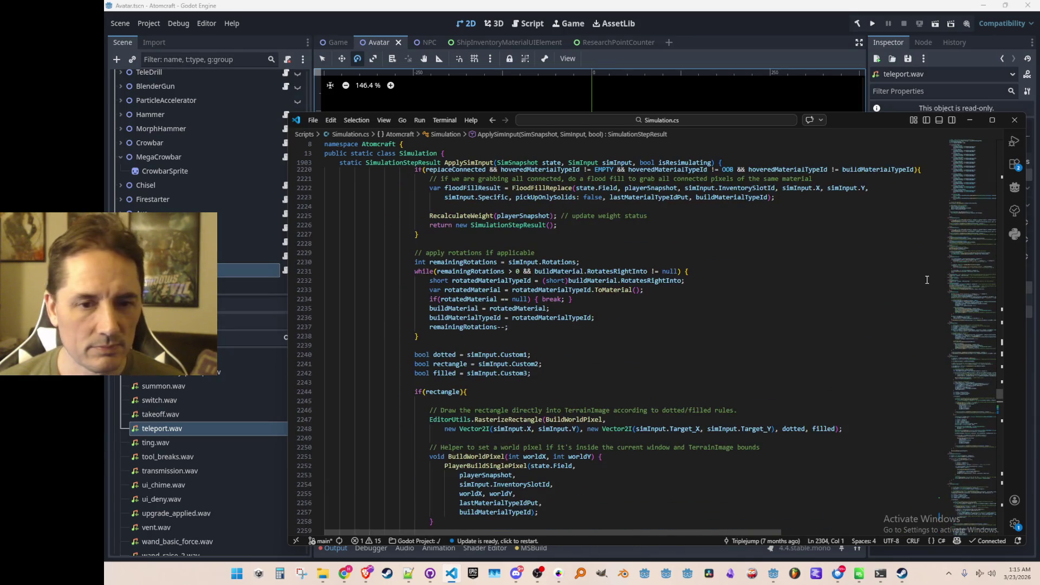
pyautogui.hotkey('ctrl', 'f')
# - Paste the pickup comment and PlayerGrabSingleCell call into the empty isMegaCrowbar block, fixing indentation and brace
pyautogui.write('.Crowb')
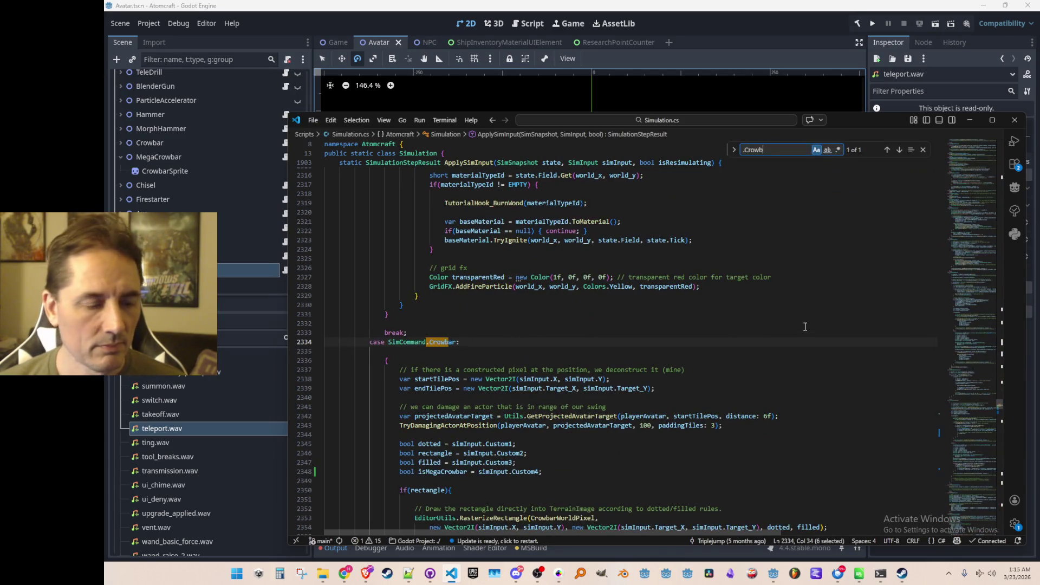
pyautogui.press('Escape')
pyautogui.scroll(-10, 782, 336)
pyautogui.click(773, 383)
pyautogui.hotkey('ctrl', 'v')
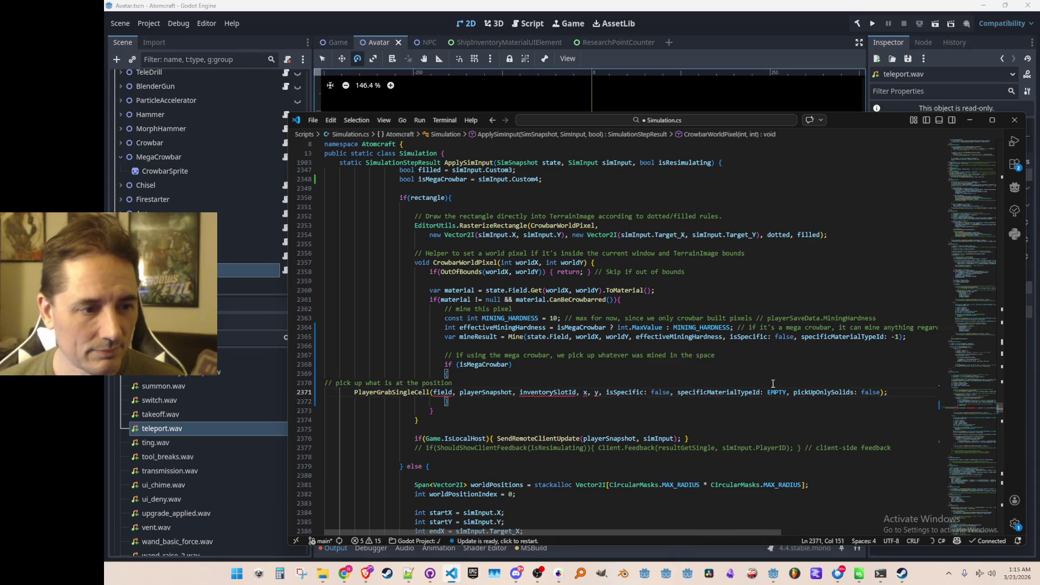
pyautogui.hotkey('shift', 'Down')
pyautogui.hotkey('shift', 'Down')
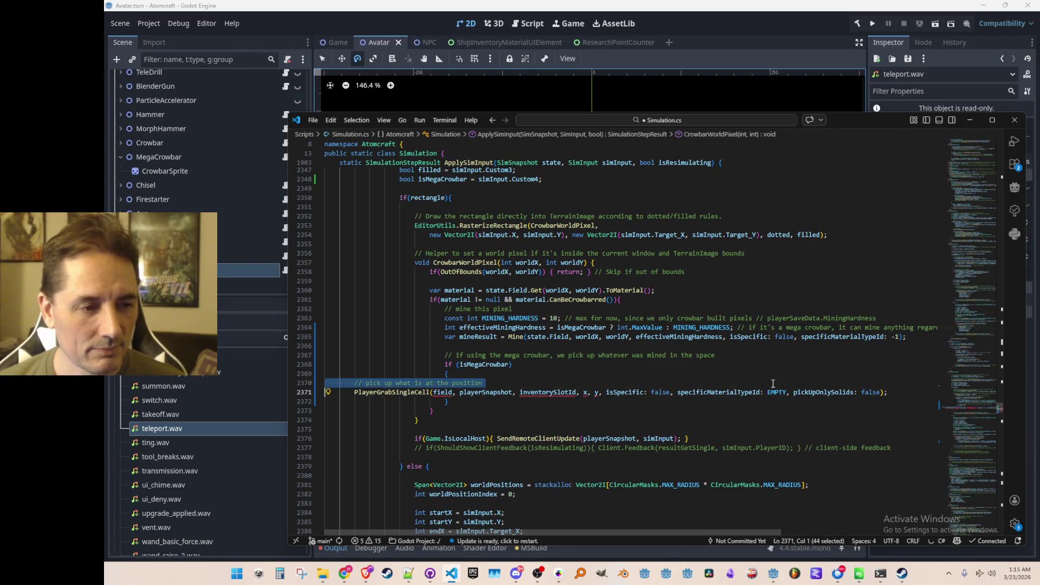
pyautogui.hotkey('shift', 'Tab')
pyautogui.hotkey('shift', 'Tab')
pyautogui.press('Tab')
pyautogui.press('Tab')
pyautogui.press('Tab')
pyautogui.press('Tab')
pyautogui.press('Up')
pyautogui.press('Up')
pyautogui.press('Up')
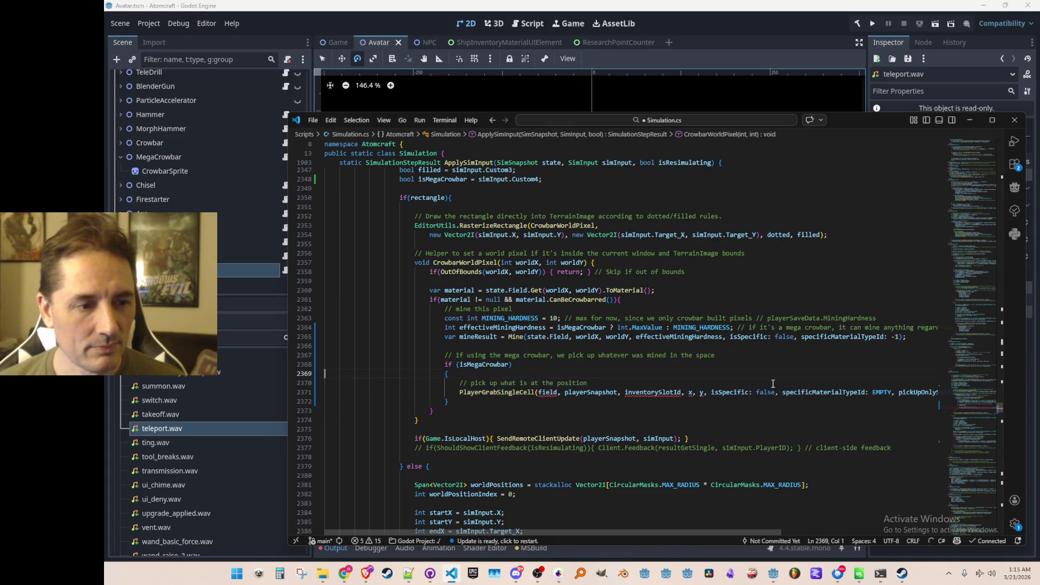
pyautogui.press('Home')
pyautogui.hotkey('ctrl', 'BackSpace')
pyautogui.press('Down')
pyautogui.press('Down')
pyautogui.hotkey('ctrl', 'Right')
pyautogui.hotkey('ctrl', 'Right')
pyautogui.hotkey('ctrl', 'Right')
pyautogui.hotkey('ctrl', 'Left')
pyautogui.hotkey('ctrl', 'Left')
# - Change the pasted call's arguments to state.Field and worldX, worldY
pyautogui.write('state.F')
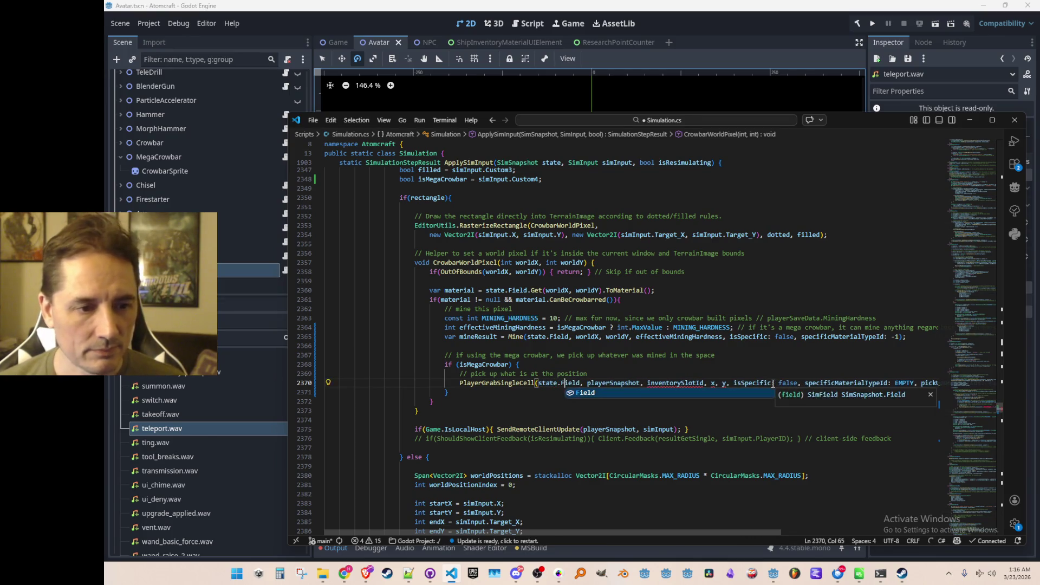
pyautogui.press('Tab')
pyautogui.hotkey('ctrl', 'Right')
pyautogui.hotkey('ctrl', 'Right')
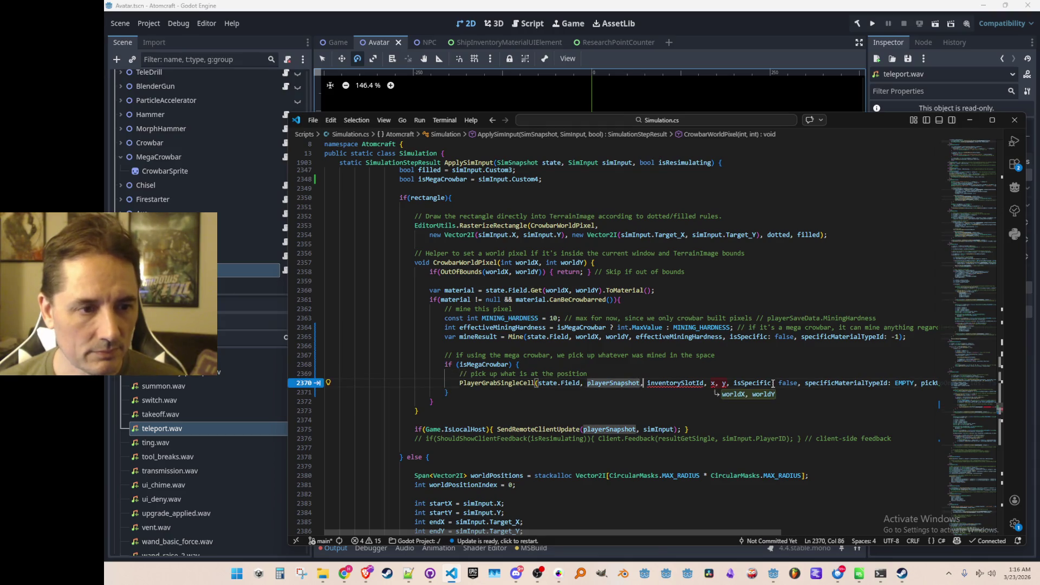
pyautogui.hotkey('ctrl', 'Right')
pyautogui.press('Tab')
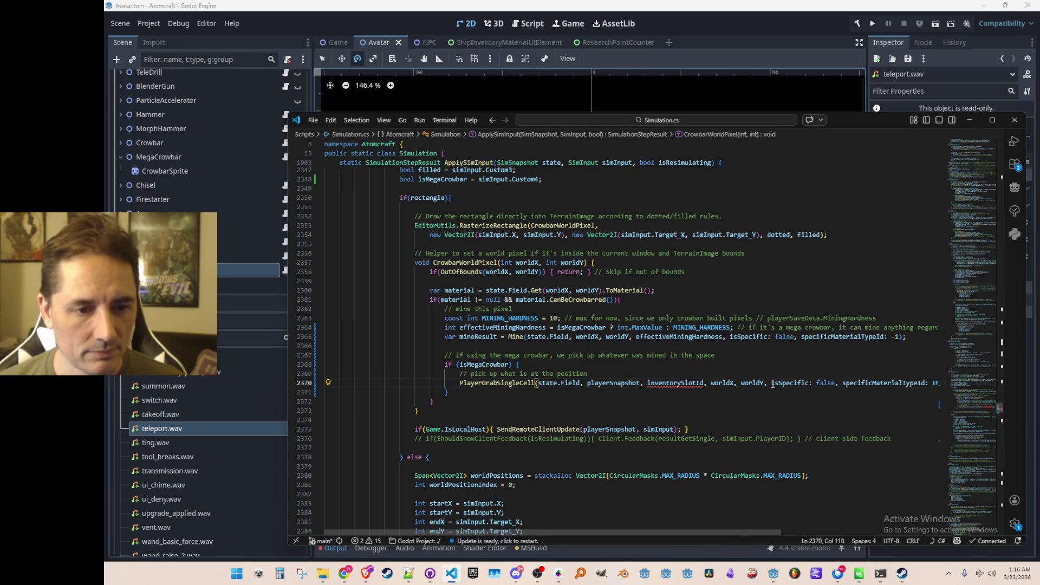
pyautogui.press('End')
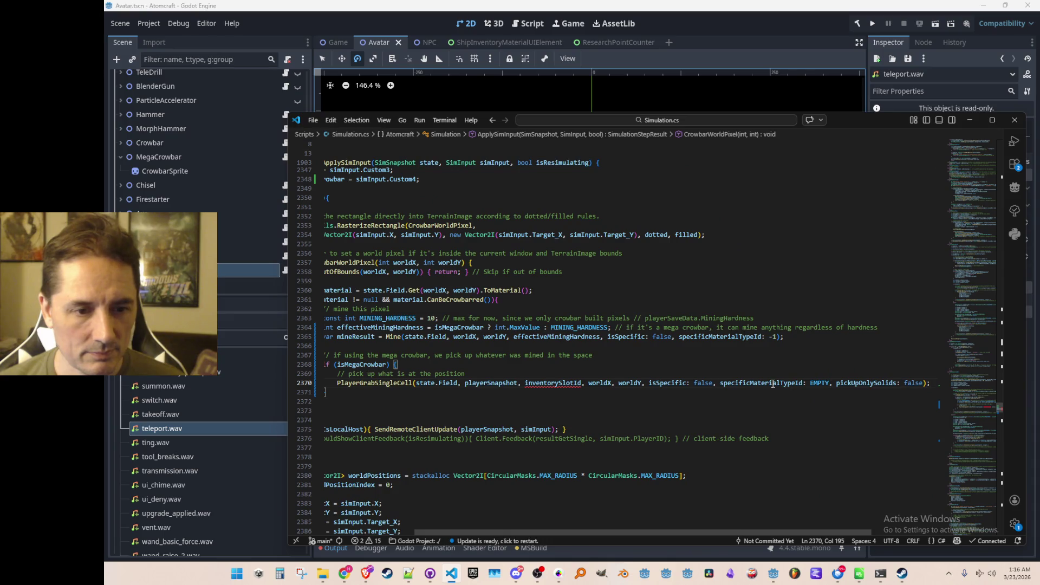
pyautogui.press('Up')
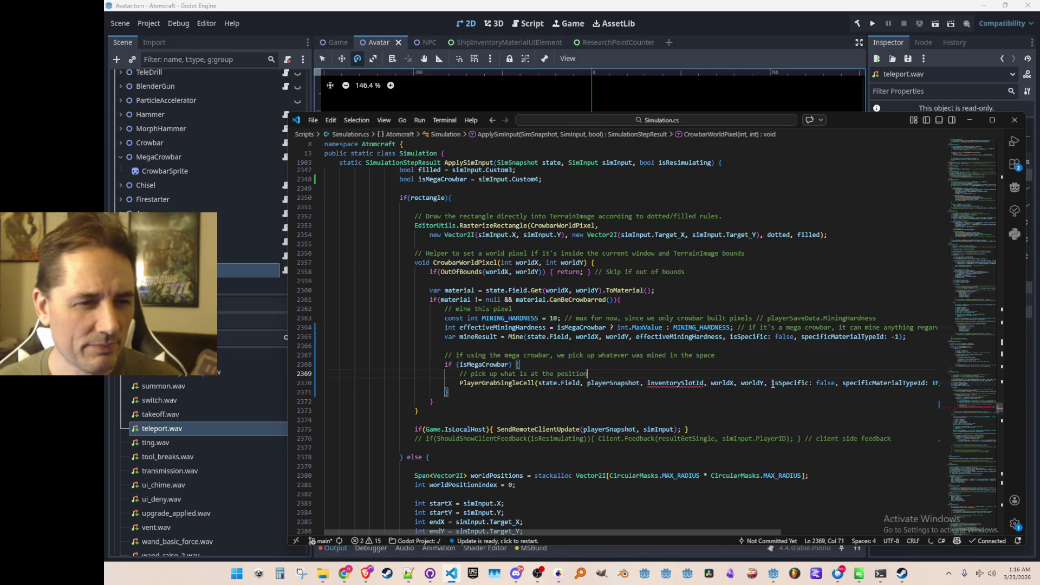
# - Search Simulation.cs for inventorySlotId and FloodFillGrab usages
pyautogui.press('Down')
pyautogui.hotkey('ctrl', 'Right')
pyautogui.hotkey('ctrl', 'd')
pyautogui.hotkey('ctrl', 'f')
pyautogui.press('Return')
pyautogui.press('Return')
pyautogui.press('Return')
pyautogui.press('Return')
pyautogui.press('Return')
pyautogui.press('Return')
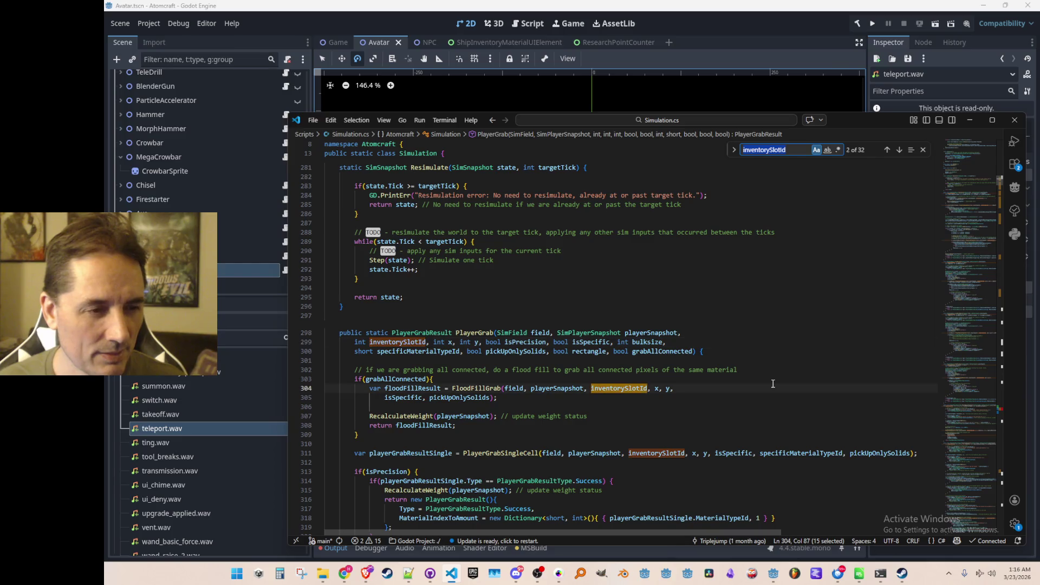
pyautogui.press('Return')
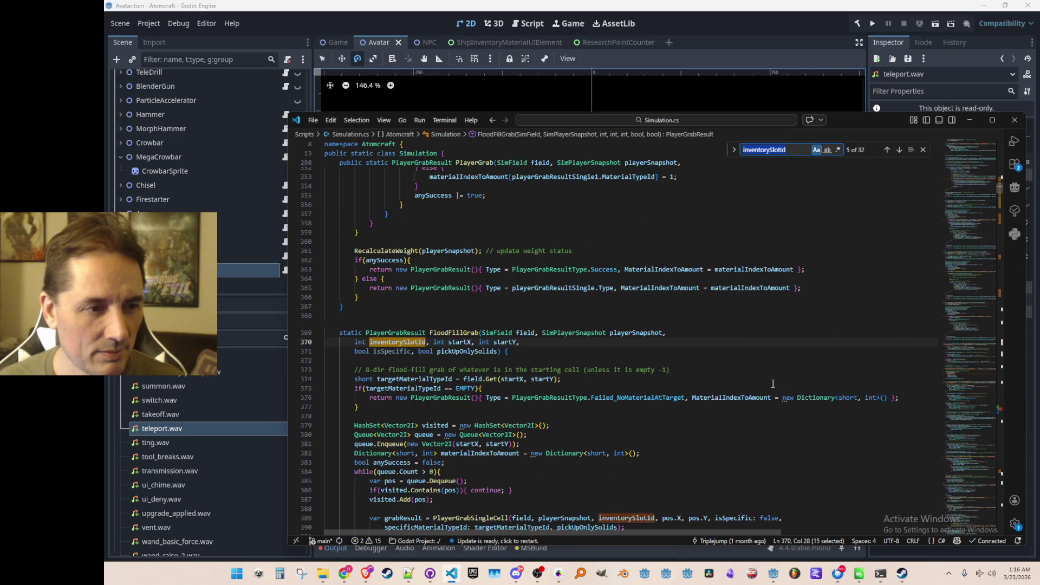
pyautogui.press('Escape')
pyautogui.press('Up')
pyautogui.hotkey('ctrl', 'd')
pyautogui.hotkey('ctrl', 'f')
pyautogui.press('Return')
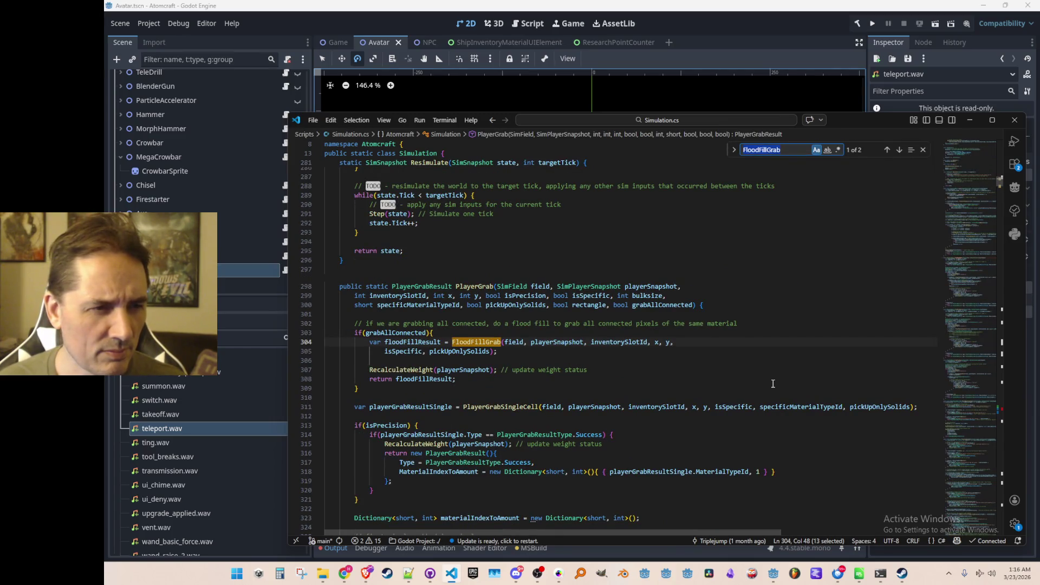
pyautogui.press('Escape')
# - Step through the PlayerGrab( calls in Simulation.cs
pyautogui.press('Up')
pyautogui.press('Up')
pyautogui.press('Up')
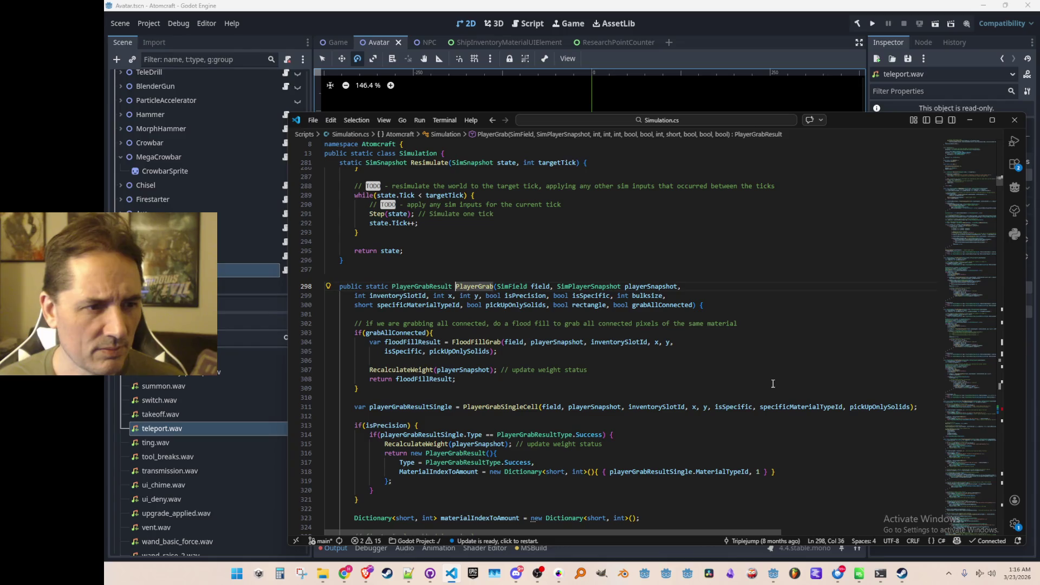
pyautogui.hotkey('ctrl', 'f')
pyautogui.press('Return')
pyautogui.press('Escape')
pyautogui.press('Up')
pyautogui.press('Up')
pyautogui.press('Up')
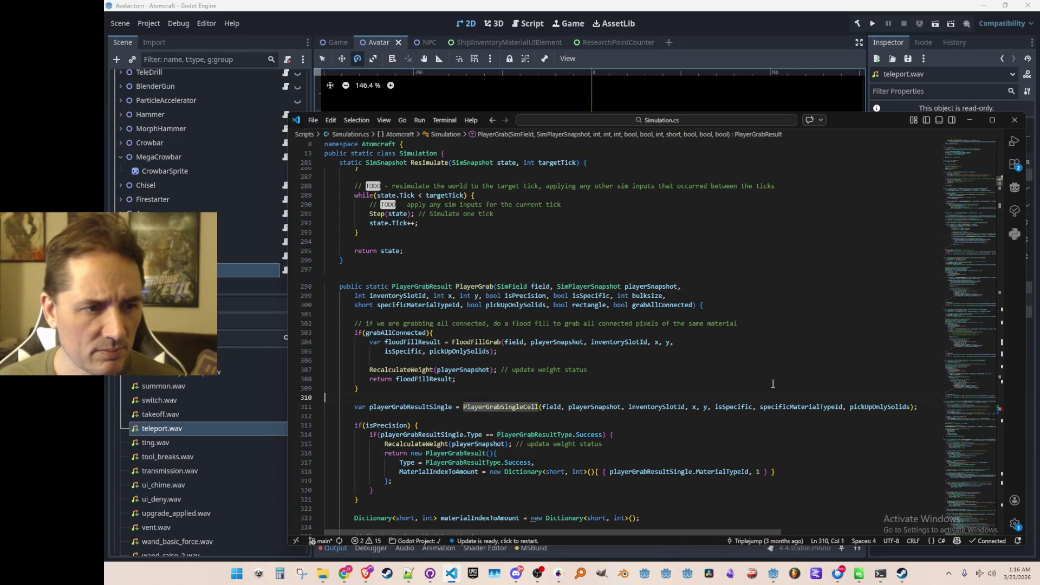
pyautogui.hotkey('ctrl', 'Left')
pyautogui.hotkey('ctrl', 'shift', 'Right')
pyautogui.hotkey('shift', 'Right')
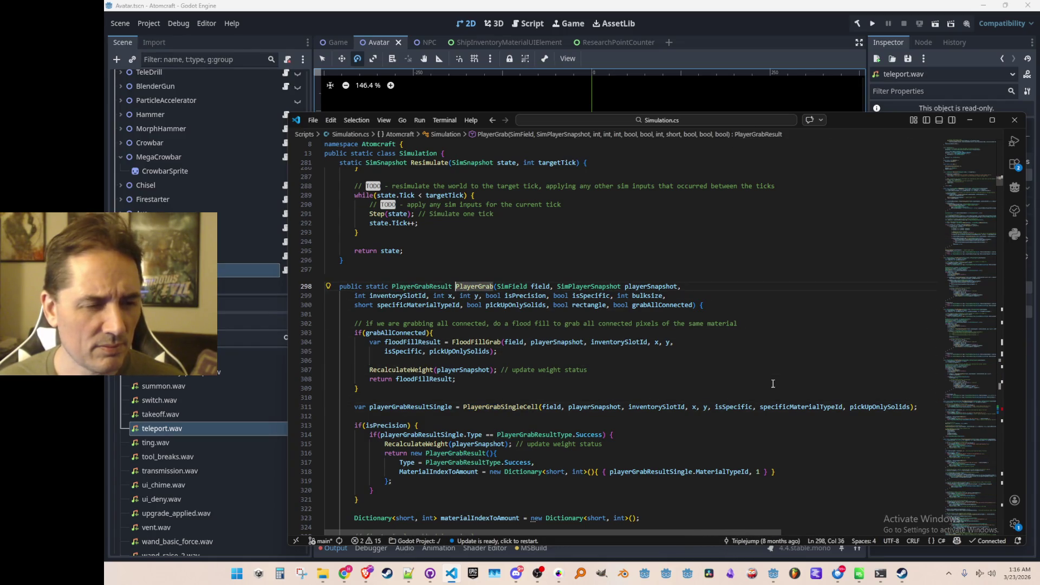
pyautogui.hotkey('ctrl', 'f')
pyautogui.press('Return')
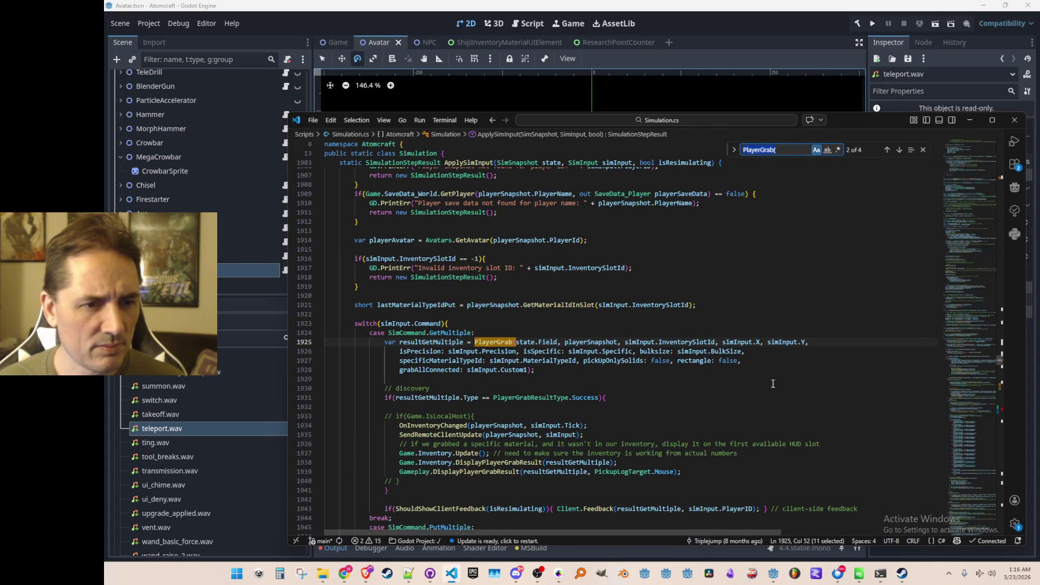
pyautogui.press('Escape')
# - Step through the simInput InventorySlotId uses, then search for '.Crowbar:'
pyautogui.hotkey('ctrl', 'Right')
pyautogui.hotkey('ctrl', 'Right')
pyautogui.hotkey('ctrl', 'Right')
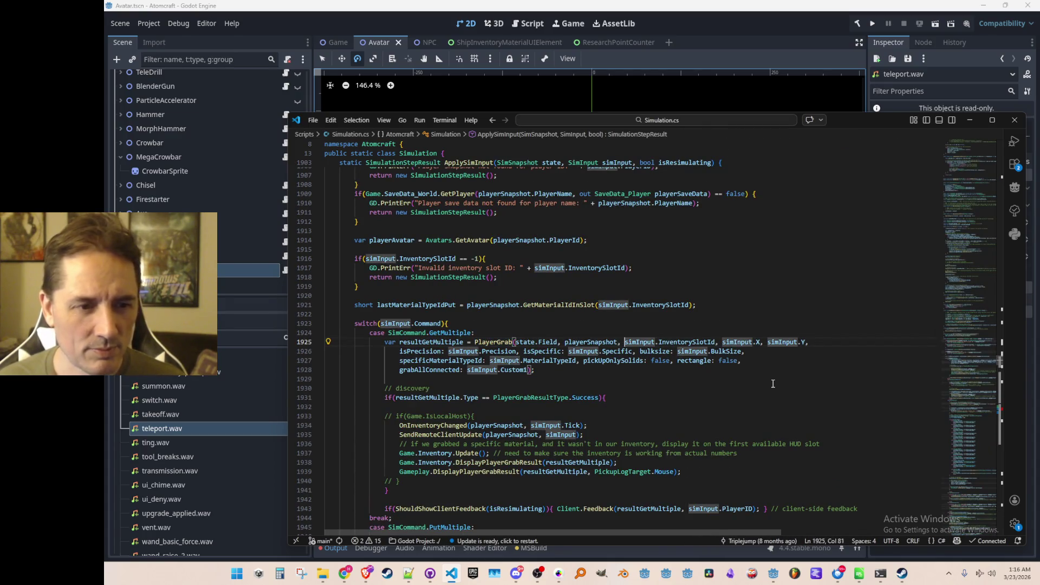
pyautogui.hotkey('ctrl', 'Right')
pyautogui.hotkey('ctrl', 'Right')
pyautogui.hotkey('ctrl', 'shift', 'Left')
pyautogui.hotkey('ctrl', 'f')
pyautogui.press('Return')
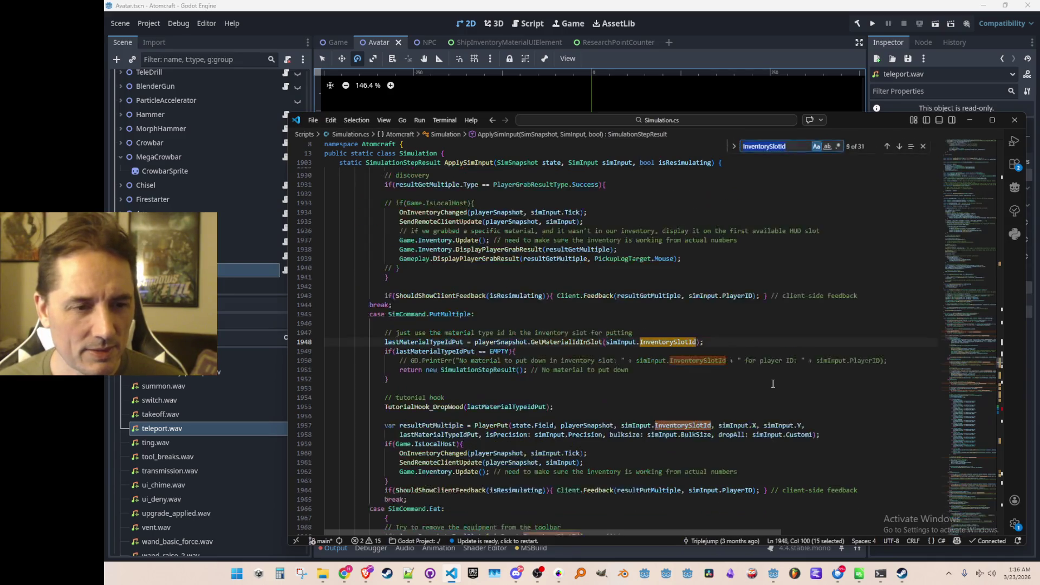
pyautogui.press('Return')
pyautogui.press('Return')
pyautogui.press('Return')
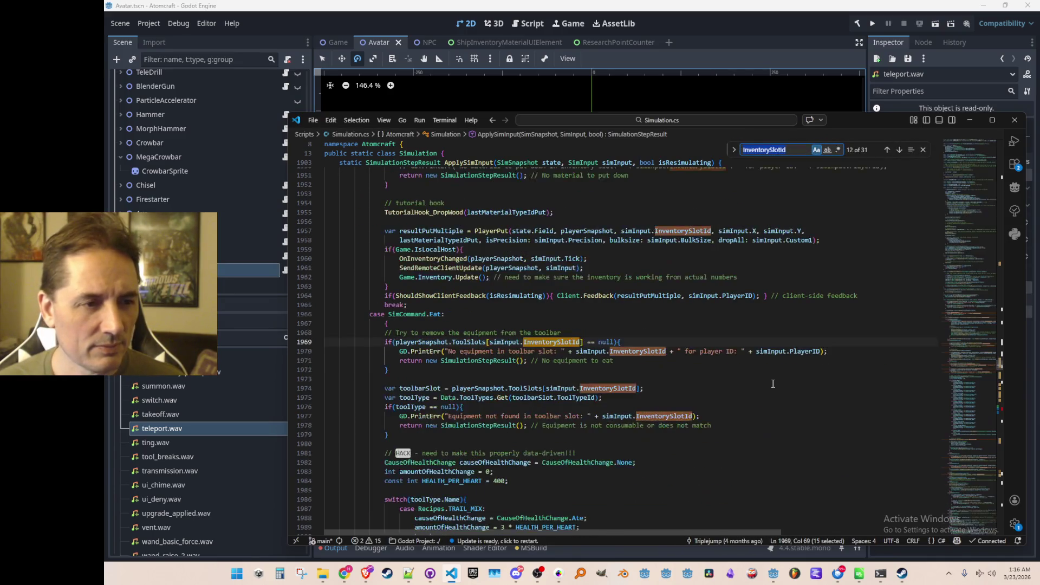
pyautogui.press('Return')
pyautogui.press('Return')
pyautogui.press('Return')
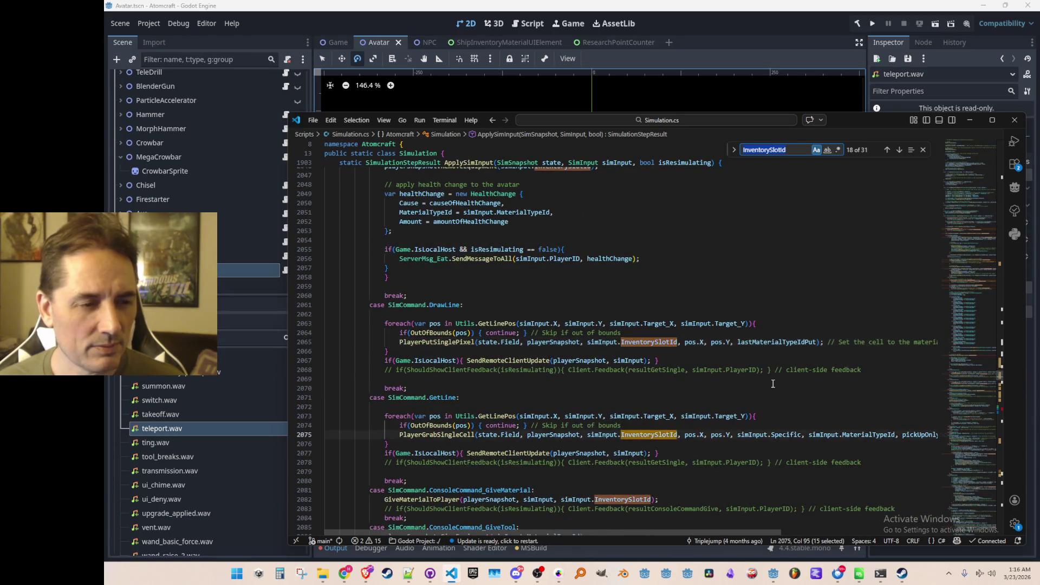
pyautogui.write('.C')
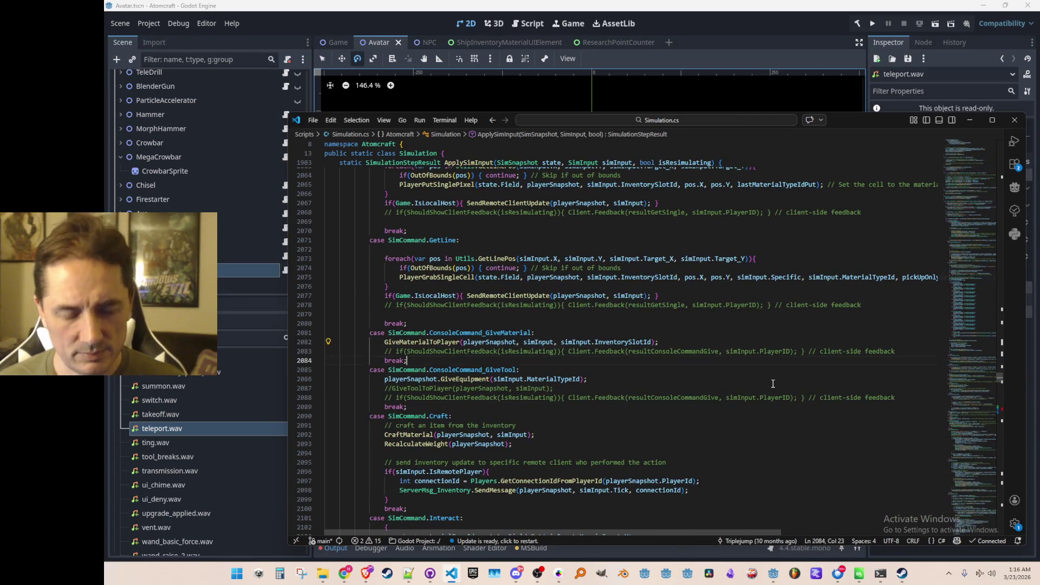
pyautogui.write('rowbar:')
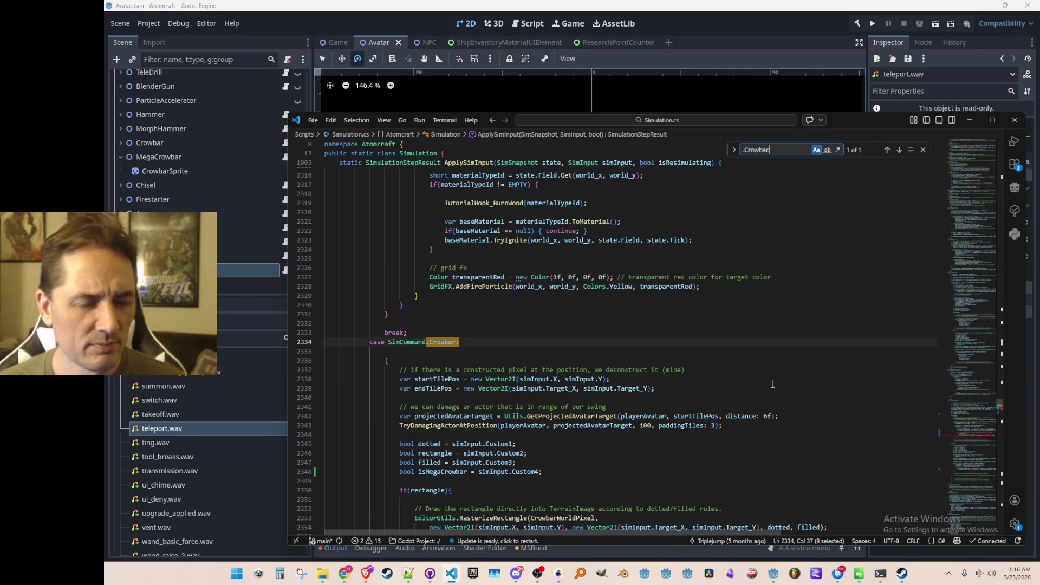
# - Replace the pickup call's inventorySlotId argument with simInput.InventorySlotId
pyautogui.press('Escape')
pyautogui.scroll(-5, 767, 386)
pyautogui.scroll(-3, 771, 374)
pyautogui.doubleClick(697, 407)
pyautogui.write('simInput.InventorySlotId')
pyautogui.press('End')
pyautogui.press('Home')
pyautogui.press('Home')
# - Delete the trailing pickup comment and save Simulation.cs
pyautogui.scroll(-1, 835, 317)
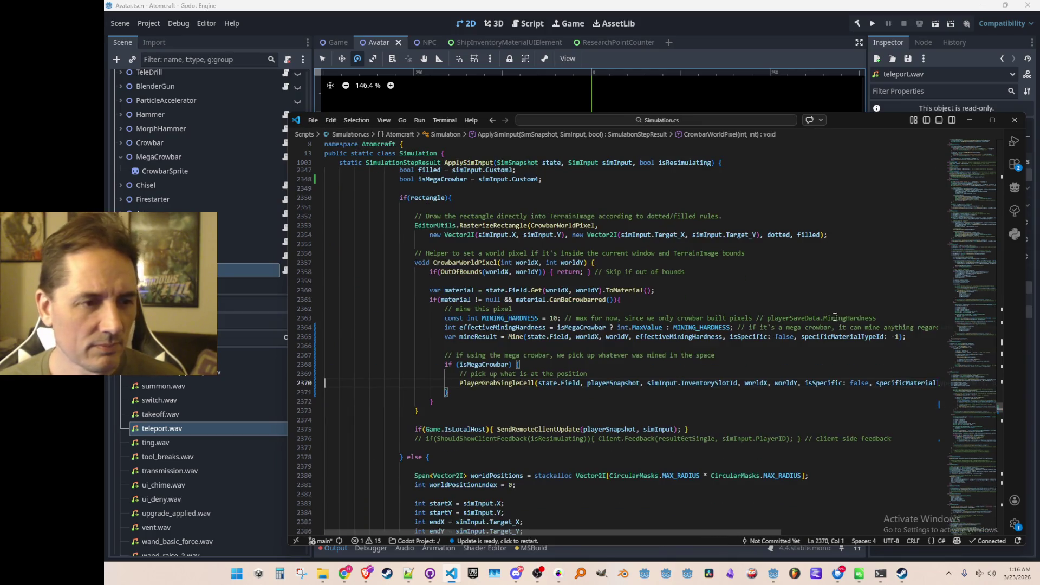
pyautogui.press('Up')
pyautogui.press('Up')
pyautogui.press('Up')
pyautogui.press('Down')
pyautogui.press('Down')
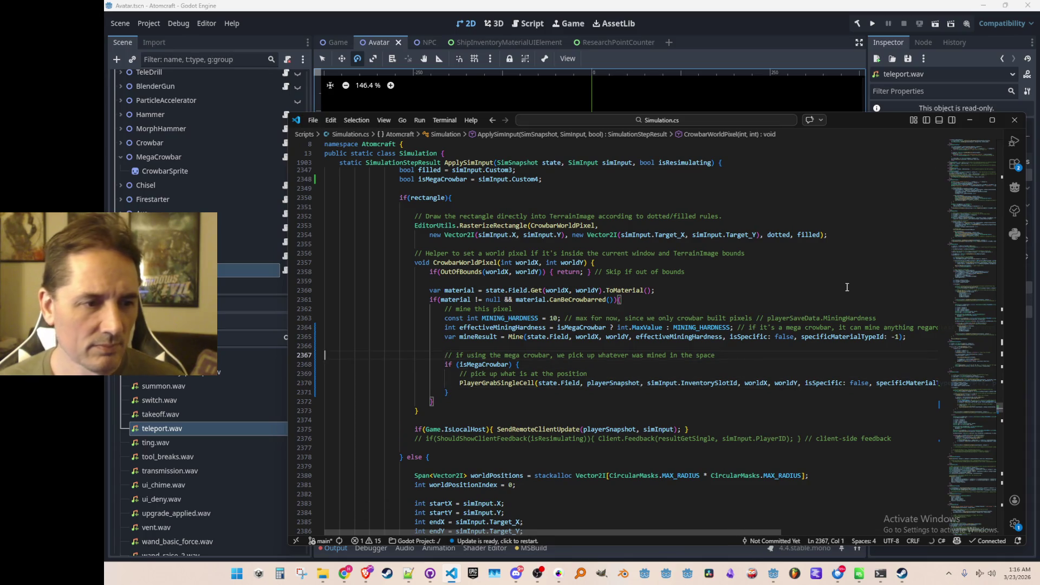
pyautogui.press('Up')
pyautogui.press('Up')
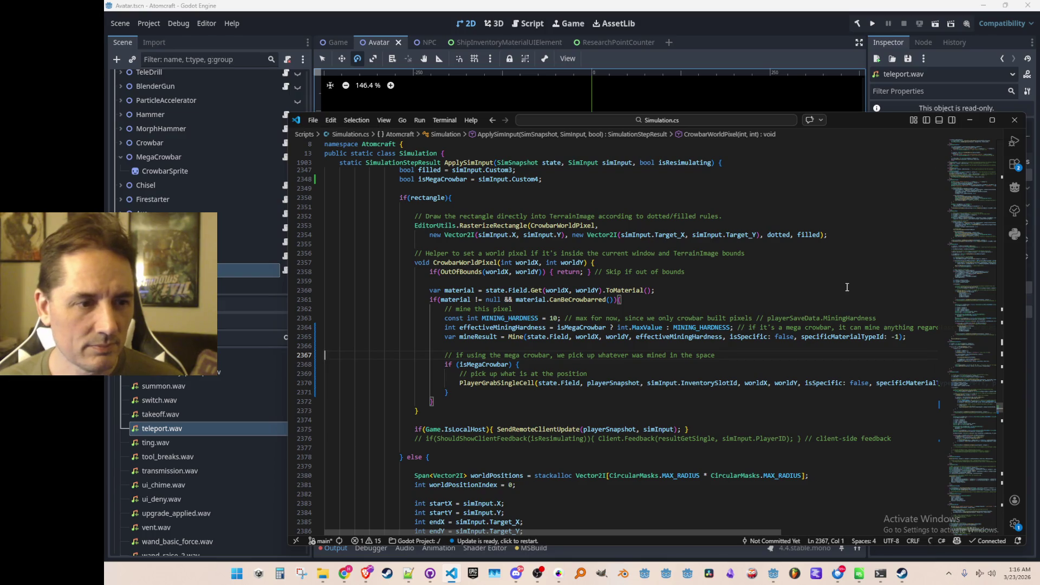
pyautogui.hotkey('shift', 'Down')
pyautogui.hotkey('shift', 'Down')
pyautogui.hotkey('shift', 'Down')
pyautogui.press('Left')
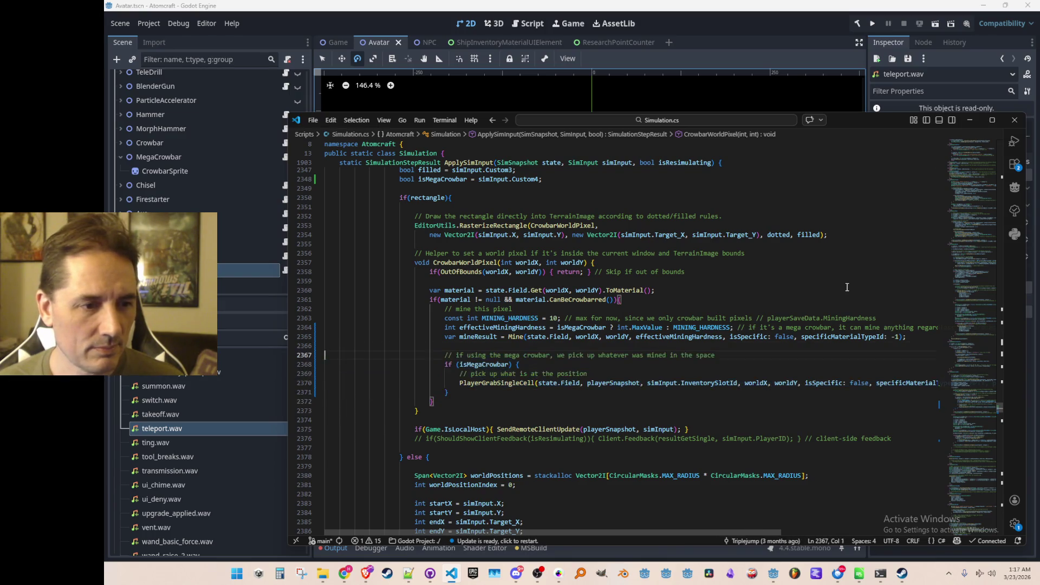
pyautogui.press('Down')
pyautogui.press('Down')
pyautogui.hotkey('ctrl', 'shift', 'k')
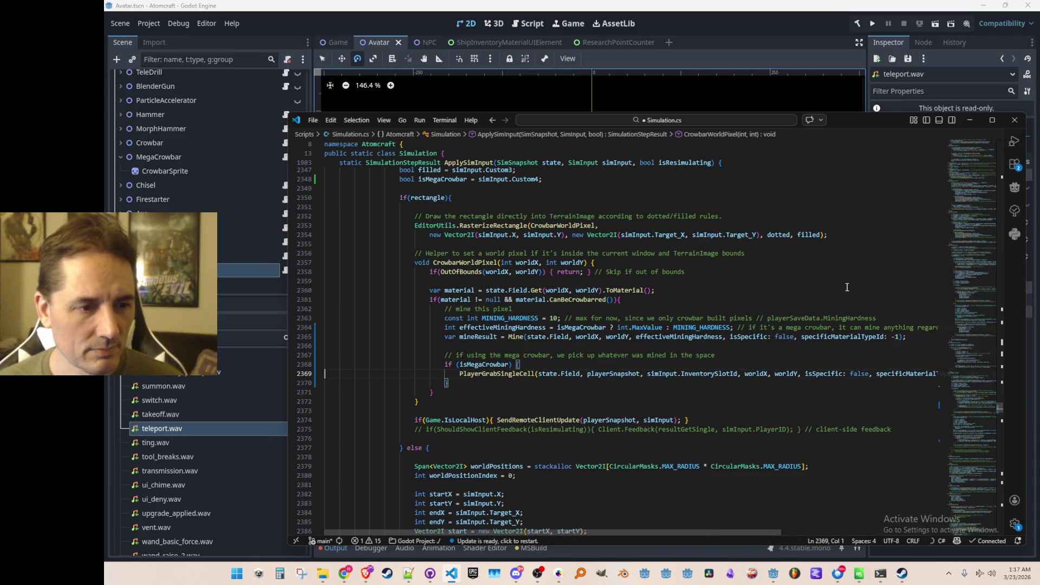
pyautogui.hotkey('ctrl', 'z')
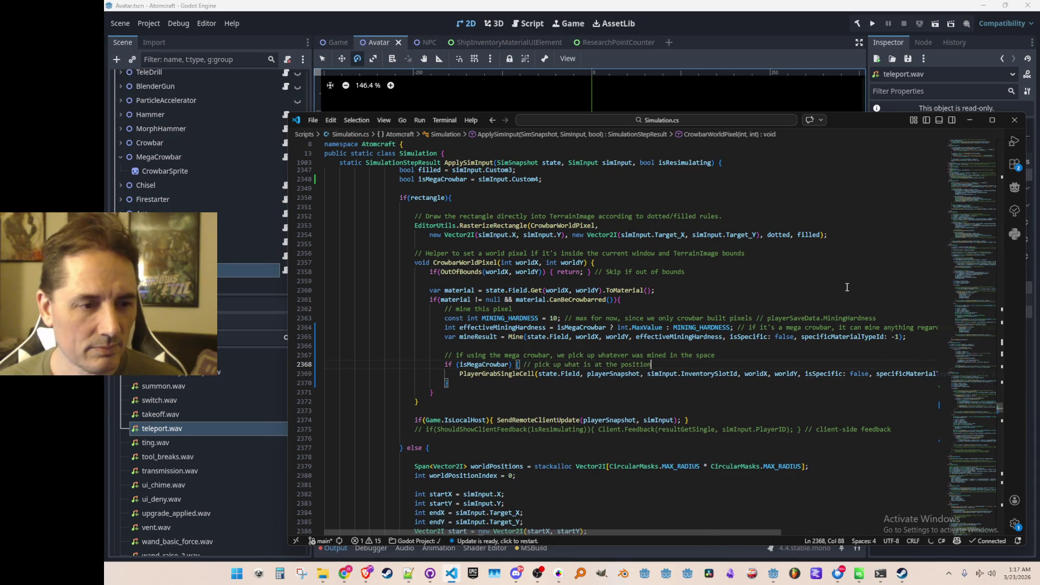
pyautogui.hotkey('ctrl', 'shift', 'Left')
pyautogui.hotkey('ctrl', 'shift', 'Left')
pyautogui.hotkey('ctrl', 'shift', 'Left')
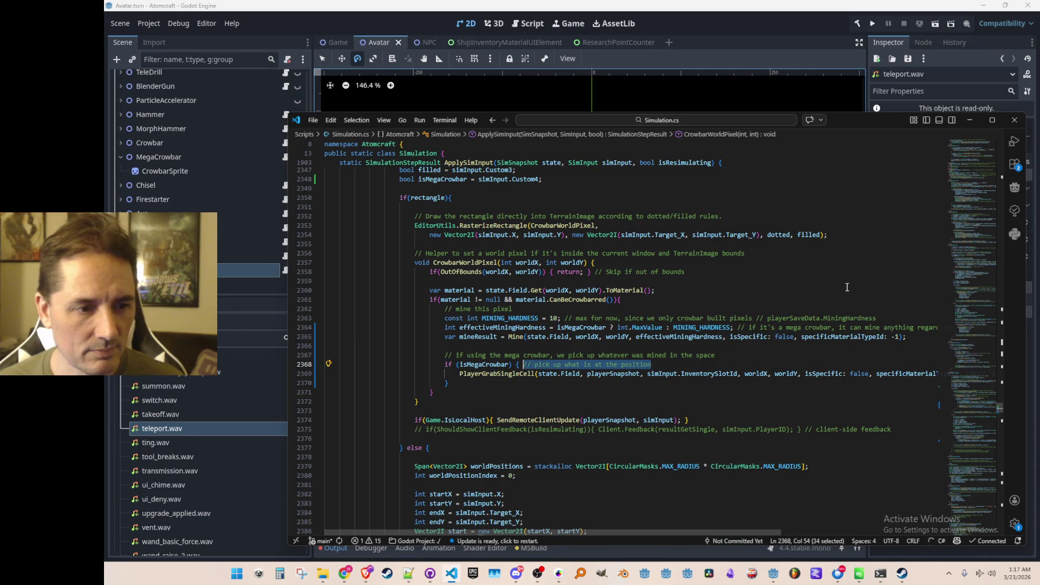
pyautogui.press('BackSpace')
pyautogui.press('BackSpace')
pyautogui.hotkey('ctrl', 's')
# - Copy the mega-crowbar pickup block lines
pyautogui.press('Up')
pyautogui.press('Home')
pyautogui.press('Home')
pyautogui.hotkey('shift', 'Down')
pyautogui.hotkey('shift', 'Down')
pyautogui.hotkey('shift', 'Down')
pyautogui.hotkey('ctrl', 'c')
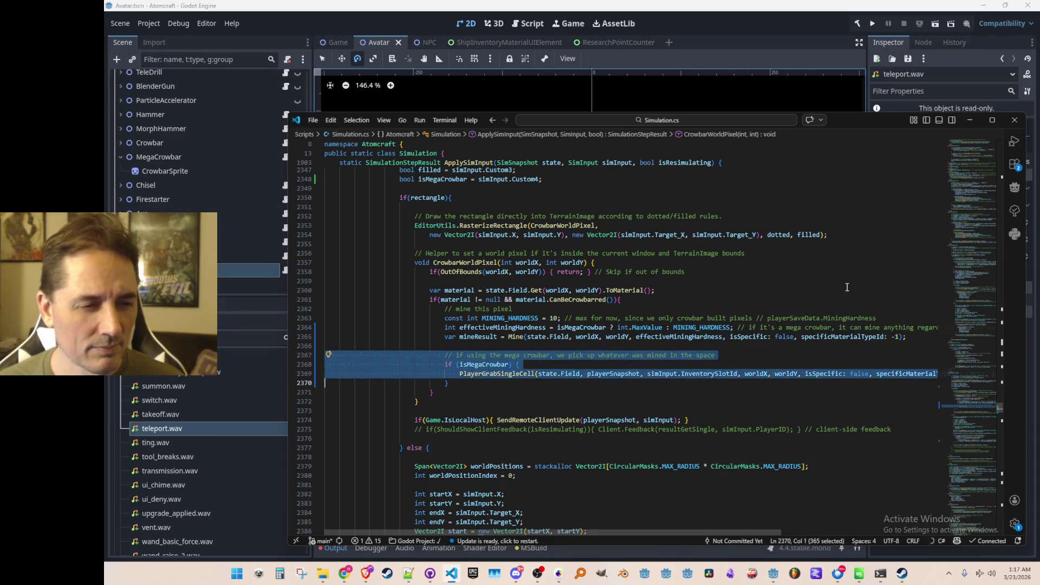
pyautogui.press('Escape')
pyautogui.scroll(-13, 846, 287)
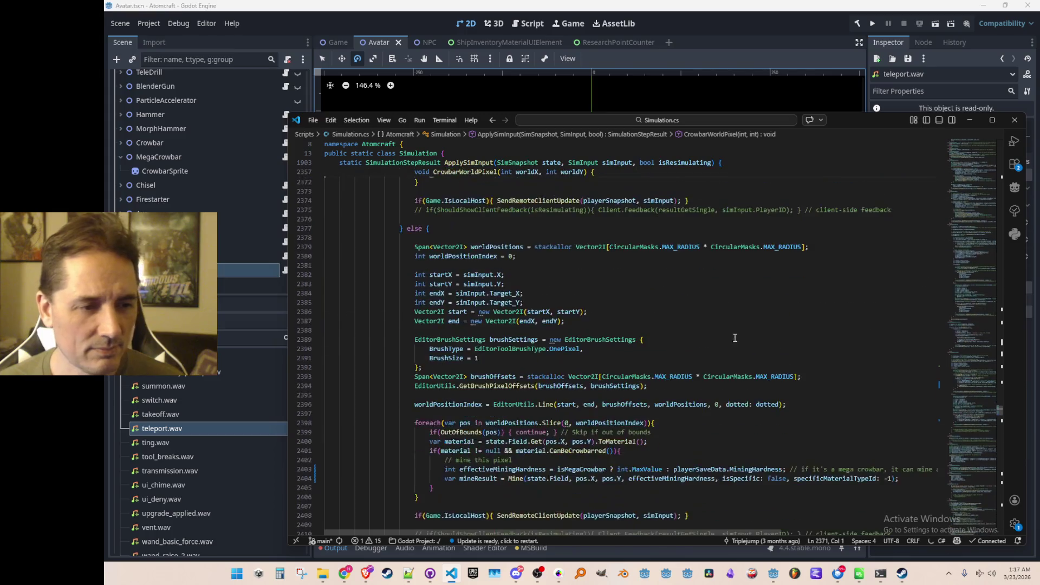
# - Paste the mega-crowbar pickup block after the line-mining loop
pyautogui.click(792, 363)
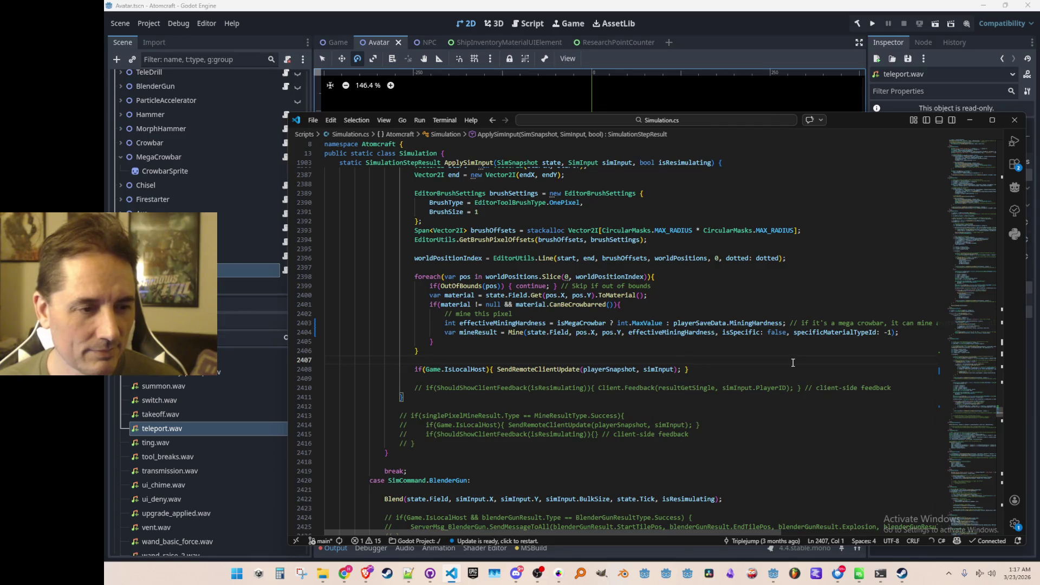
pyautogui.hotkey('ctrl', 'v')
pyautogui.hotkey('shift', 'Up')
pyautogui.hotkey('shift', 'Up')
pyautogui.hotkey('shift', 'Up')
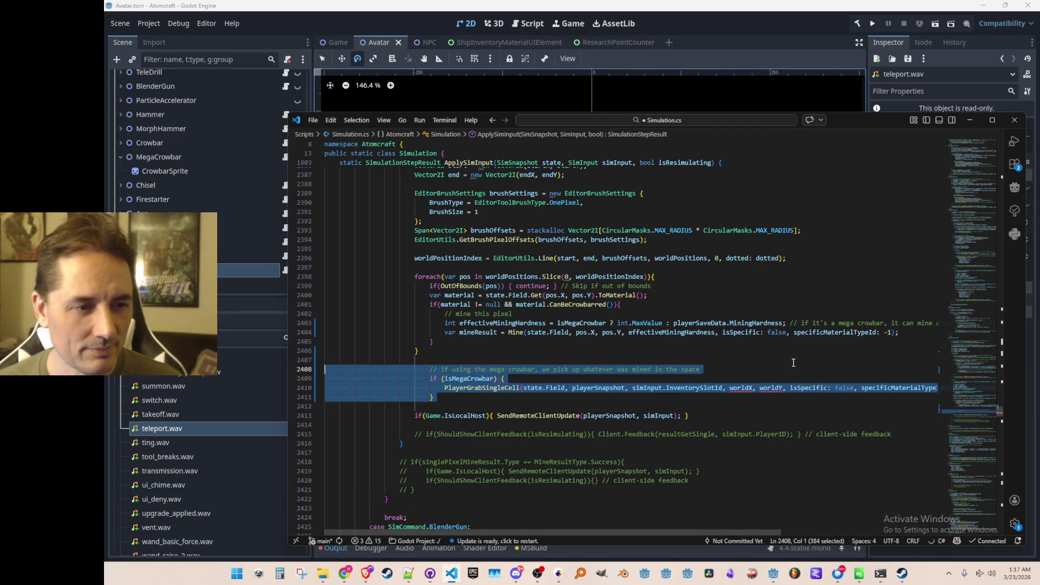
pyautogui.hotkey('shift', 'Tab')
pyautogui.press('Escape')
pyautogui.scroll(3, 793, 362)
pyautogui.scroll(-1, 788, 371)
pyautogui.click(726, 437)
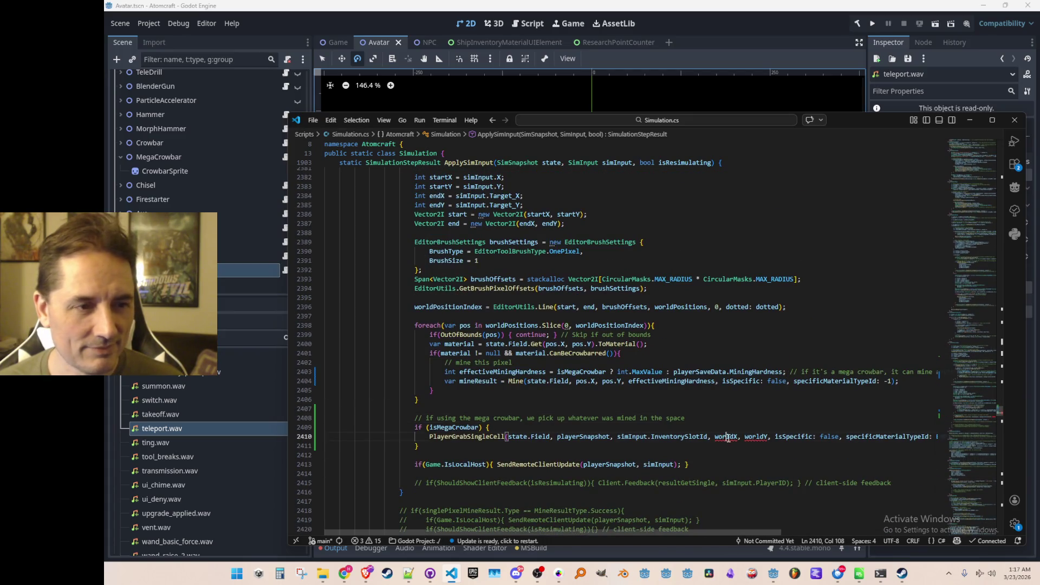
pyautogui.scroll(2, 750, 405)
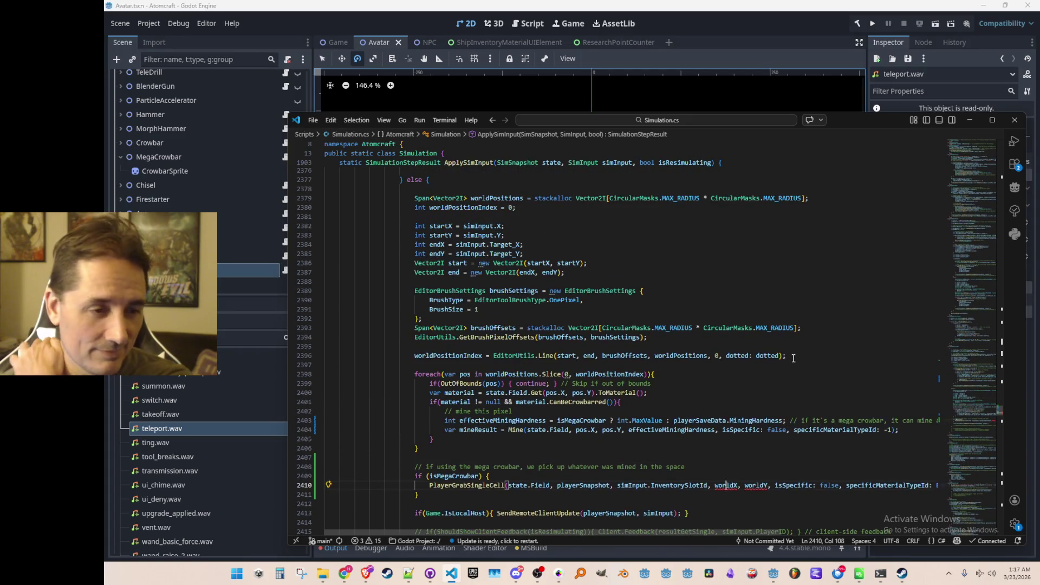
pyautogui.scroll(-2, 793, 358)
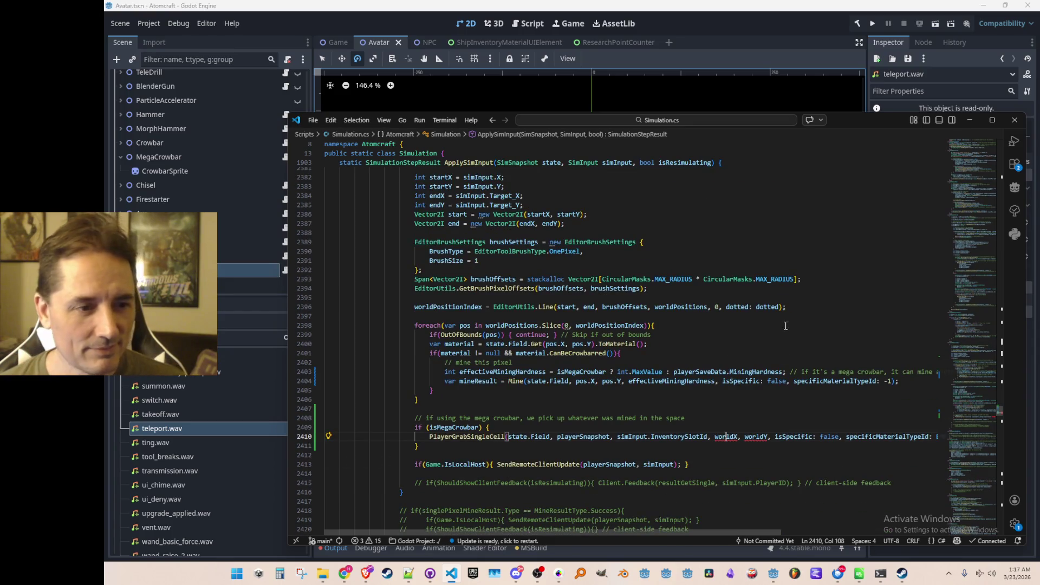
# - Move the pickup block to just after the Mine call inside the crowbarrable check
pyautogui.press('Home')
pyautogui.press('Home')
pyautogui.press('Up')
pyautogui.press('Up')
pyautogui.hotkey('shift', 'Down')
pyautogui.hotkey('shift', 'Down')
pyautogui.hotkey('shift', 'Down')
pyautogui.hotkey('shift', 'Down')
pyautogui.press('Delete')
pyautogui.press('BackSpace')
pyautogui.press('Up')
pyautogui.press('End')
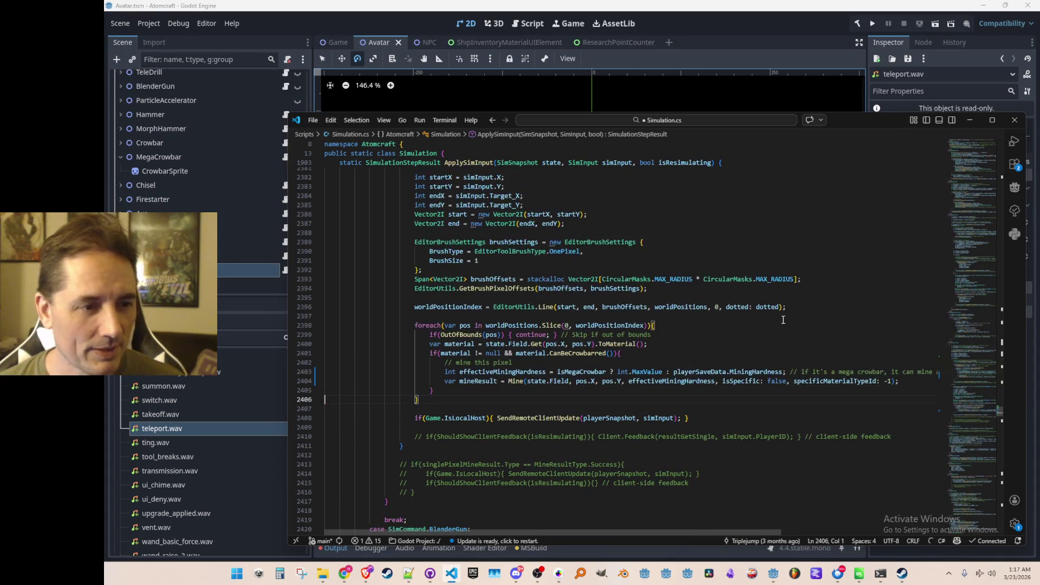
pyautogui.press('Up')
pyautogui.press('Up')
pyautogui.press('End')
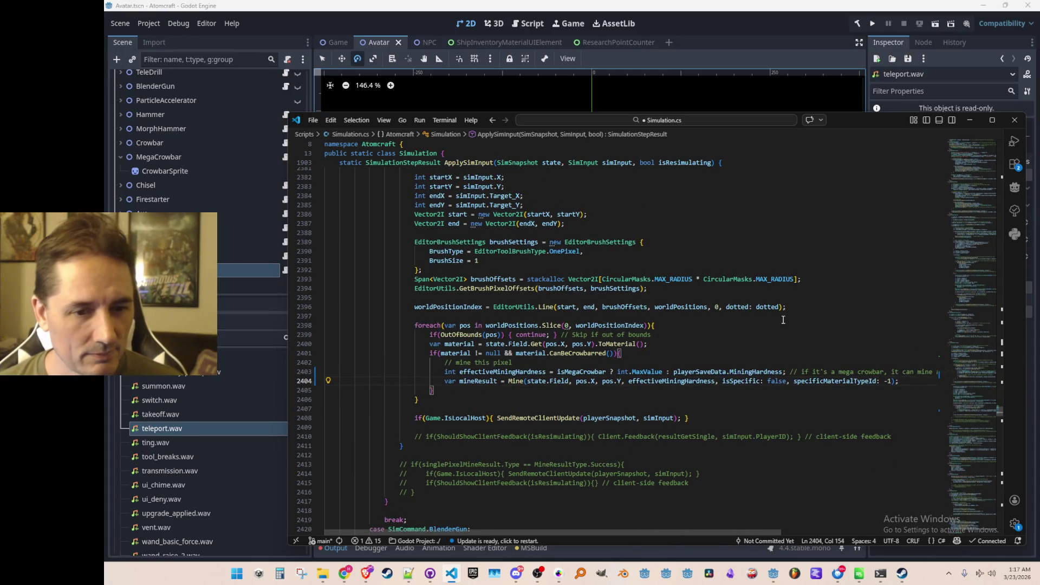
pyautogui.press('Return')
pyautogui.hotkey('ctrl', 'v')
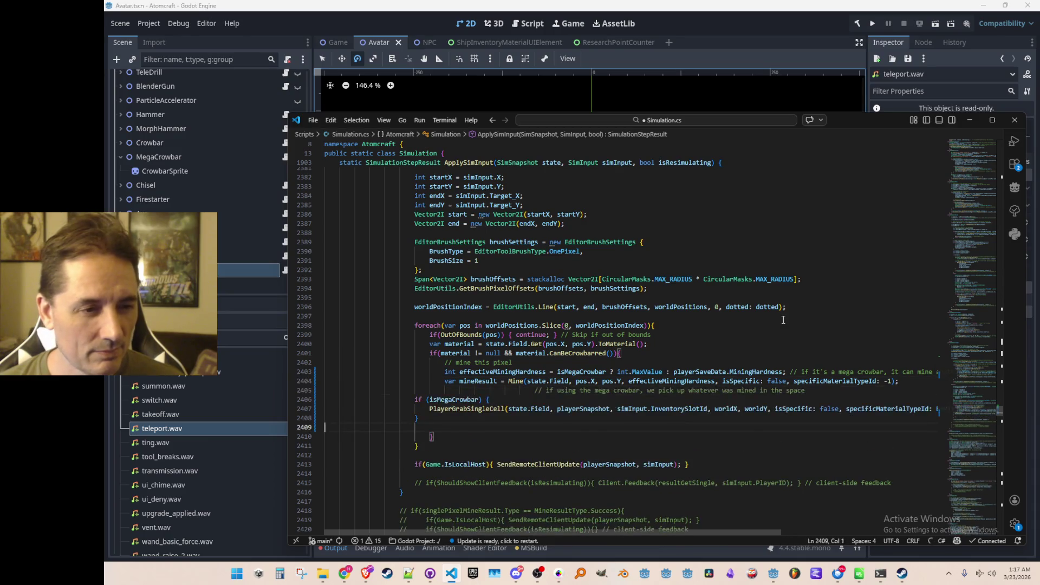
# - Re-indent the pasted block and change its coordinates to pos.X and pos.Y
pyautogui.hotkey('shift', 'Up')
pyautogui.hotkey('shift', 'Up')
pyautogui.hotkey('shift', 'Up')
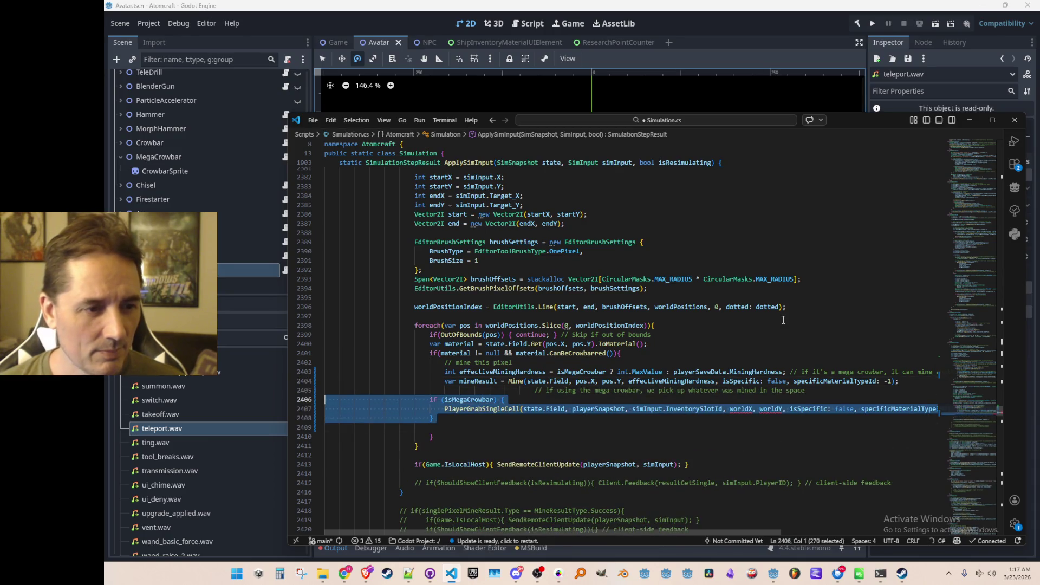
pyautogui.press('Tab')
pyautogui.press('Up')
pyautogui.hotkey('shift', 'Tab')
pyautogui.press('Down')
pyautogui.press('Down')
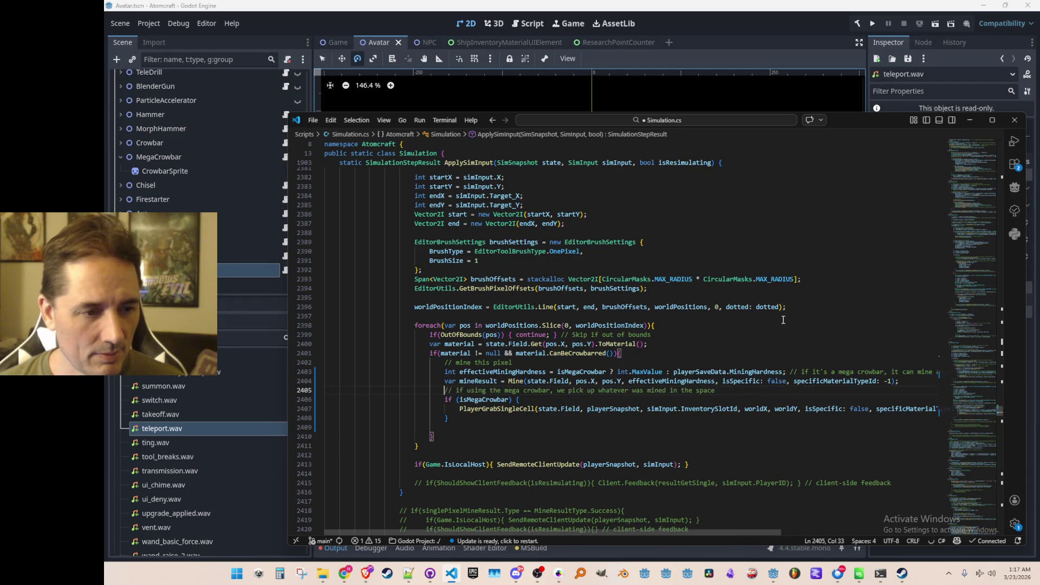
pyautogui.press('End')
pyautogui.press('Home')
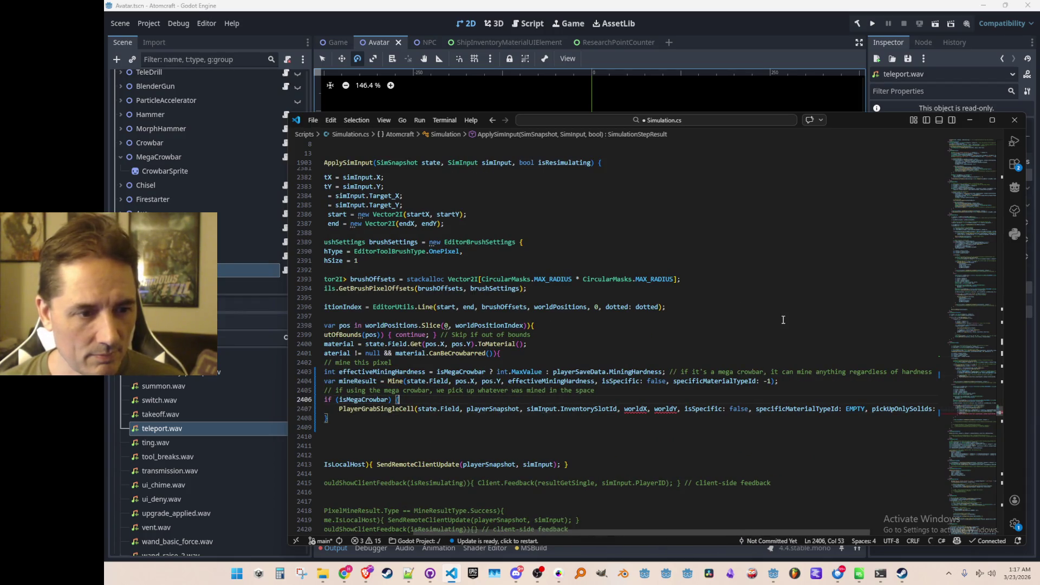
pyautogui.hotkey('ctrl', 'Right')
pyautogui.hotkey('ctrl', 'Right')
pyautogui.hotkey('ctrl', 'Right')
pyautogui.hotkey('ctrl', 'Right')
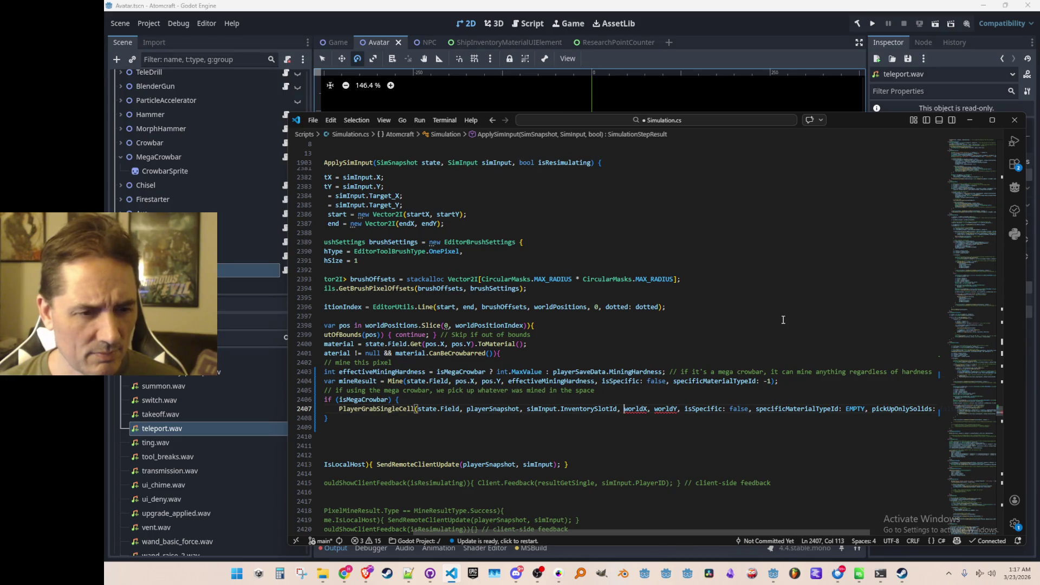
pyautogui.hotkey('ctrl', 'shift', 'Right')
pyautogui.write('pos.X')
pyautogui.press('Right')
pyautogui.hotkey('ctrl', 'shift', 'Right')
pyautogui.write('pos.Y')
# - Remove the empty line after the pickup block and review the mining code
pyautogui.press('End')
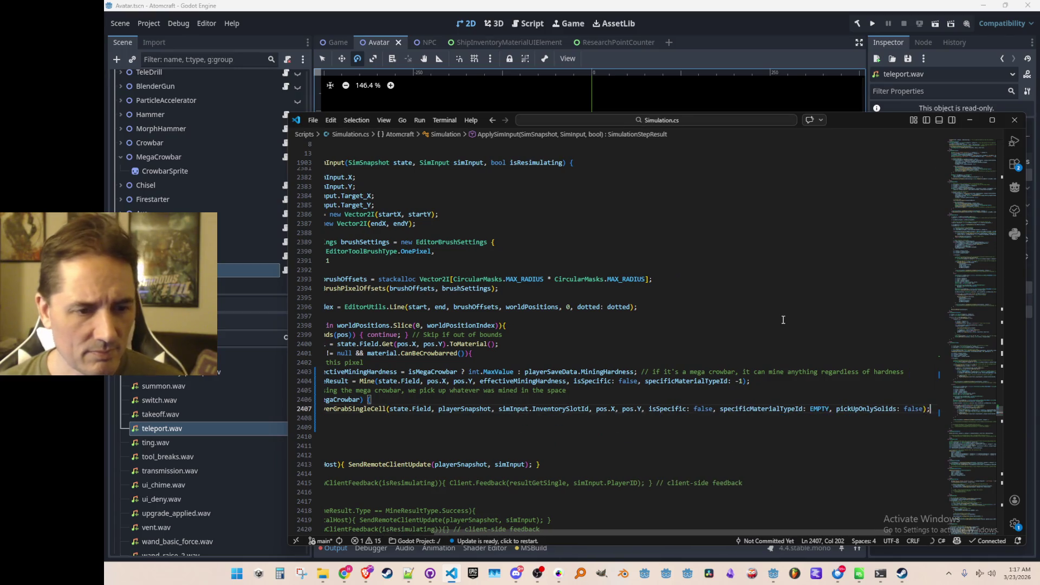
pyautogui.press('Down')
pyautogui.press('Down')
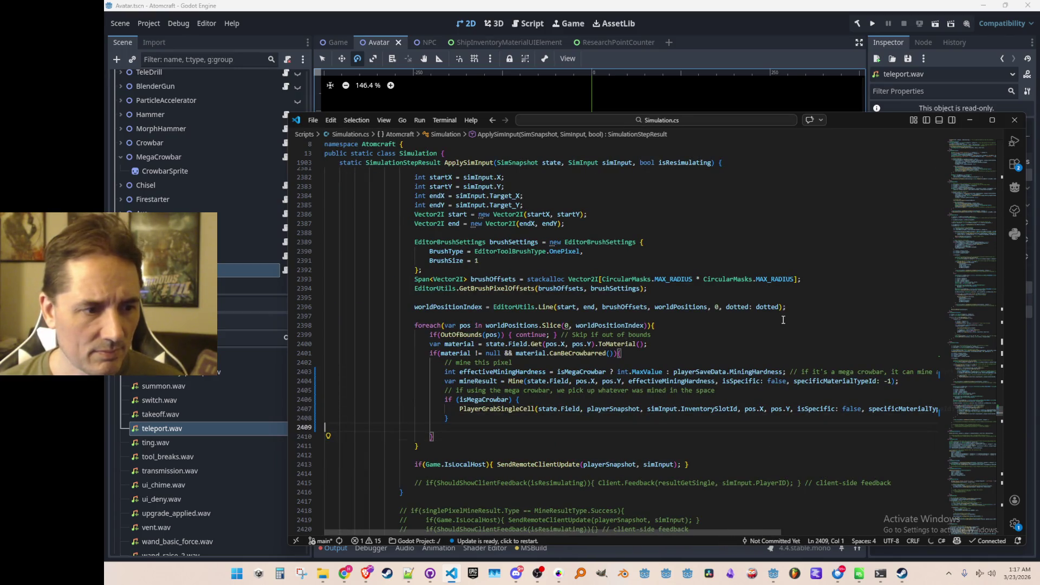
pyautogui.press('Delete')
pyautogui.press('Down')
pyautogui.press('Down')
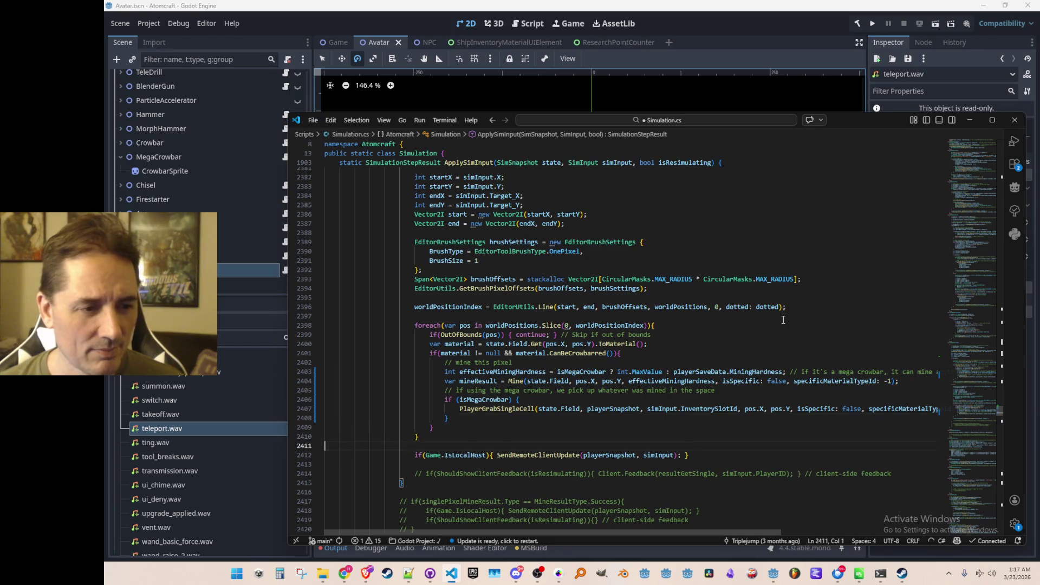
pyautogui.press('Up')
pyautogui.press('Up')
pyautogui.press('Up')
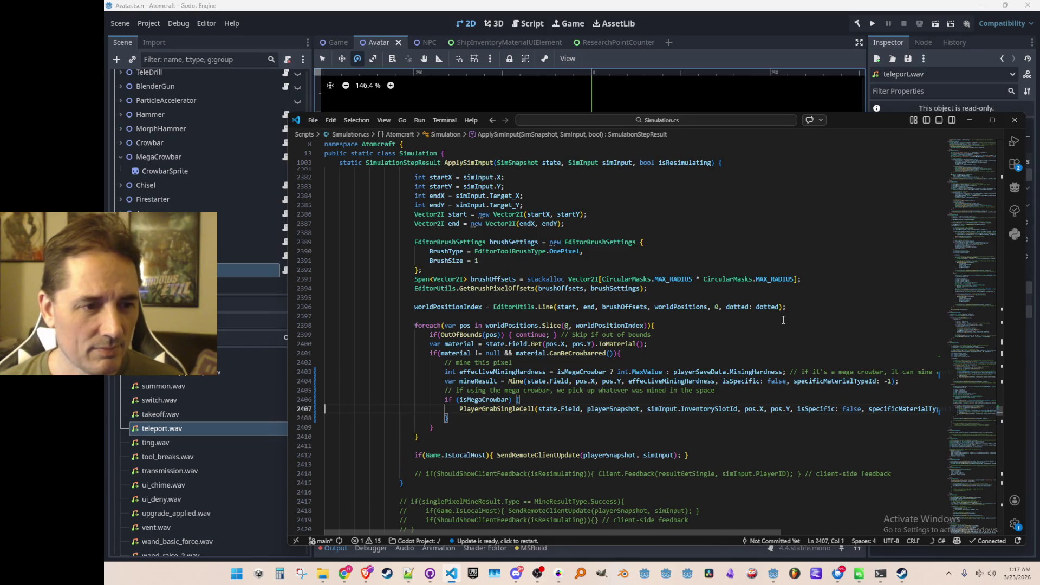
pyautogui.press('Up')
pyautogui.press('Up')
pyautogui.press('Up')
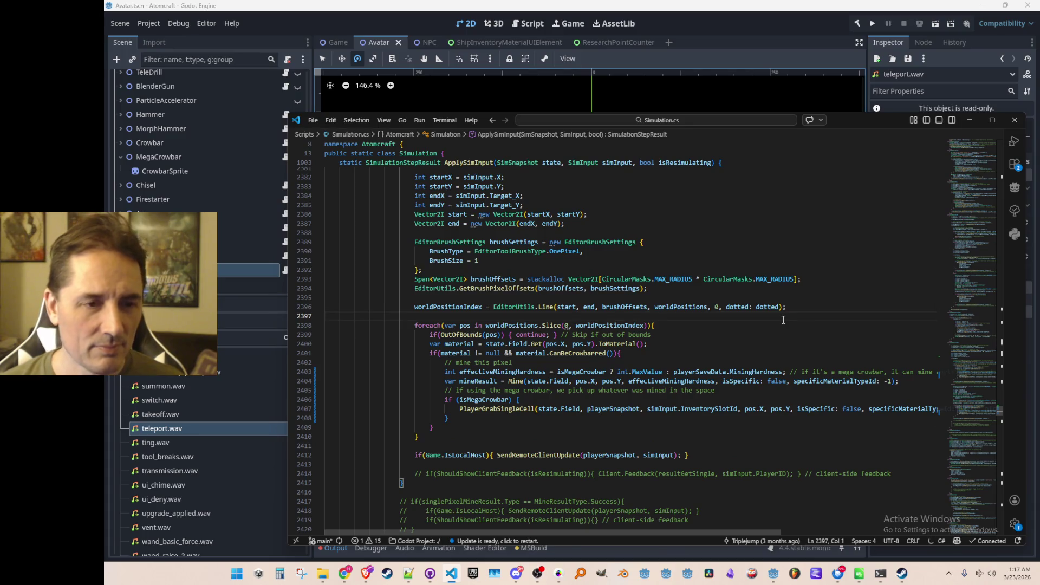
# - Run the project from the Godot editor and dismiss the build failure showing two ClientMsg_Crowbar.cs errors
pyautogui.click(797, 20)
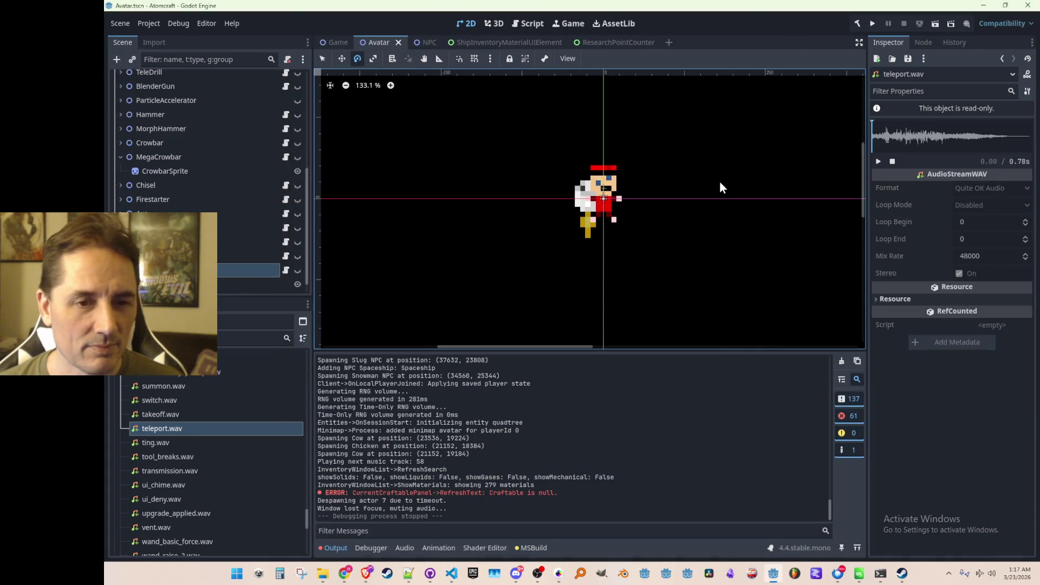
pyautogui.scroll(1, 828, 76)
pyautogui.click(872, 25)
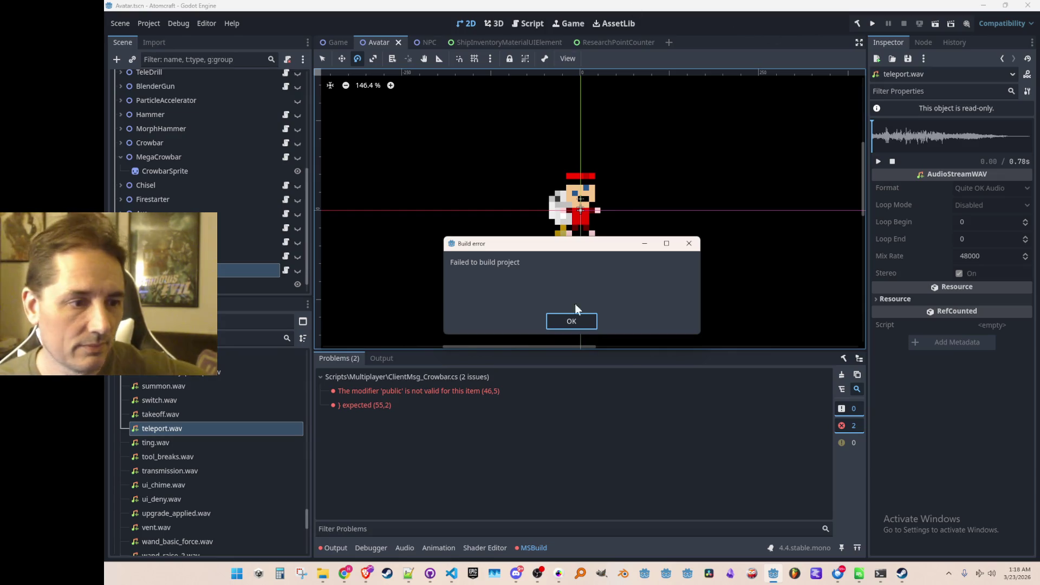
pyautogui.click(570, 320)
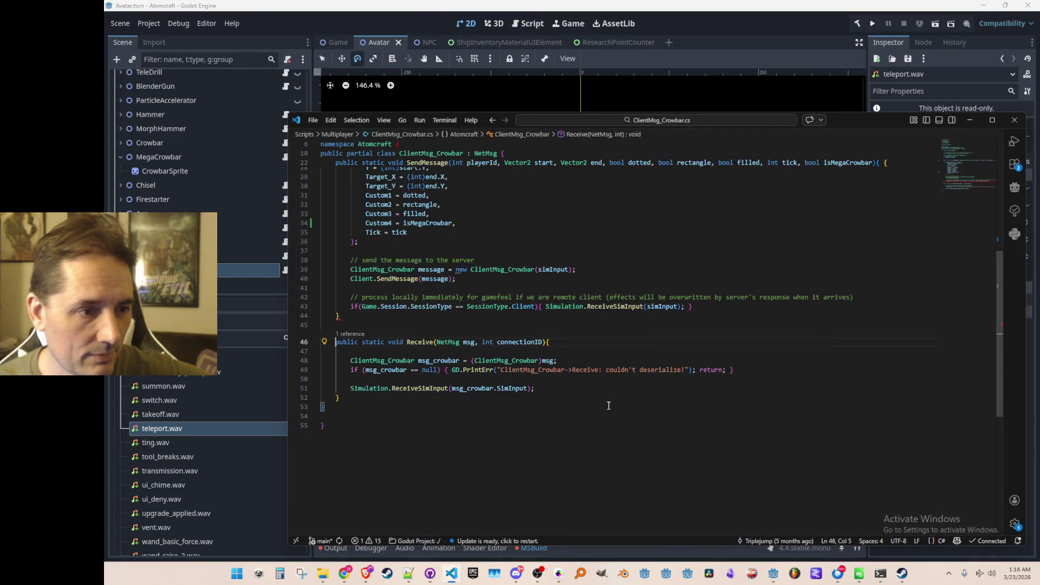
# - Delete the stray opening brace in ClientMsg_Crowbar's SendMessage, save, and return to Godot
pyautogui.scroll(4, 650, 423)
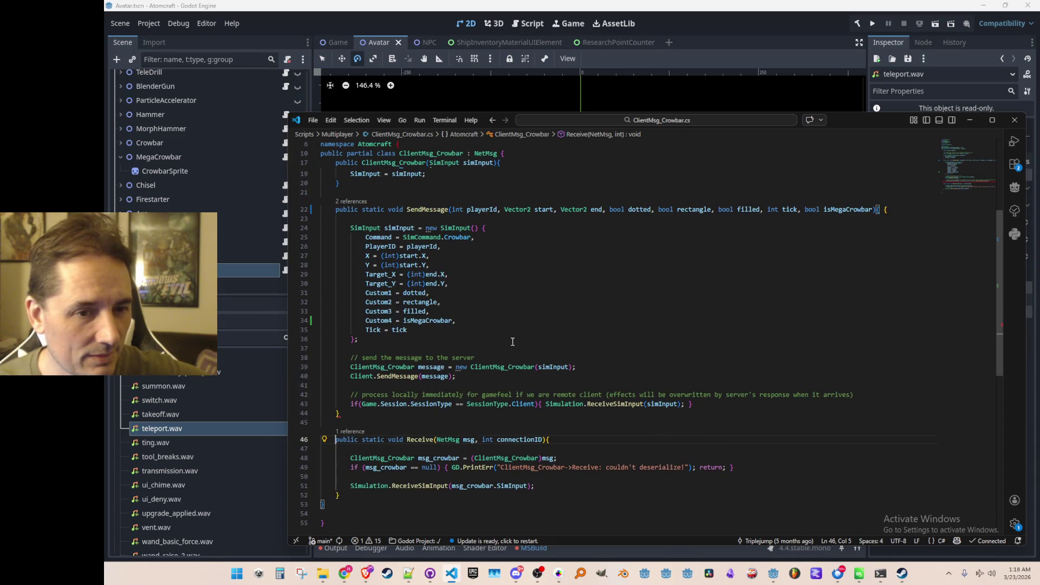
pyautogui.click(878, 206)
pyautogui.press('BackSpace')
pyautogui.press('BackSpace')
pyautogui.press('Up')
pyautogui.hotkey('ctrl', 's')
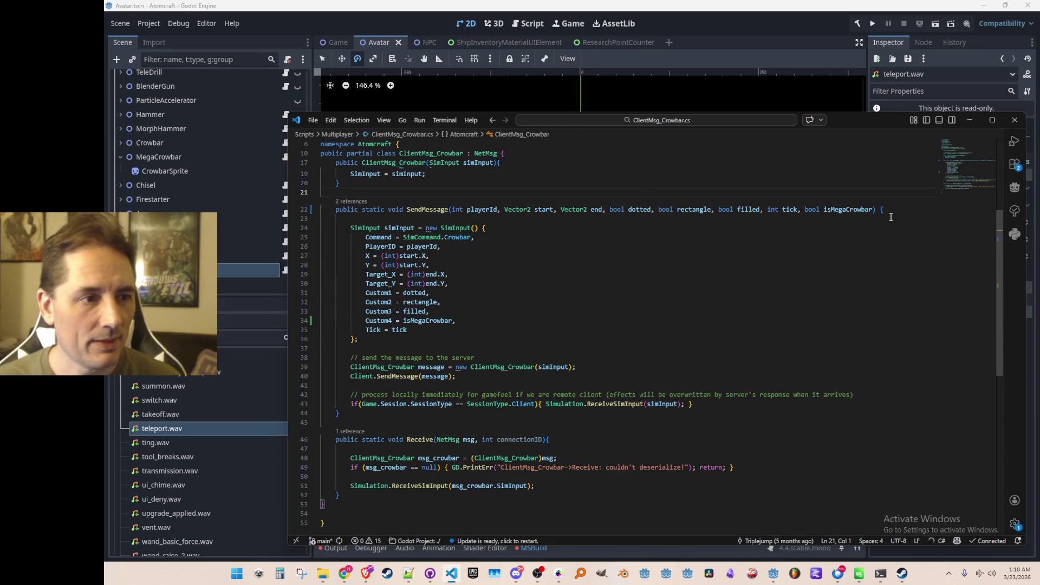
pyautogui.click(872, 21)
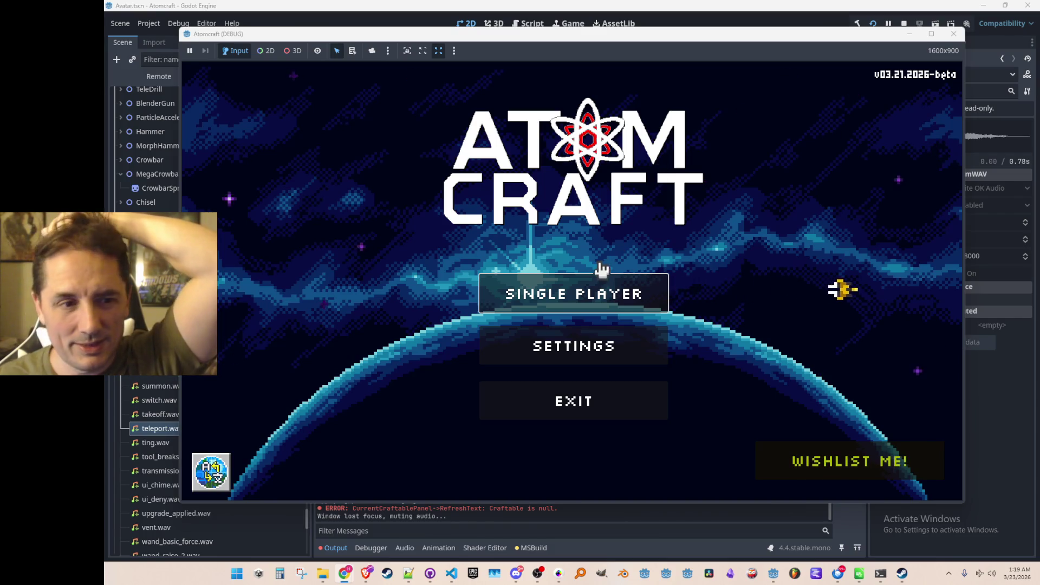
# - Start a single player game with a profile and load the Enchanted Vista world
pyautogui.click(596, 284)
pyautogui.scroll(-5, 585, 255)
pyautogui.click(584, 312)
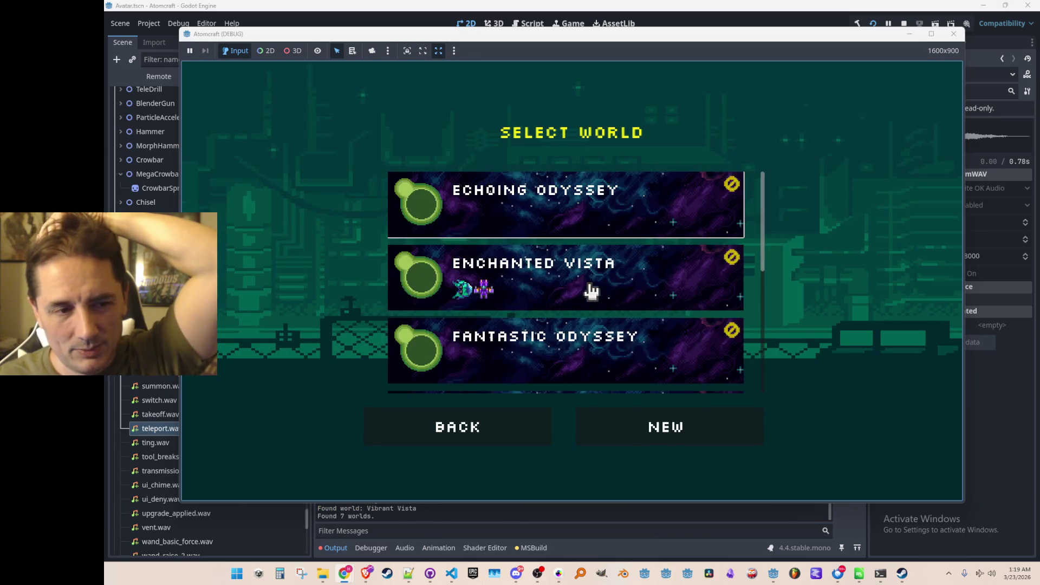
pyautogui.click(591, 287)
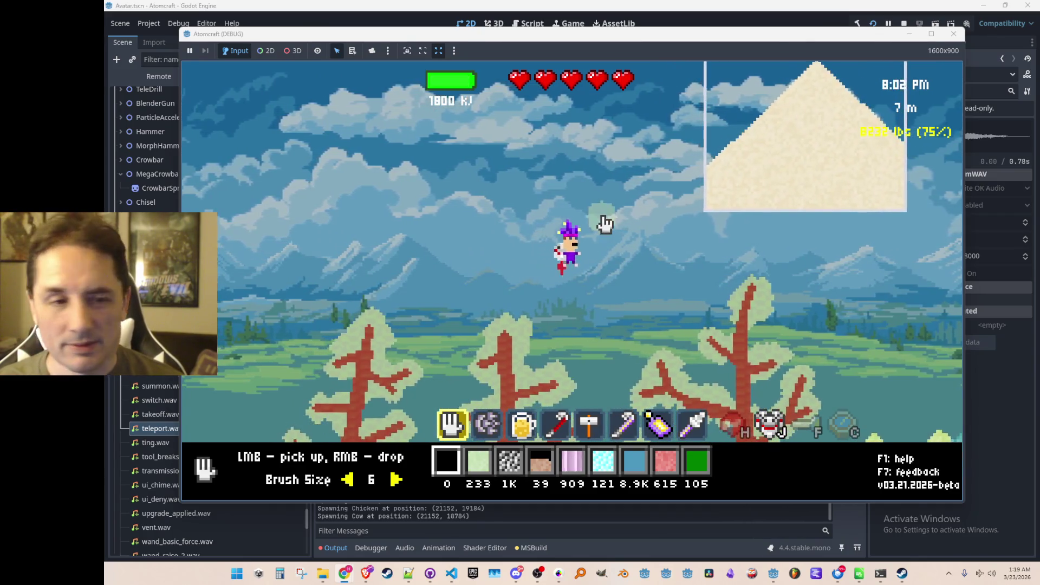
# - Browse the upgrade shop's suit and food upgrade lists in the inventory
pyautogui.press('i')
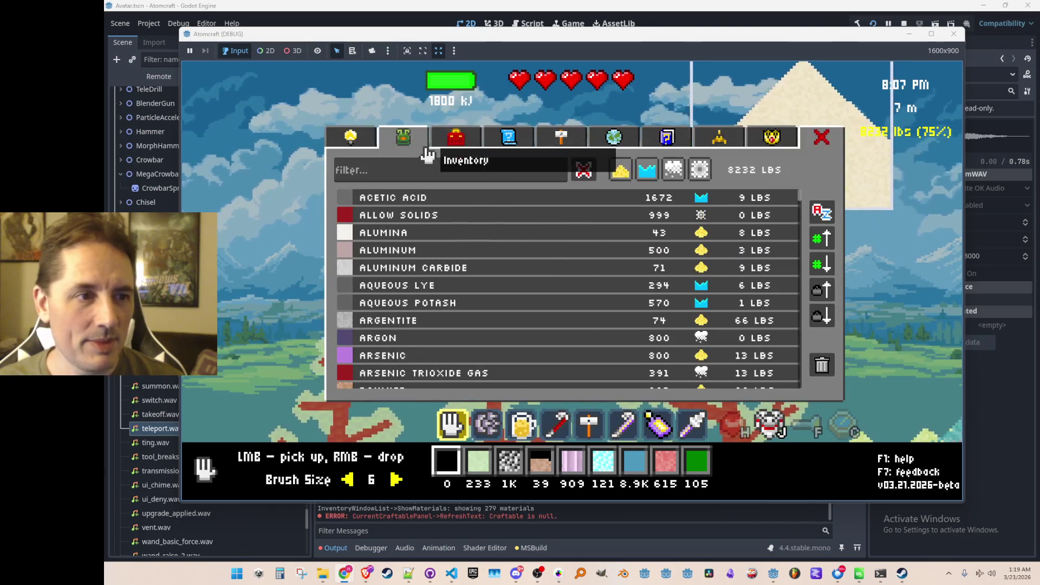
pyautogui.click(361, 135)
pyautogui.click(542, 173)
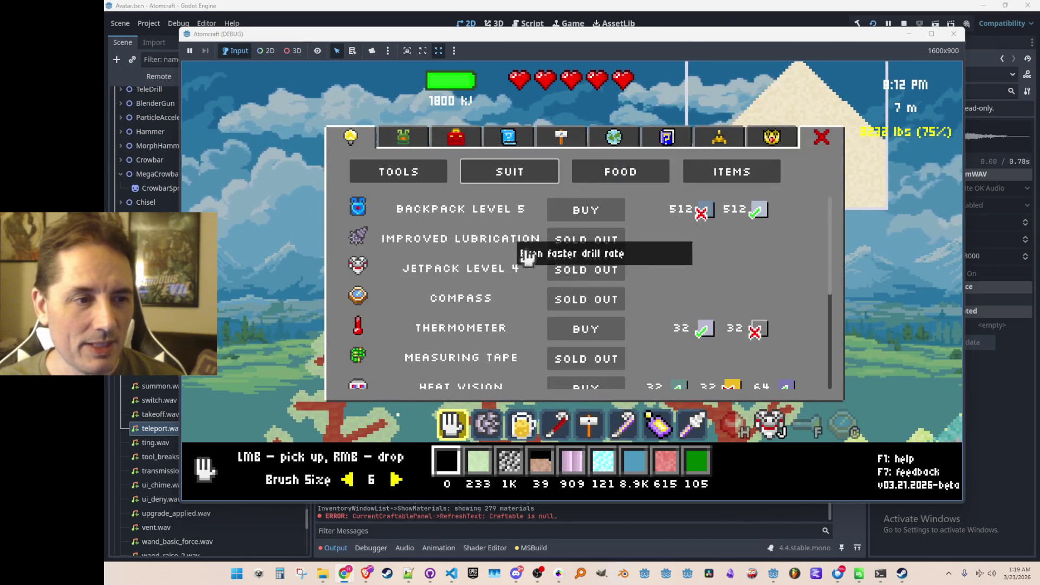
pyautogui.click(609, 176)
pyautogui.click(480, 173)
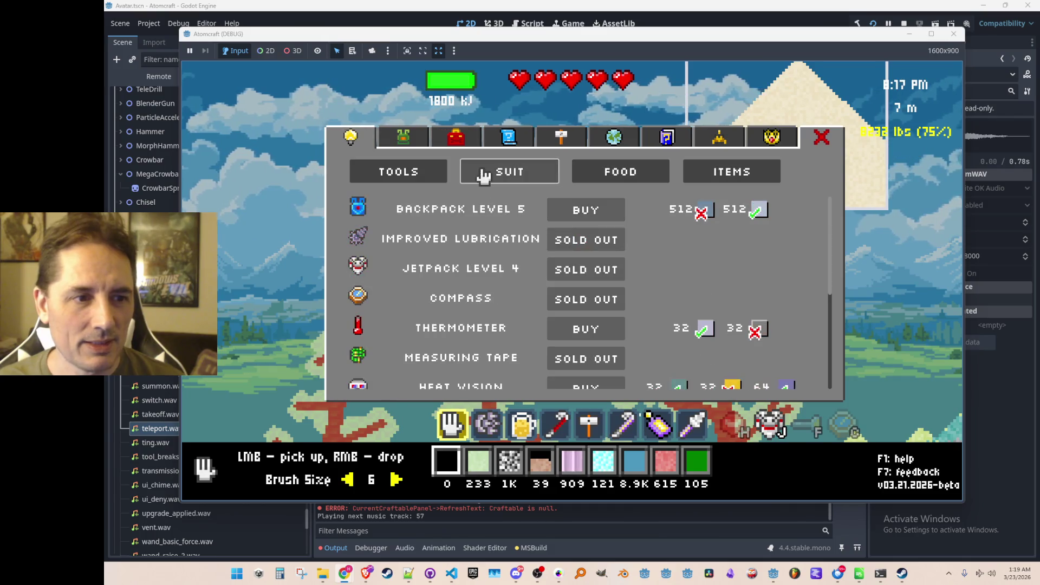
pyautogui.scroll(-5, 599, 260)
pyautogui.scroll(5, 622, 225)
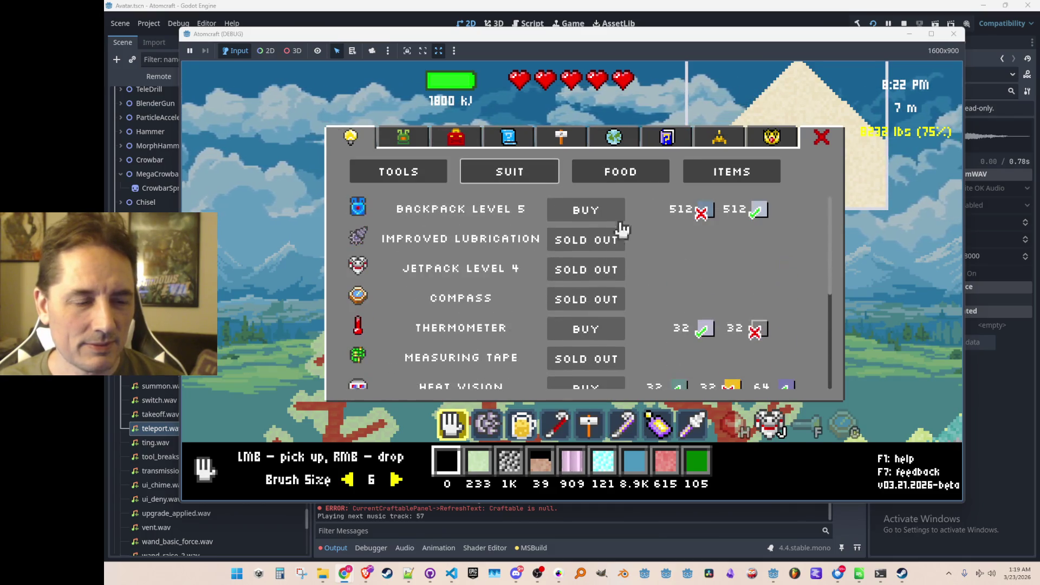
pyautogui.click(644, 169)
pyautogui.scroll(-6, 622, 228)
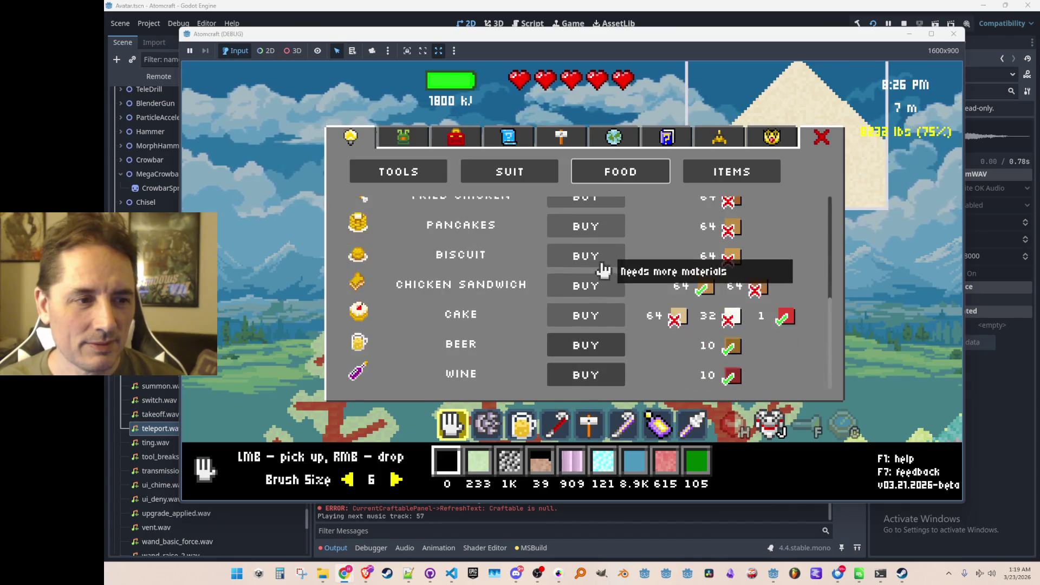
pyautogui.scroll(6, 623, 271)
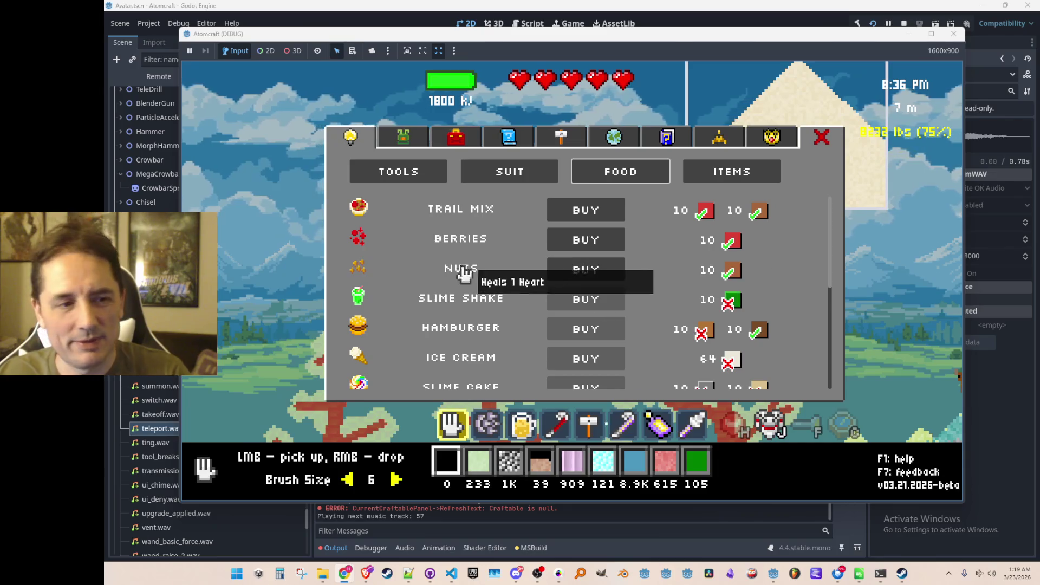
# - Look through the items and tools for sale, the blueprints and the toolbox, then close the inventory
pyautogui.click(756, 166)
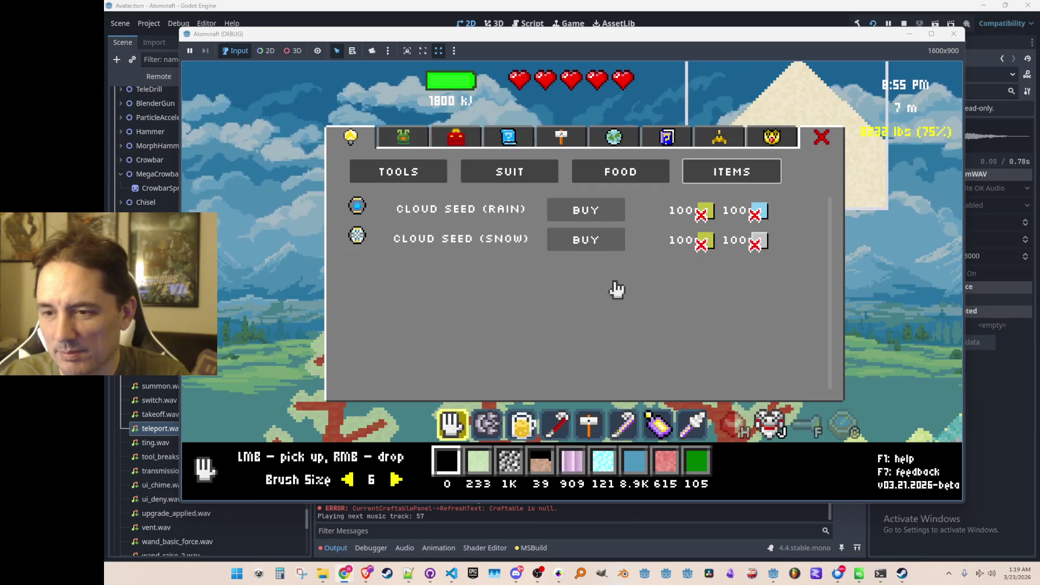
pyautogui.click(402, 172)
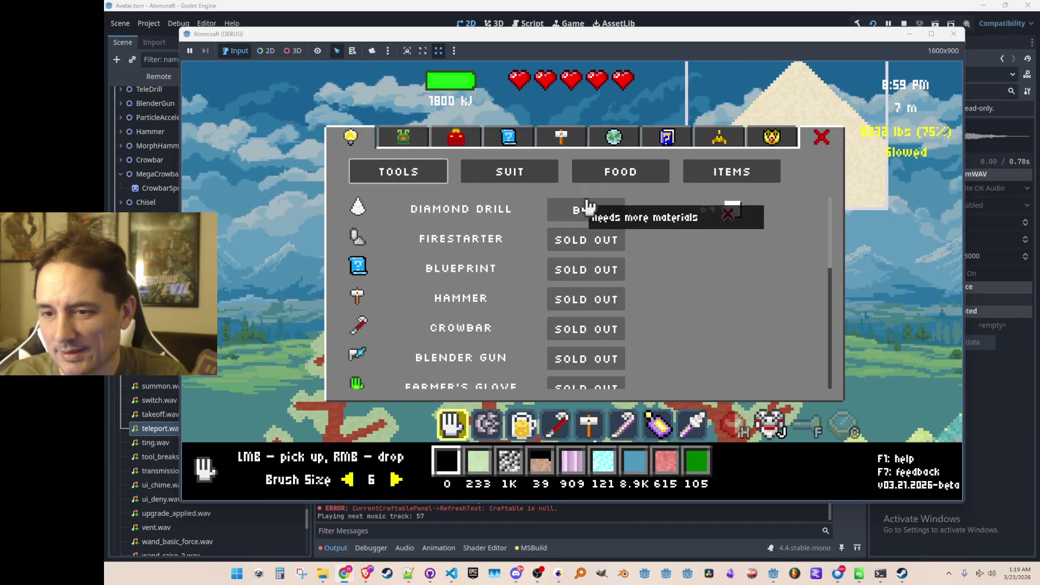
pyautogui.click(458, 134)
pyautogui.click(507, 137)
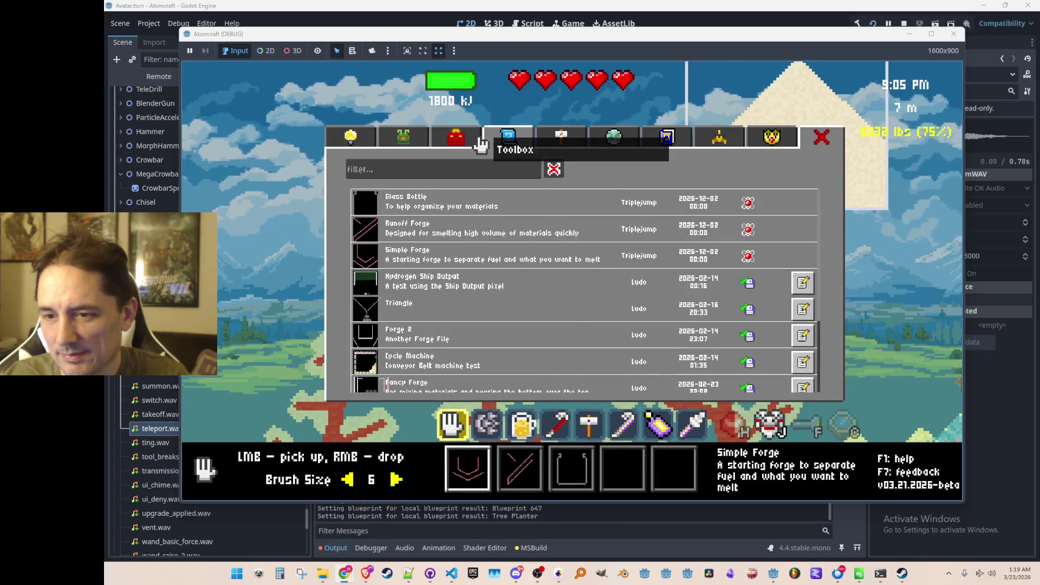
pyautogui.click(480, 138)
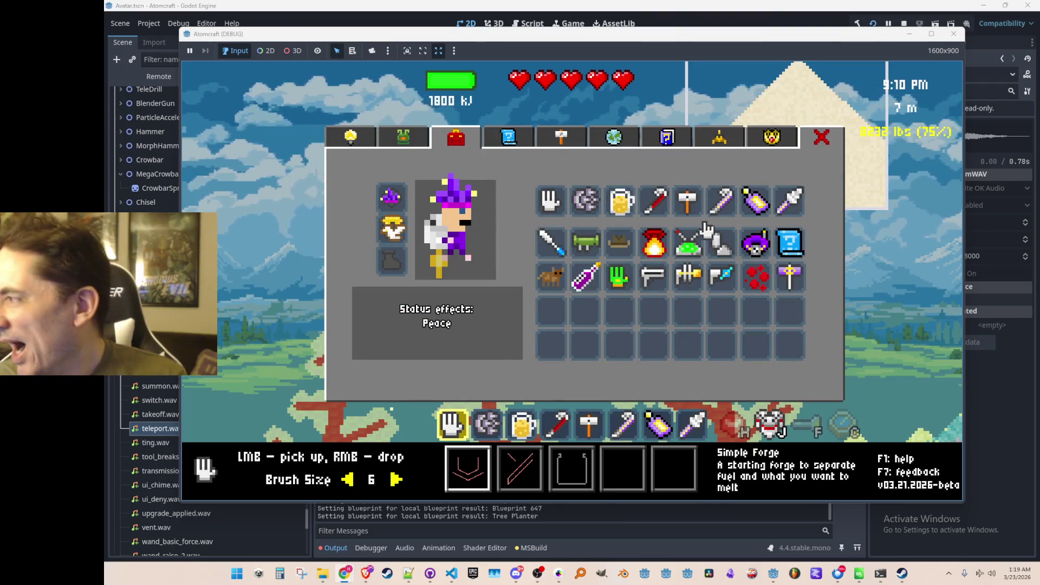
pyautogui.press('Escape')
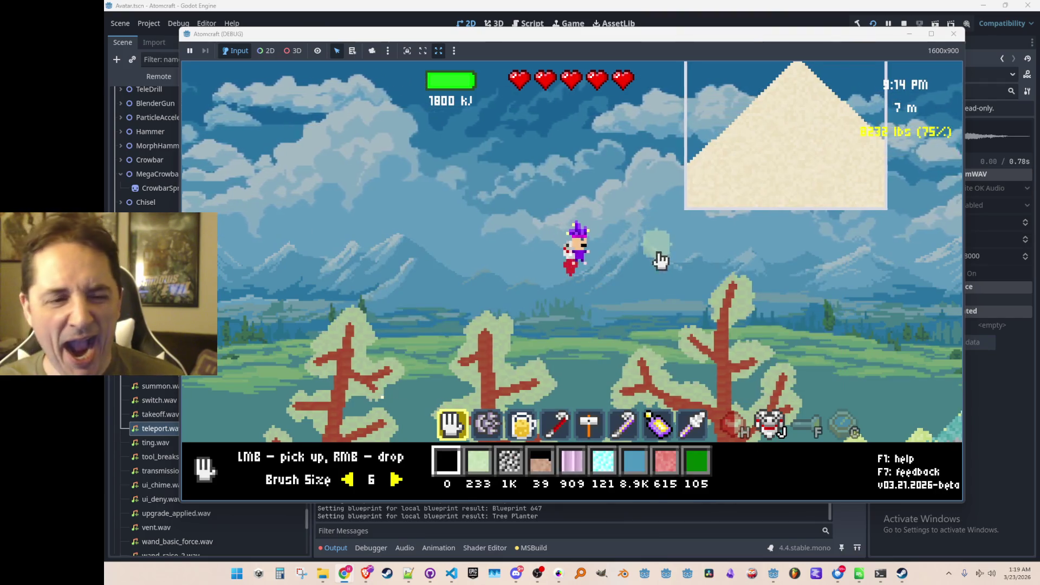
# - Equip the wand and fly the character right past the test containers into the night area
pyautogui.scroll(3, 657, 258)
pyautogui.press('d')
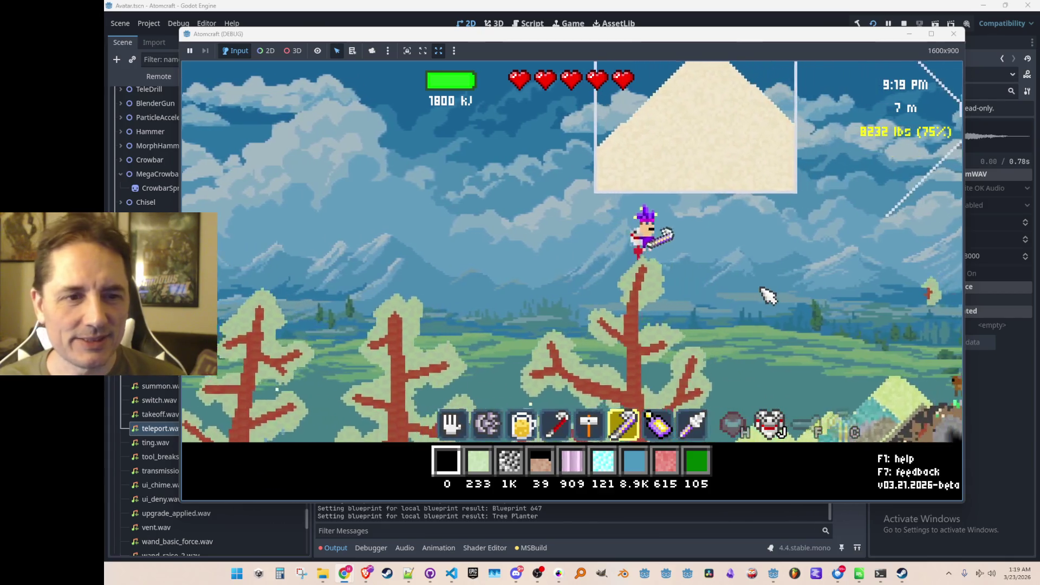
pyautogui.press('w')
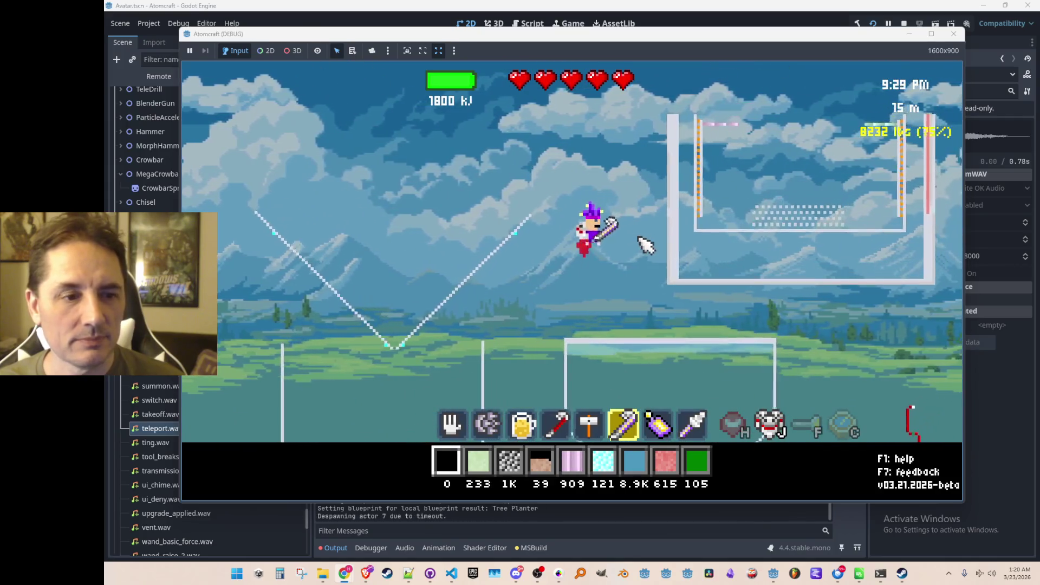
pyautogui.press('d')
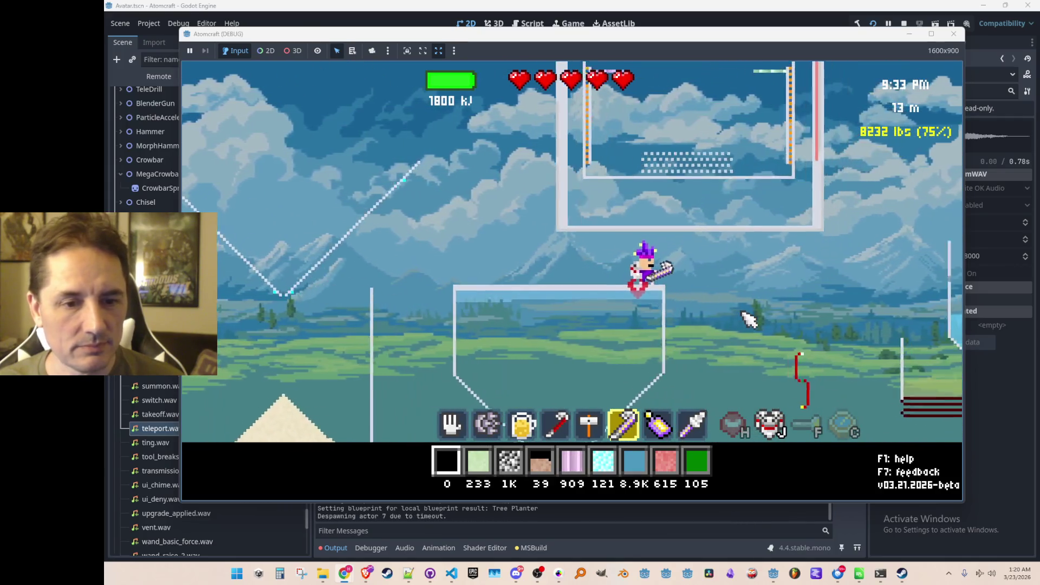
pyautogui.press('d')
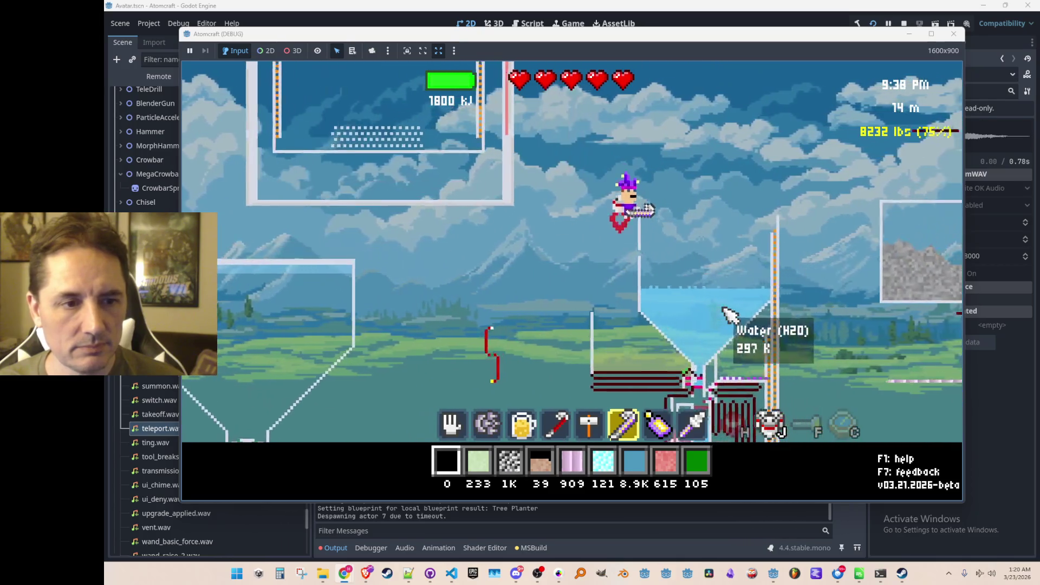
pyautogui.press('d')
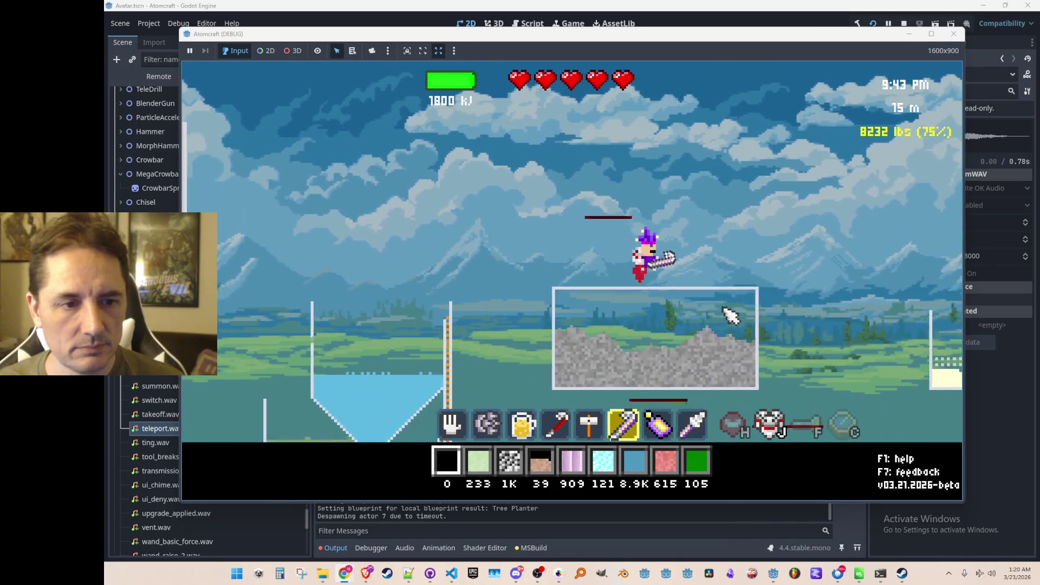
pyautogui.press('d')
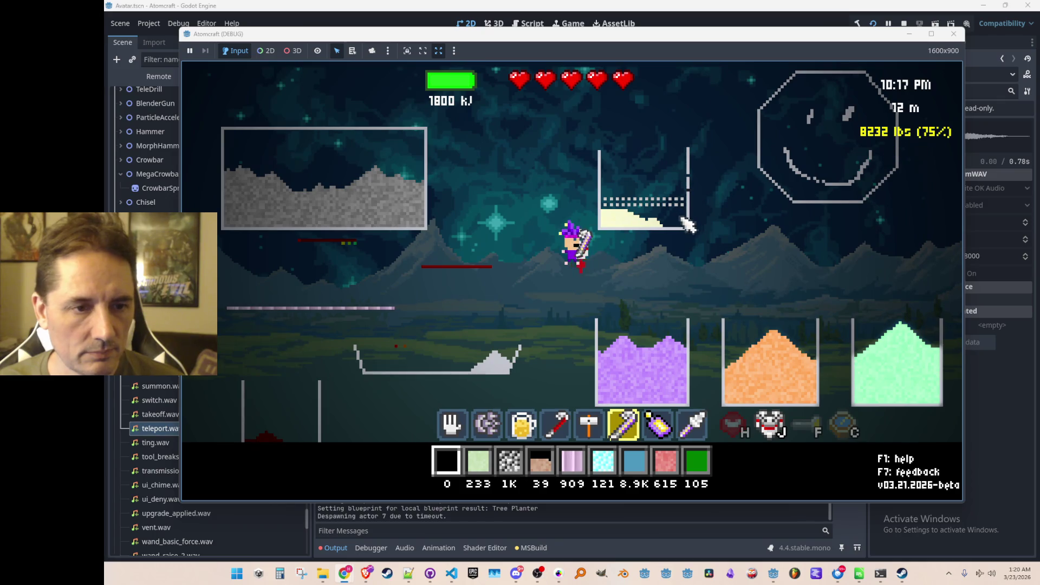
# - Filter the materials list for 'ceramic' and assign CERAMIC to the first material slot
pyautogui.press('i')
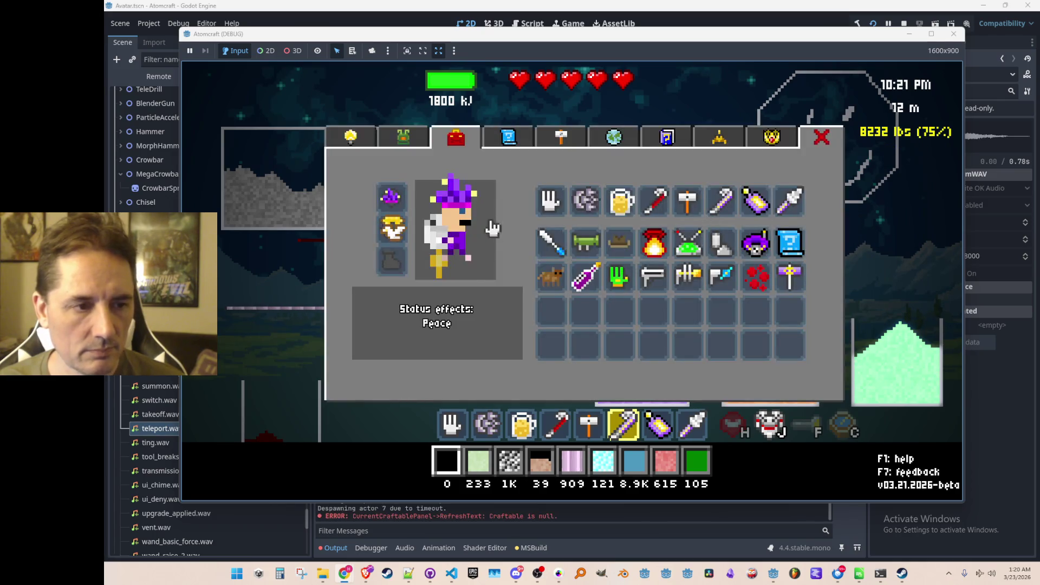
pyautogui.click(392, 141)
pyautogui.click(401, 170)
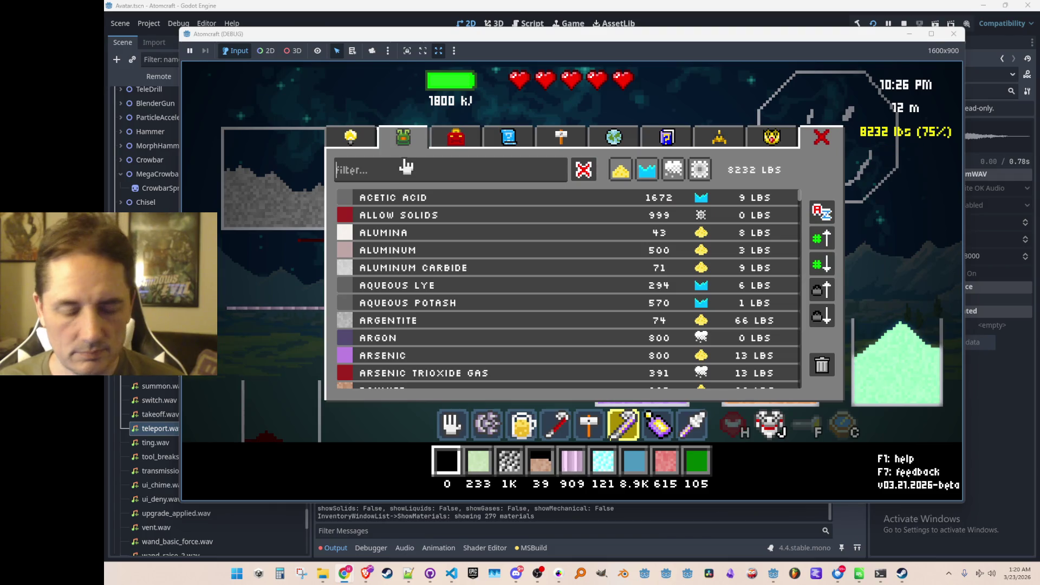
pyautogui.write('ceramic')
pyautogui.click(399, 199)
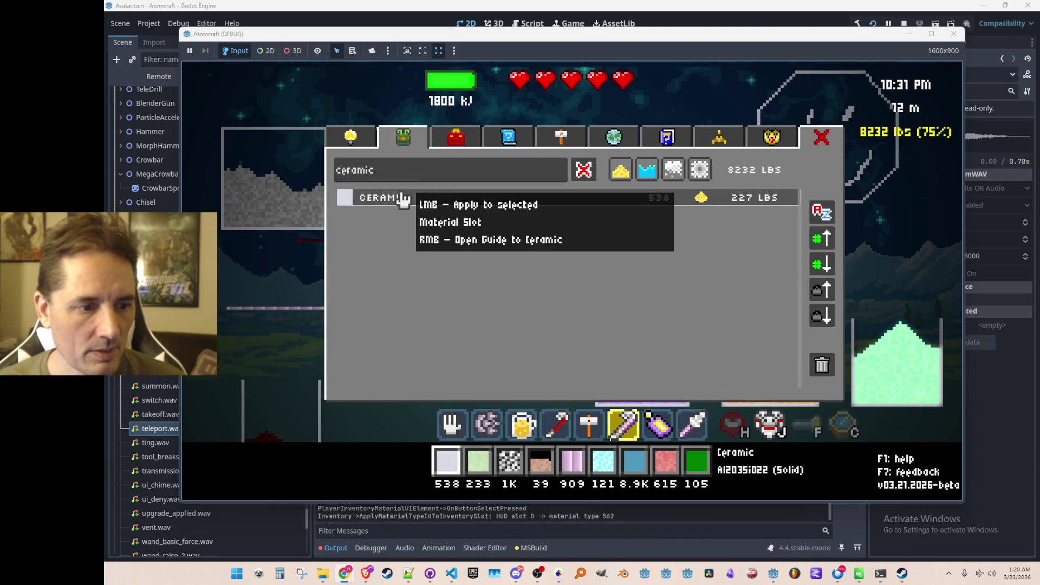
pyautogui.press('i')
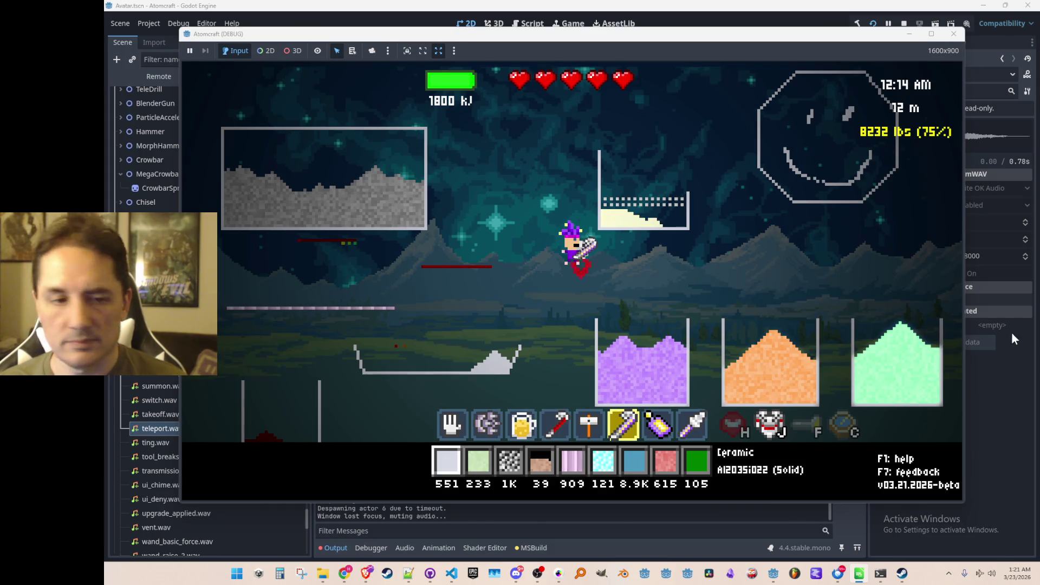
pyautogui.click(739, 263)
# - Build a Ceramic Wall up beside the small container, leaving 537 Ceramic
pyautogui.press('4')
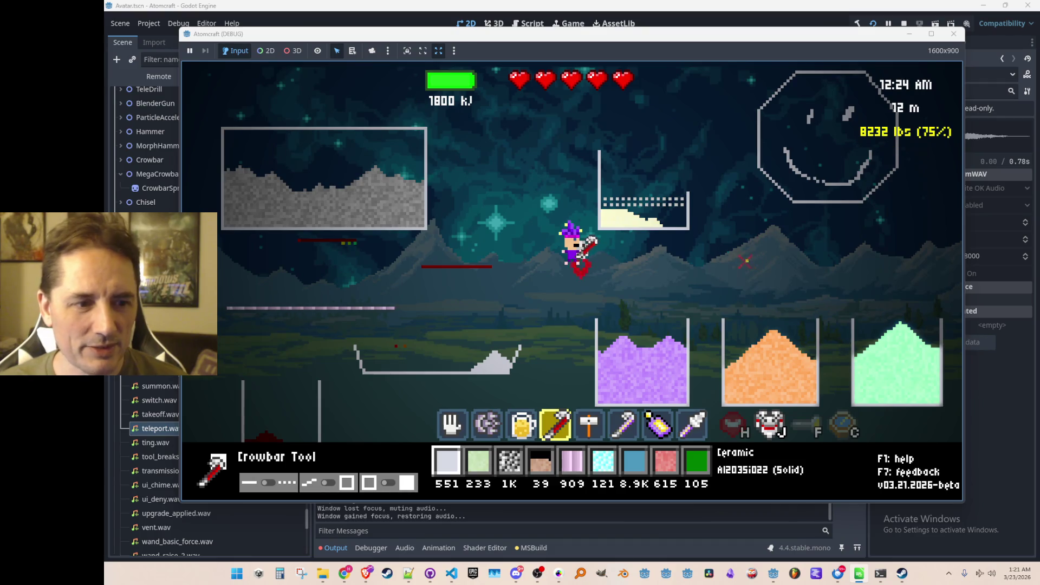
pyautogui.press('6')
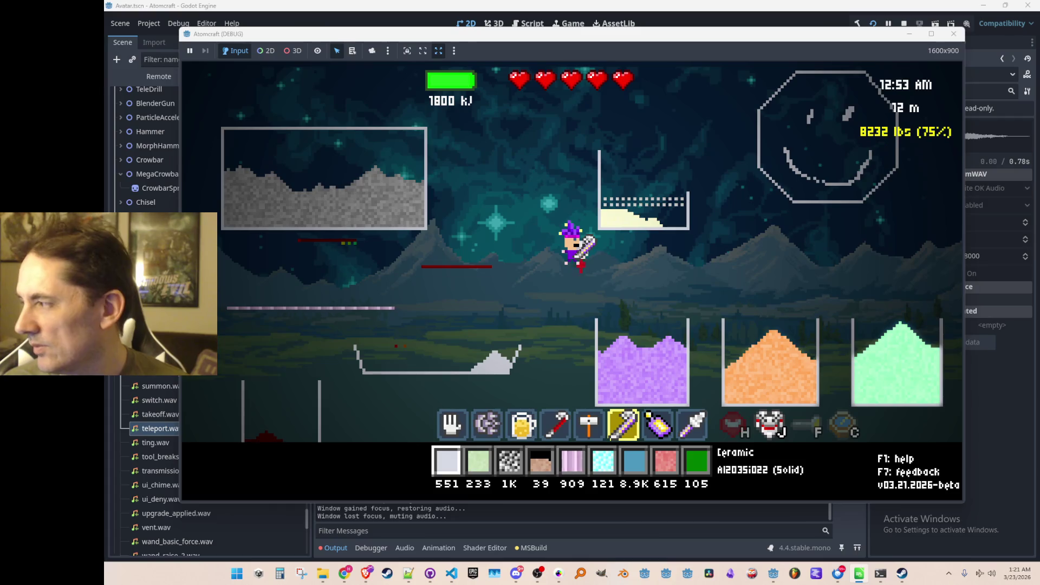
pyautogui.click(938, 343)
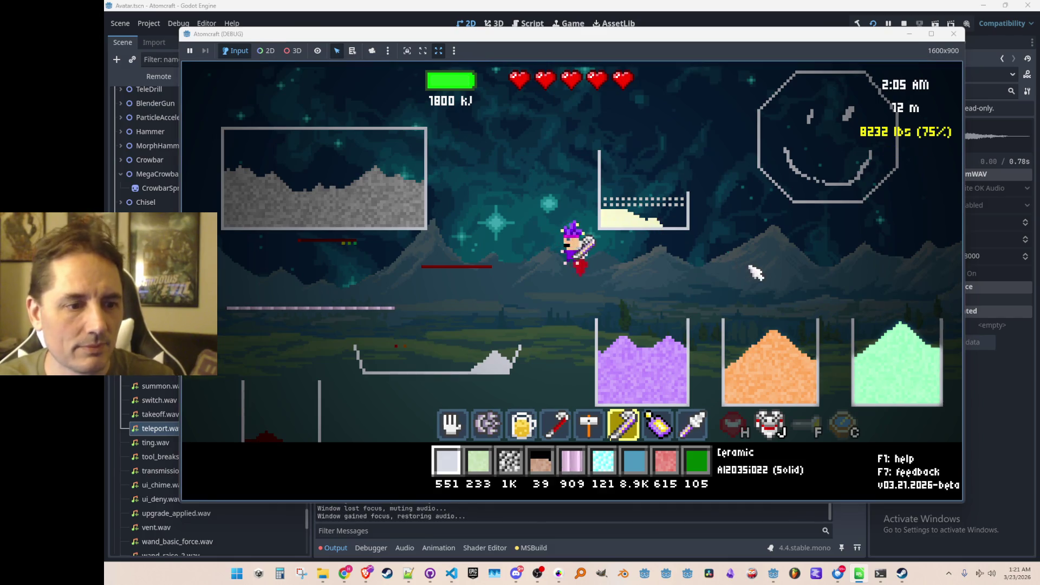
pyautogui.scroll(1, 738, 250)
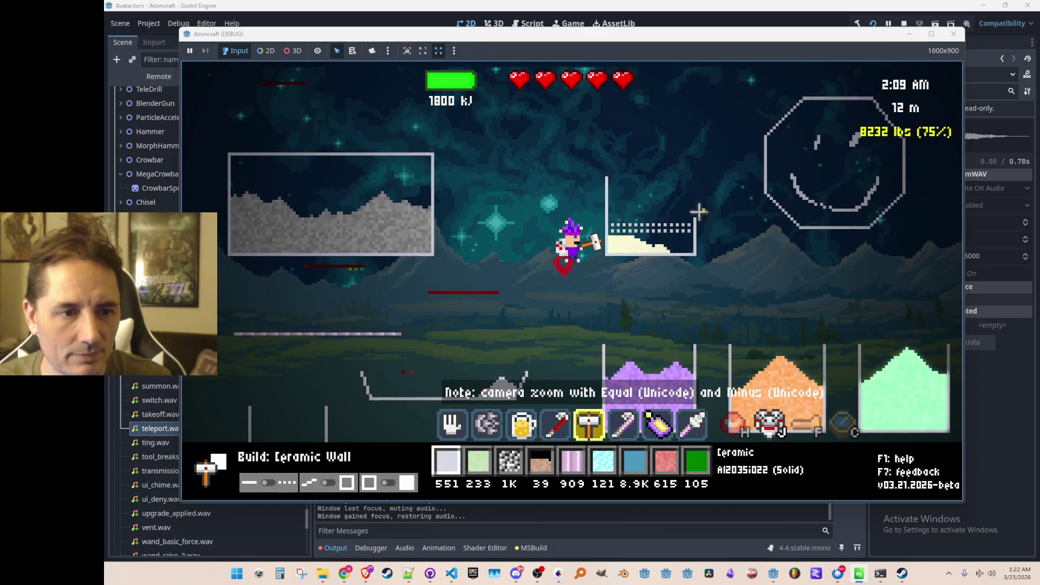
pyautogui.moveTo(694, 219); pyautogui.dragTo(694, 180)
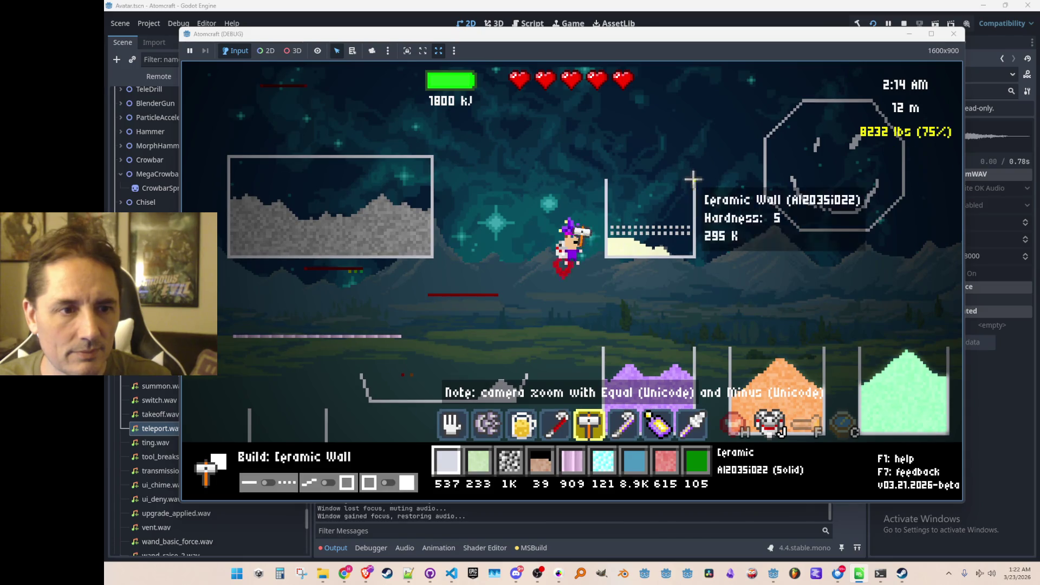
pyautogui.scroll(-1, 743, 297)
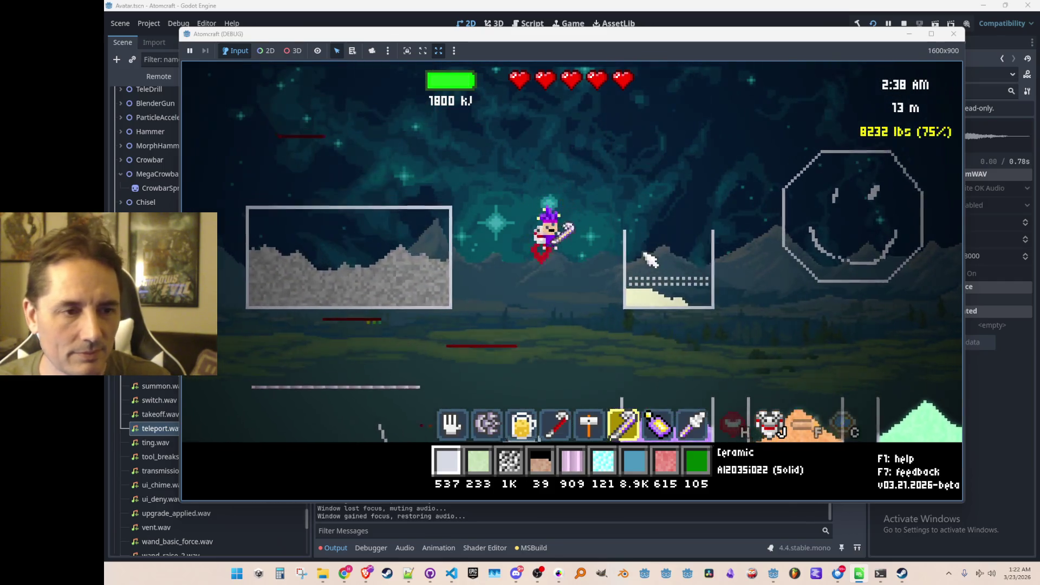
# - Fly the character back and forth, left and right across the test world
pyautogui.press('d')
pyautogui.press('a')
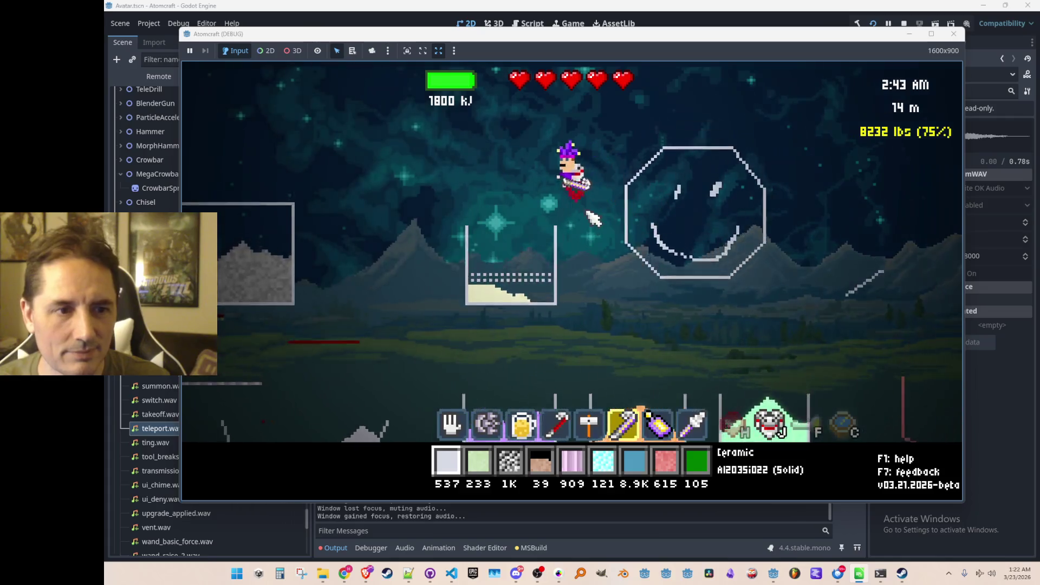
pyautogui.press('a')
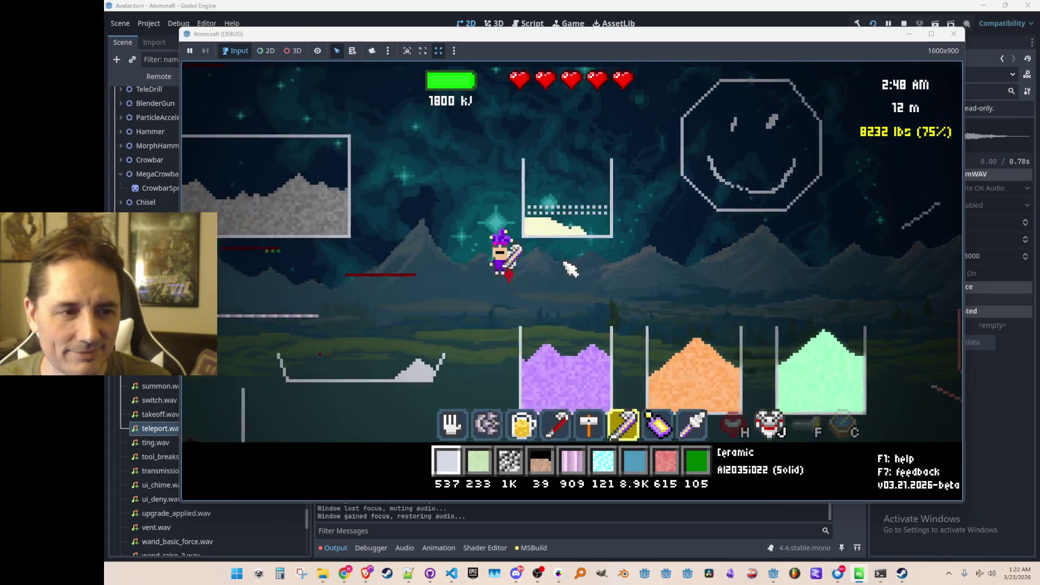
pyautogui.press('a')
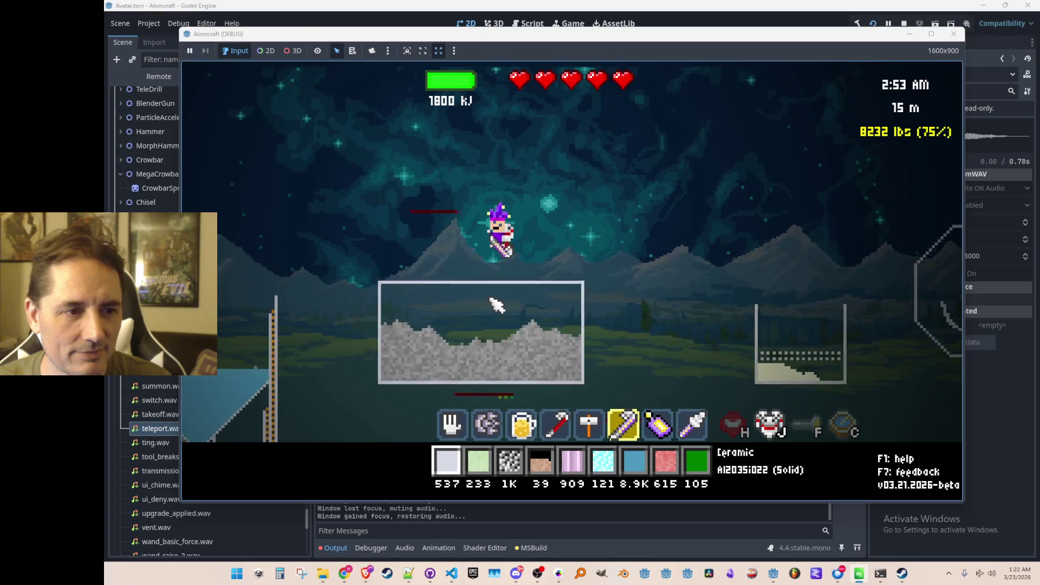
pyautogui.press('d')
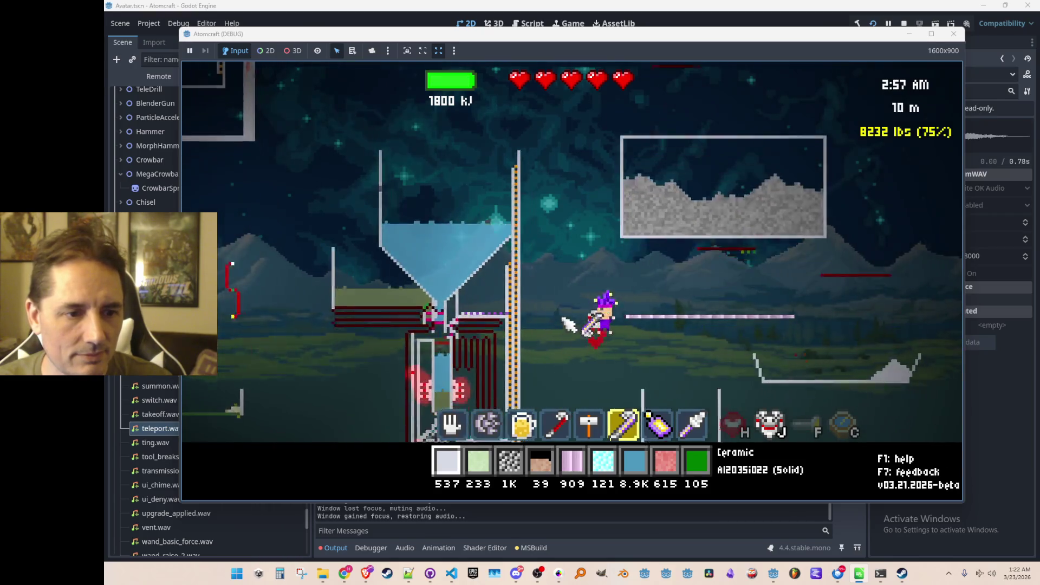
pyautogui.press('d')
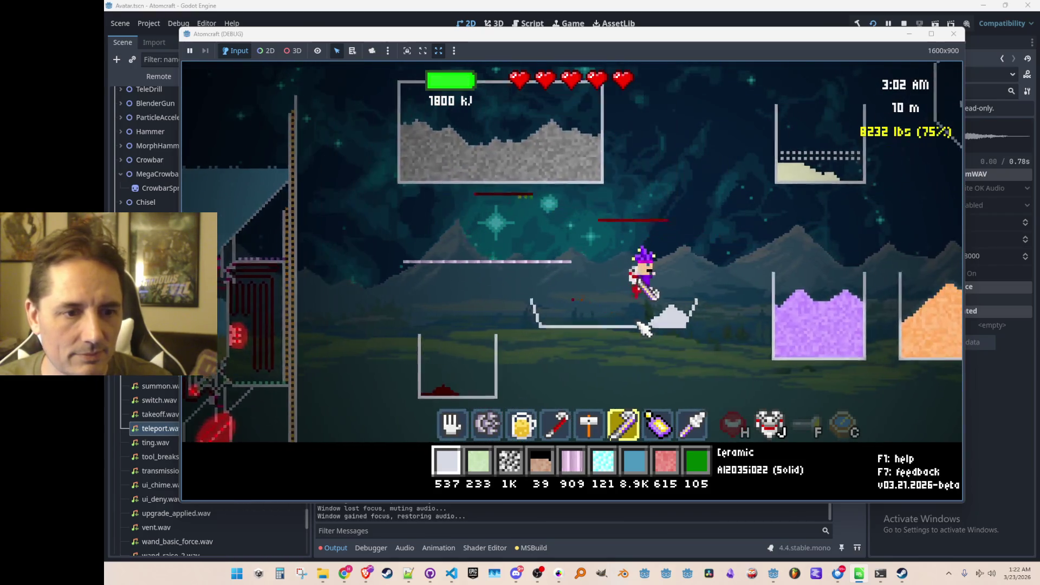
pyautogui.press('a')
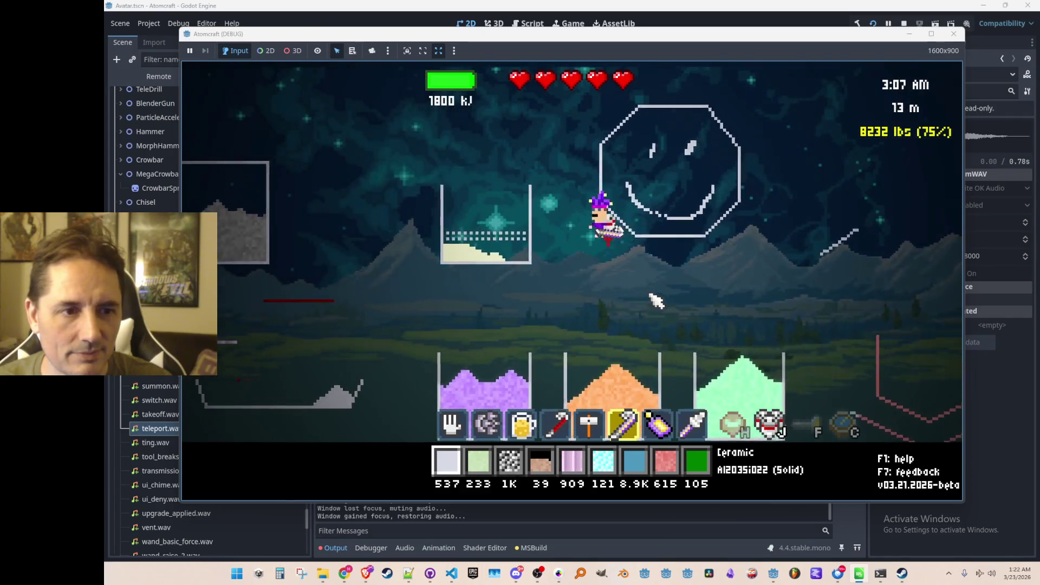
pyautogui.press('a')
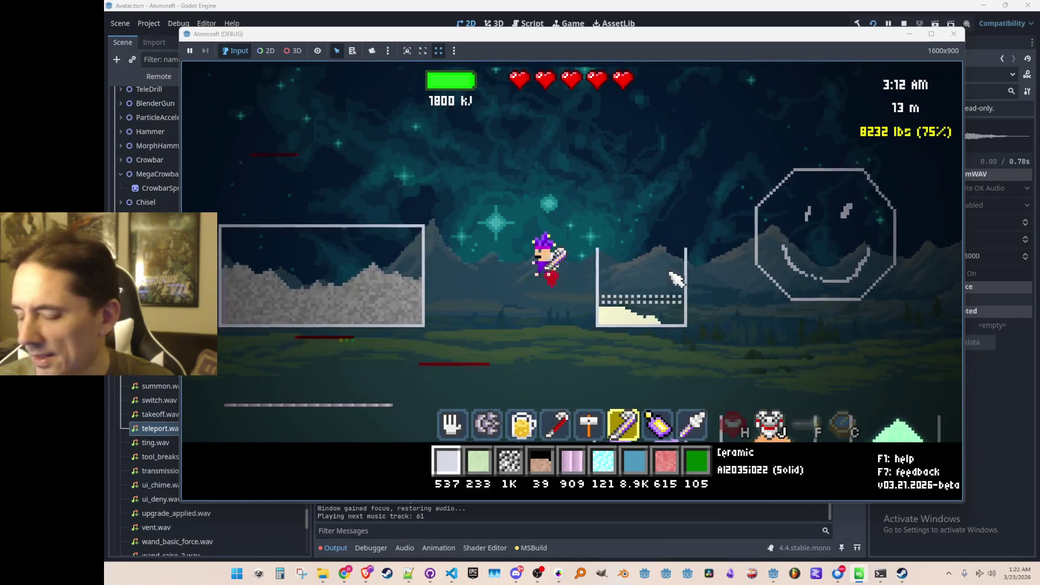
# - Jetpack up around the world, then stop the debug run with F8
pyautogui.press('7')
pyautogui.press('d')
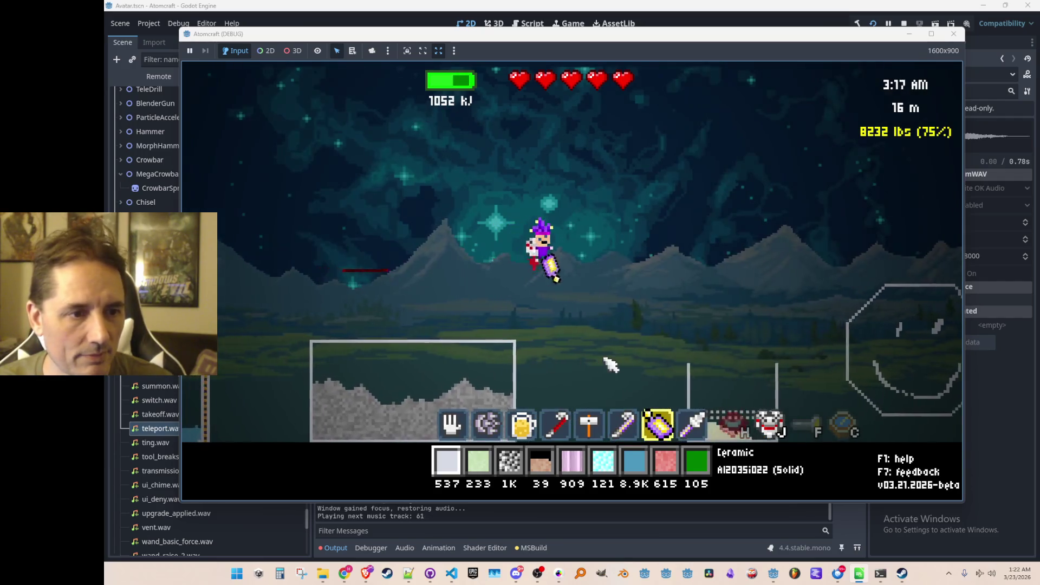
pyautogui.press('d')
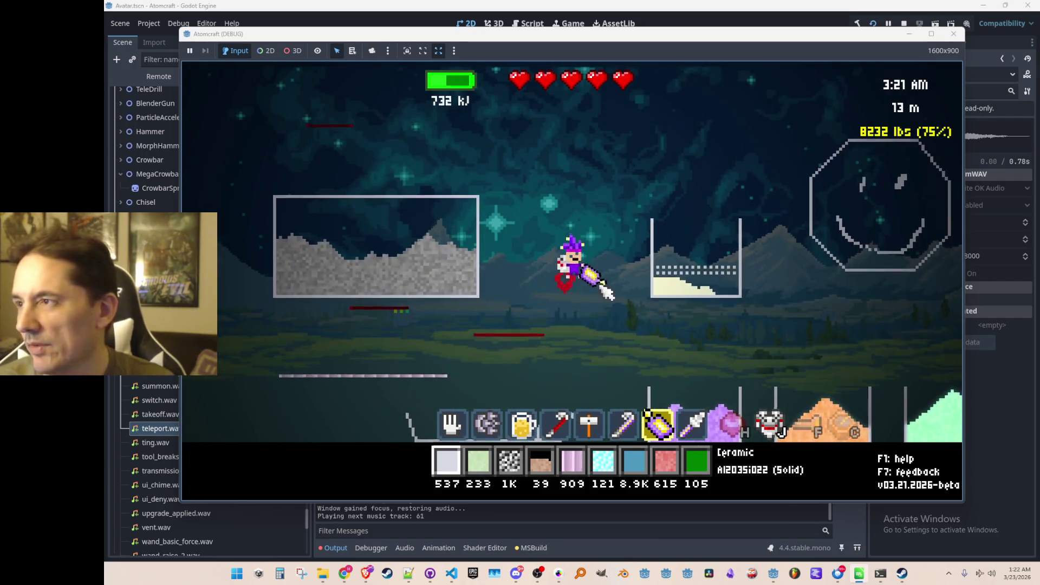
pyautogui.press('a')
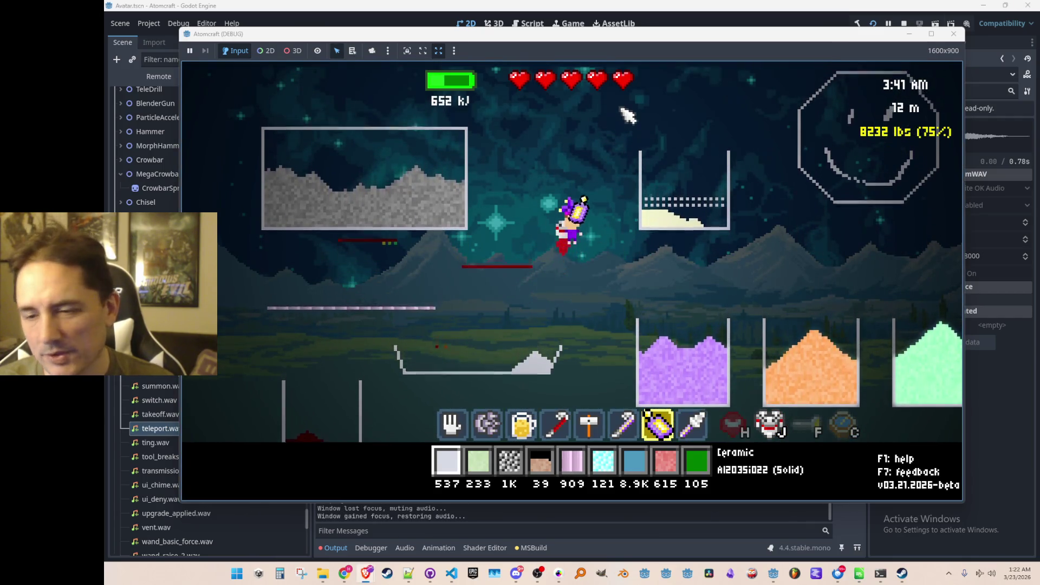
pyautogui.moveTo(623, 112); pyautogui.dragTo(587, 310)
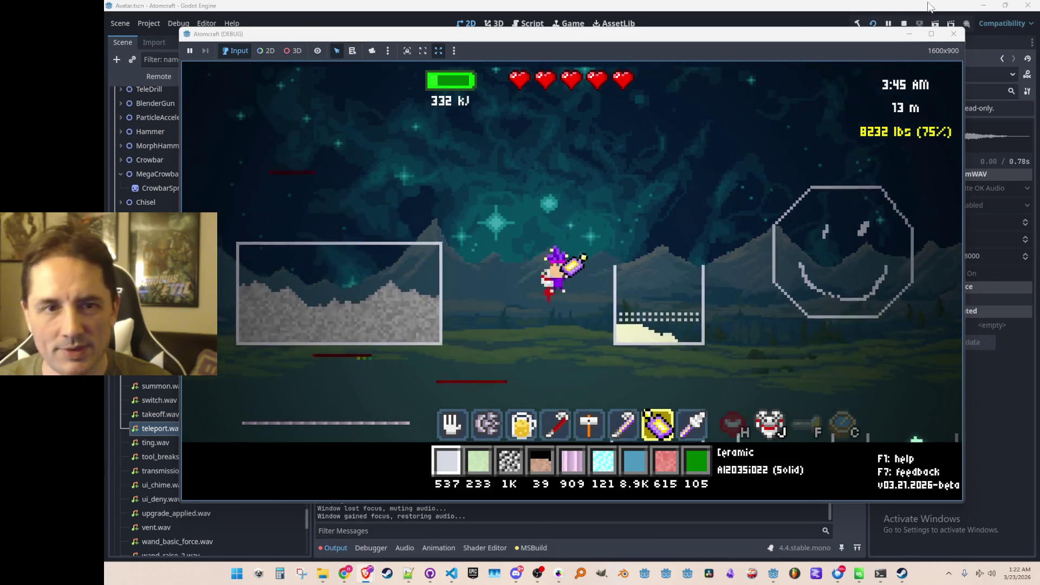
pyautogui.press('F8')
pyautogui.hotkey('alt', 'Tab')
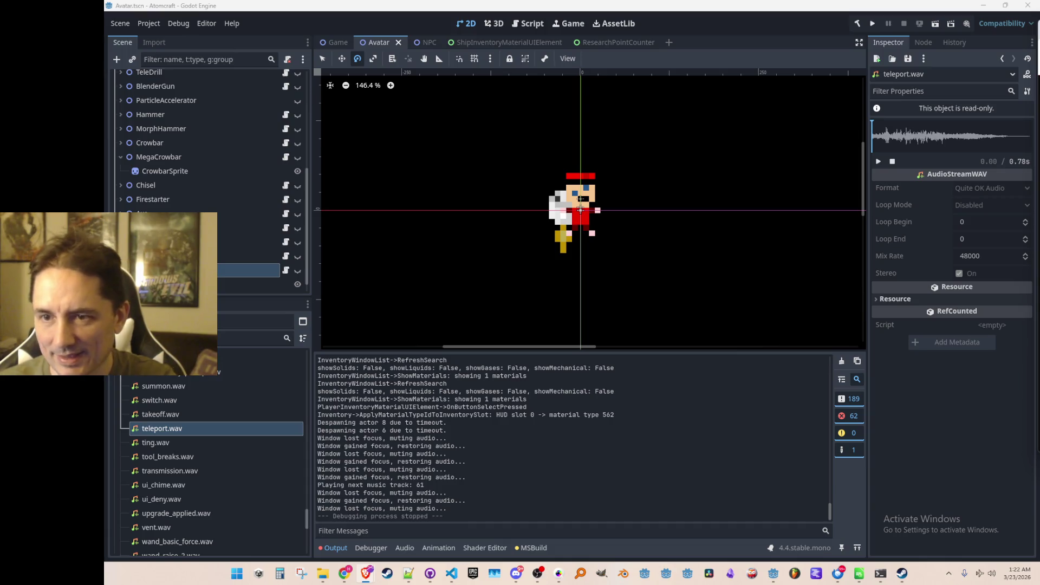
# - Replay the Quake Teleport Sound Effect video three times in Brave and like it
pyautogui.moveTo(1039, 92)
pyautogui.mouseDown()
pyautogui.moveTo(1039, 82)
pyautogui.moveTo(657, 69)
pyautogui.moveTo(657, 45)
pyautogui.mouseUp()
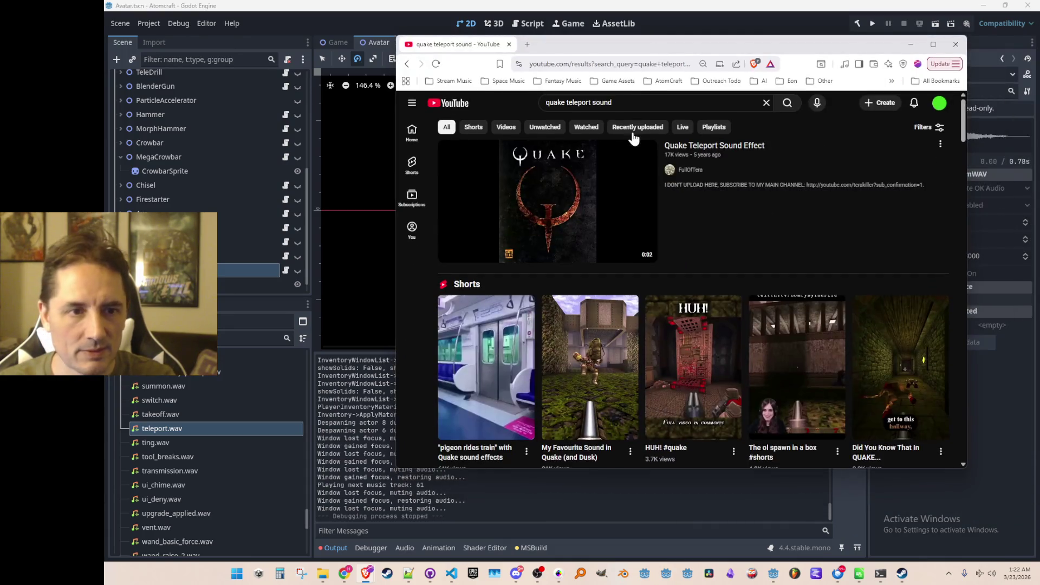
pyautogui.click(556, 184)
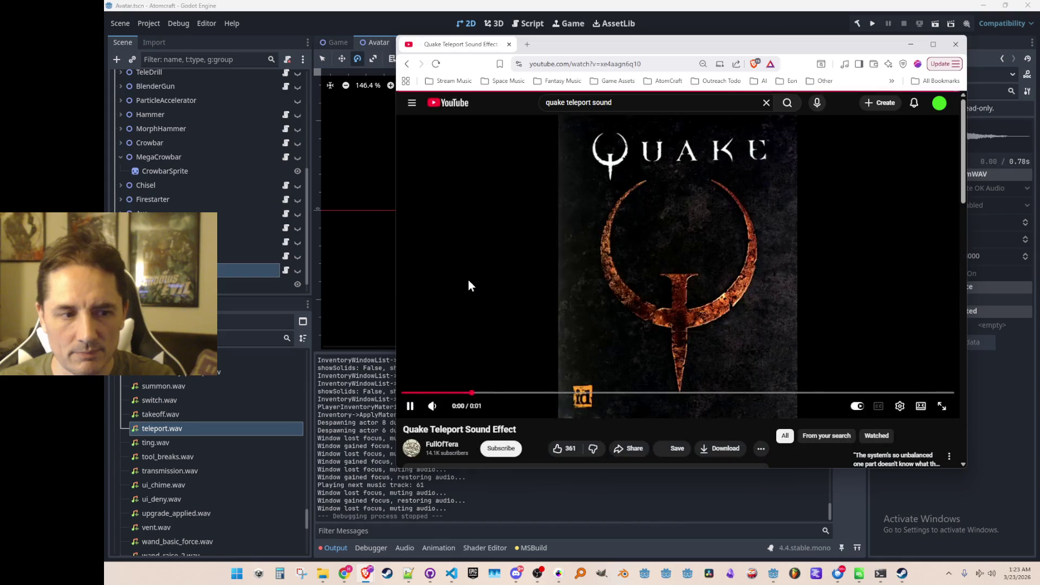
pyautogui.click(410, 407)
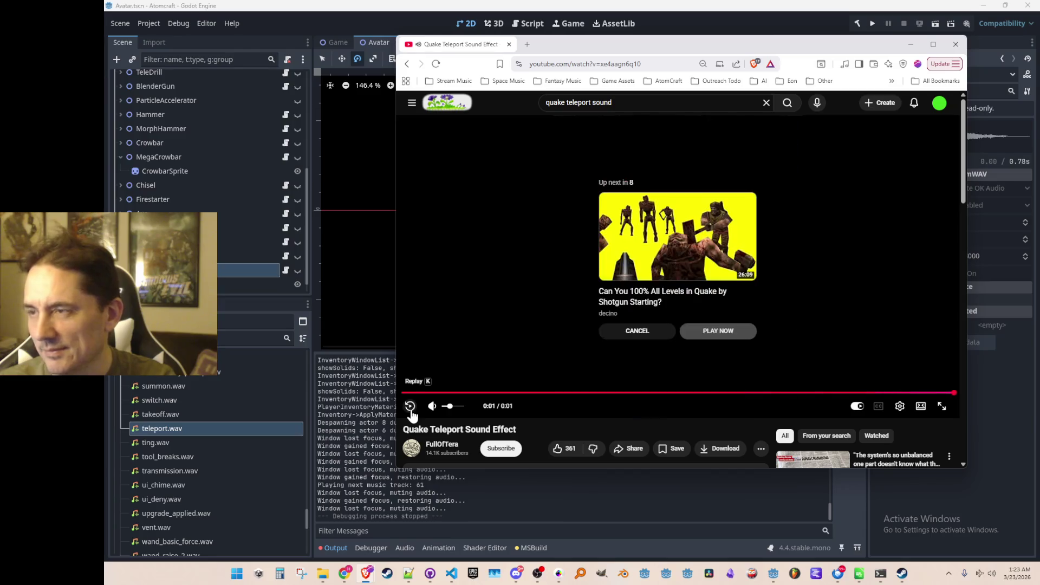
pyautogui.click(410, 407)
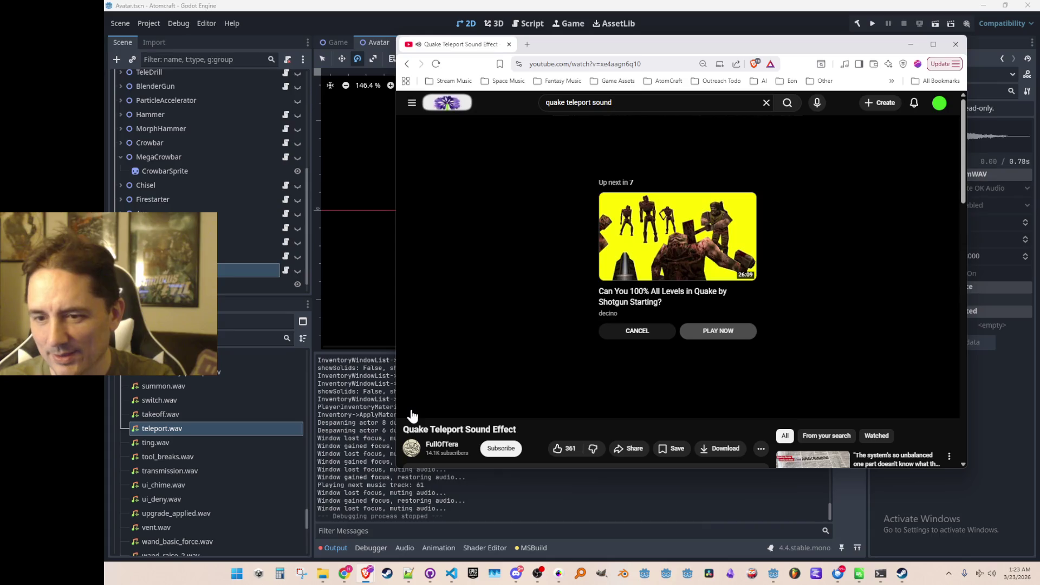
pyautogui.click(410, 412)
pyautogui.click(563, 448)
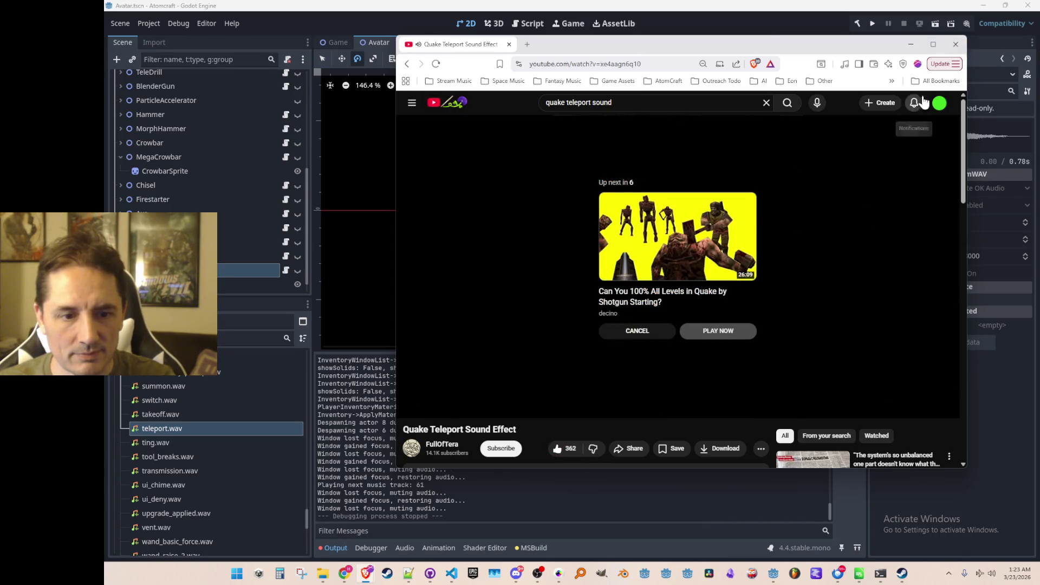
# - Close the browser and return to the isMegaCrowbar line in ClientMsg_Crowbar.cs
pyautogui.click(955, 44)
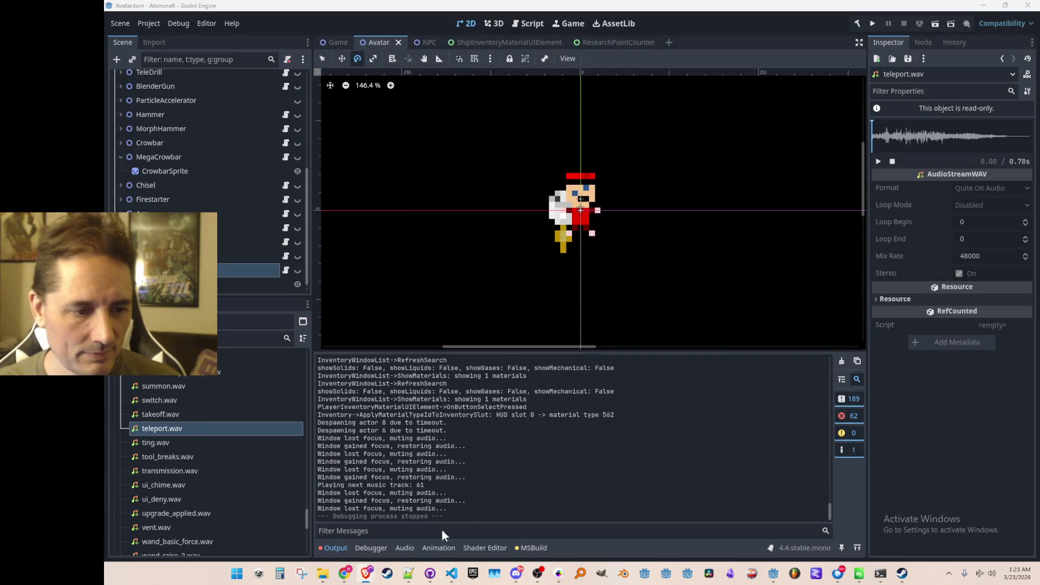
pyautogui.click(452, 573)
pyautogui.click(697, 323)
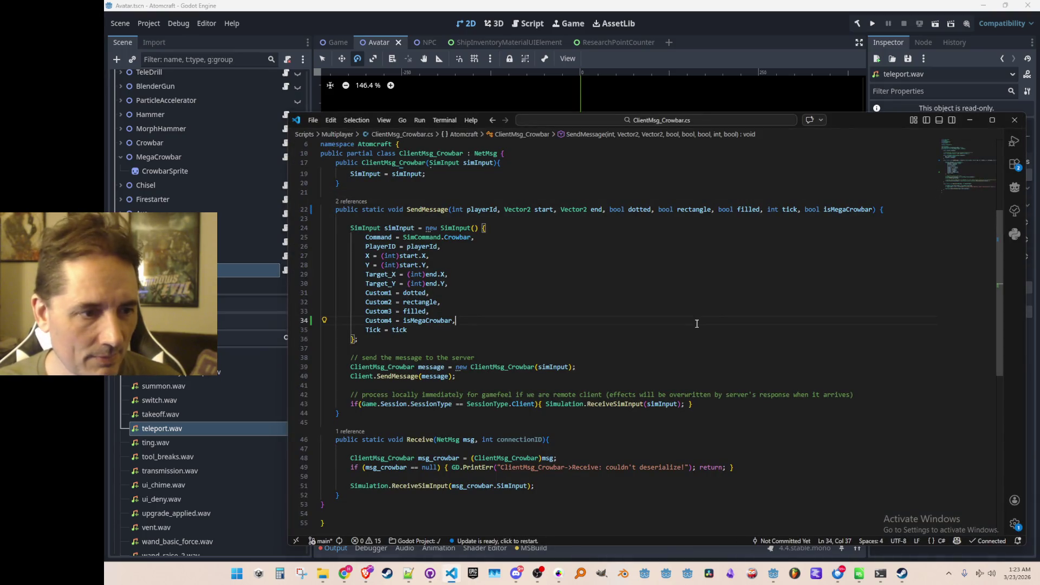
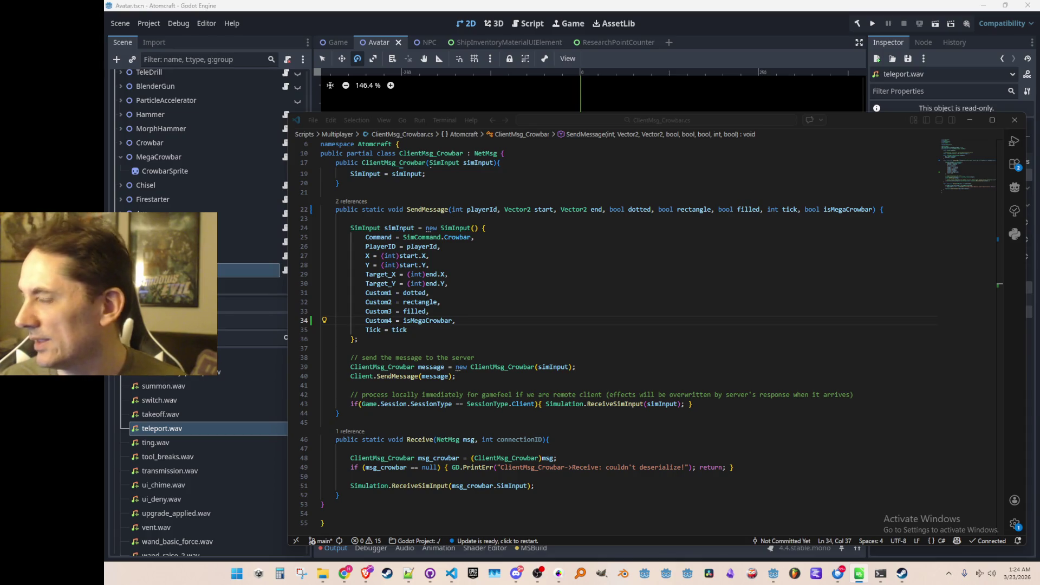
# - Filter Quick Open with 'Gamepl' and open Gameplay.cs
pyautogui.click(510, 284)
pyautogui.hotkey('ctrl', 'p')
pyautogui.write('G')
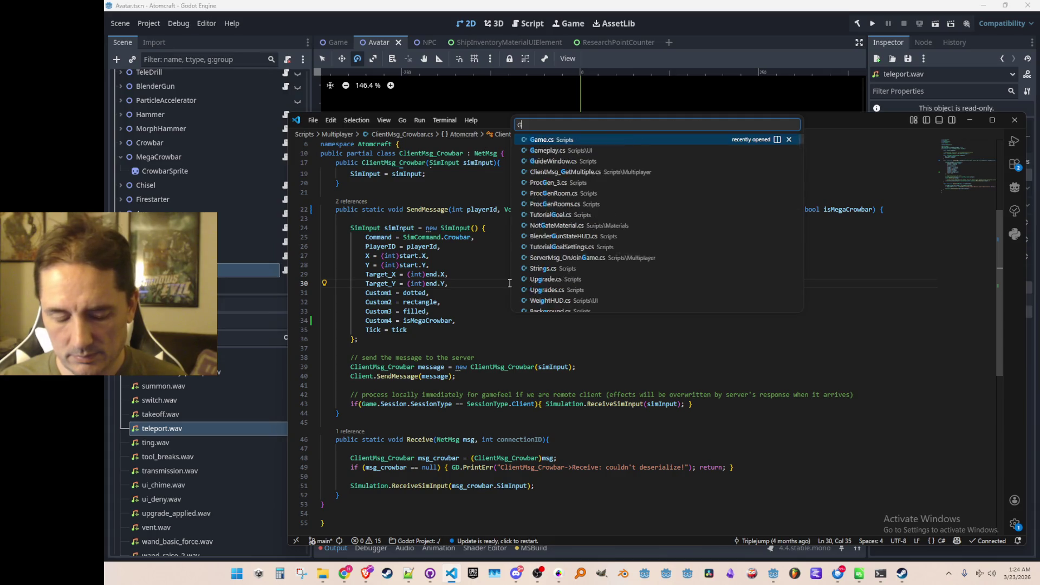
pyautogui.write('amepl')
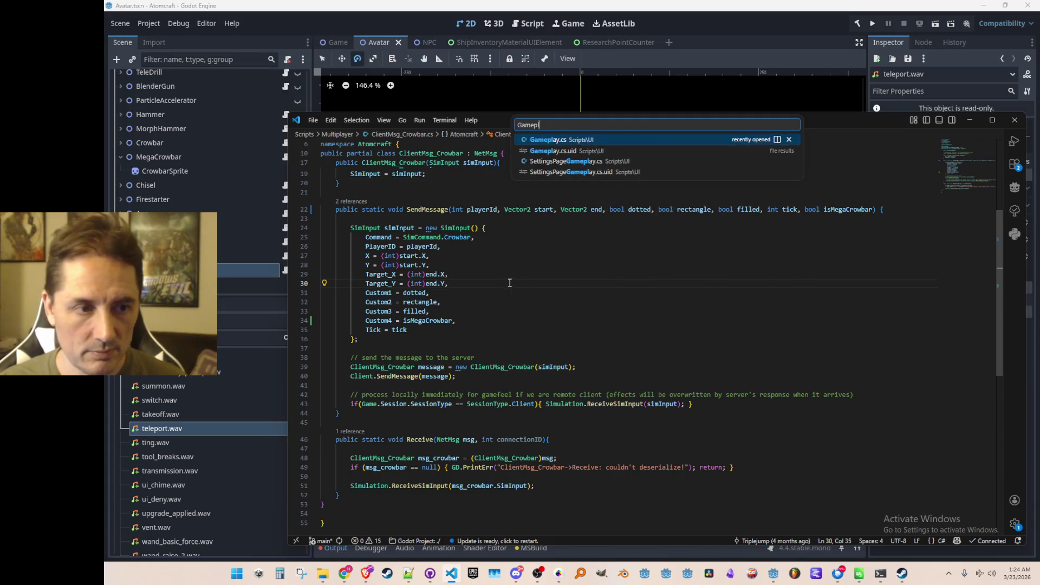
pyautogui.click(563, 140)
# - Extend the ToolType.CROWBAR check on line 566 with '|| ... == ToolType.MEGA_CROWBAR'
pyautogui.click(701, 330)
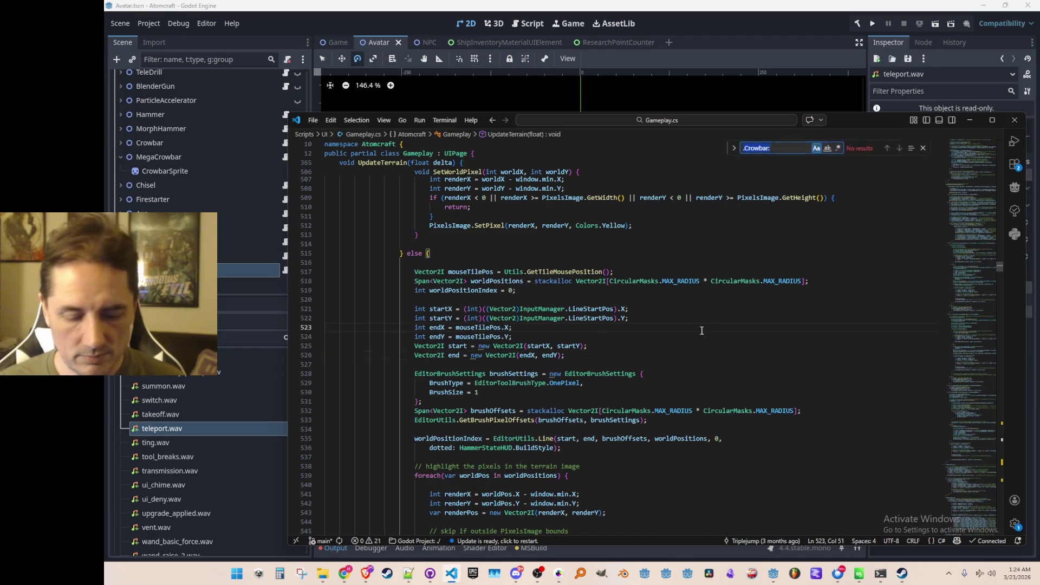
pyautogui.press('BackSpace')
pyautogui.press('Escape')
pyautogui.hotkey('ctrl', 'Left')
pyautogui.hotkey('shift', 'alt', 'Right')
pyautogui.hotkey('shift', 'alt', 'Right')
pyautogui.hotkey('shift', 'alt', 'Right')
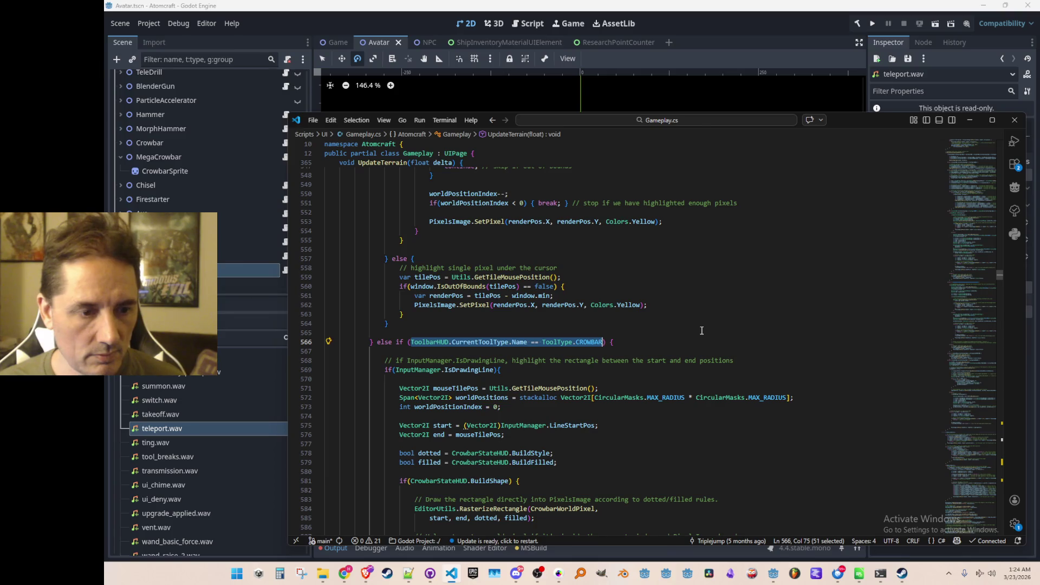
pyautogui.press('Right')
pyautogui.write('||')
pyautogui.write('ToolbarHUD.CurrentToolType.Name == ToolType.CROWBAR')
pyautogui.hotkey('ctrl', 'Left')
pyautogui.write('MORPH_')
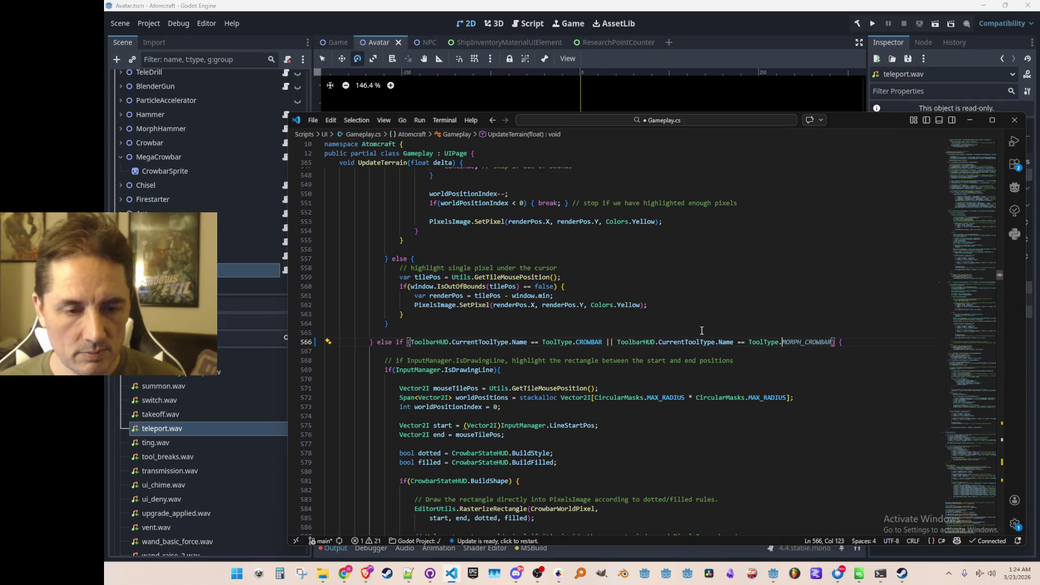
pyautogui.hotkey('ctrl', 'BackSpace')
pyautogui.write('MEGA')
# - Add the same MEGA_CROWBAR condition to the second CROWBAR check on line 1673 and tidy spacing
pyautogui.press('Tab')
pyautogui.hotkey('ctrl', 'shift', 'Left')
pyautogui.hotkey('ctrl', 'shift', 'Left')
pyautogui.hotkey('ctrl', 'shift', 'Left')
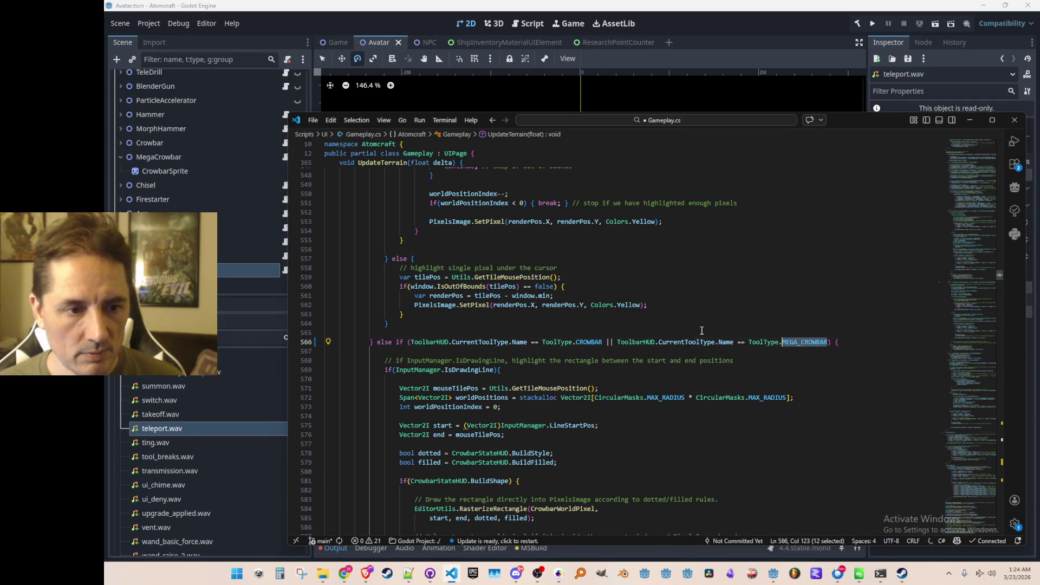
pyautogui.hotkey('ctrl', 'shift', 'Left')
pyautogui.hotkey('ctrl', 'shift', 'Left')
pyautogui.hotkey('ctrl', 'shift', 'Left')
pyautogui.hotkey('shift', 'Left')
pyautogui.hotkey('ctrl', 'c')
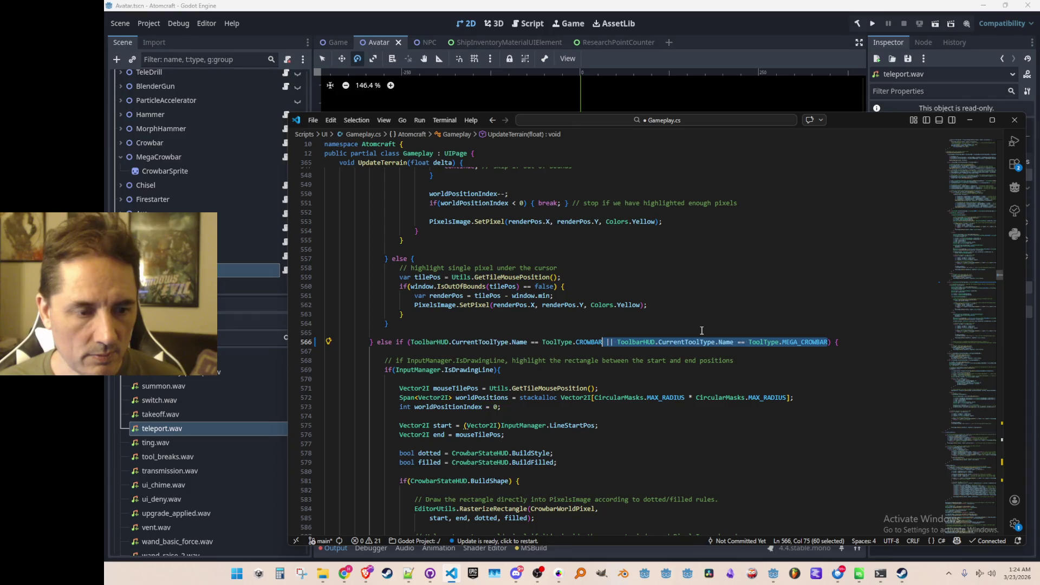
pyautogui.hotkey('ctrl', 'Left')
pyautogui.hotkey('ctrl', 'Left')
pyautogui.hotkey('ctrl', 'shift', 'Right')
pyautogui.hotkey('ctrl', 'shift', 'Right')
pyautogui.hotkey('ctrl', 'f')
pyautogui.press('Return')
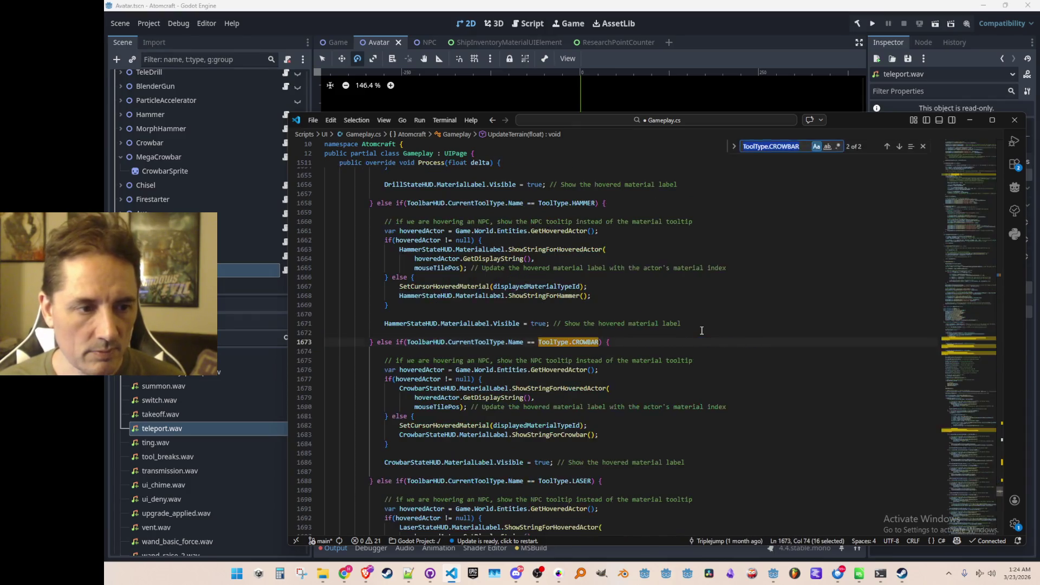
pyautogui.press('Escape')
pyautogui.press('Right')
pyautogui.hotkey('ctrl', 'v')
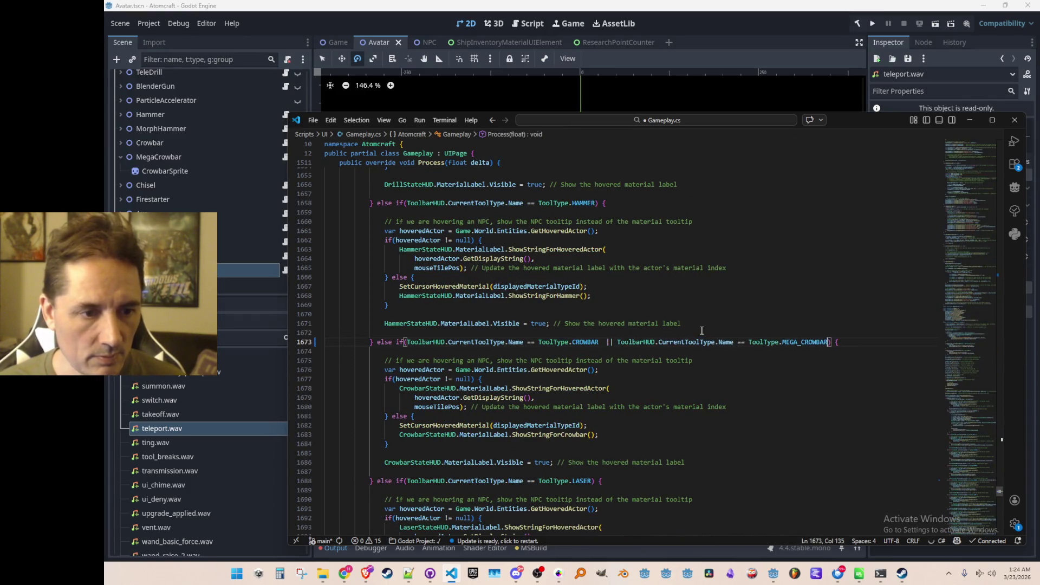
pyautogui.hotkey('ctrl', 'Left')
pyautogui.hotkey('ctrl', 'Left')
pyautogui.hotkey('ctrl', 'Left')
pyautogui.hotkey('ctrl', 'Right')
pyautogui.press('Right')
pyautogui.press('BackSpace')
# - Confirm only two CROWBAR checks remain, then stop the running debug game in Godot
pyautogui.hotkey('ctrl', 'Left')
pyautogui.hotkey('ctrl', 'Left')
pyautogui.hotkey('ctrl', 'shift', 'Right')
pyautogui.hotkey('ctrl', 'shift', 'Right')
pyautogui.hotkey('ctrl', 'f')
pyautogui.press('Return')
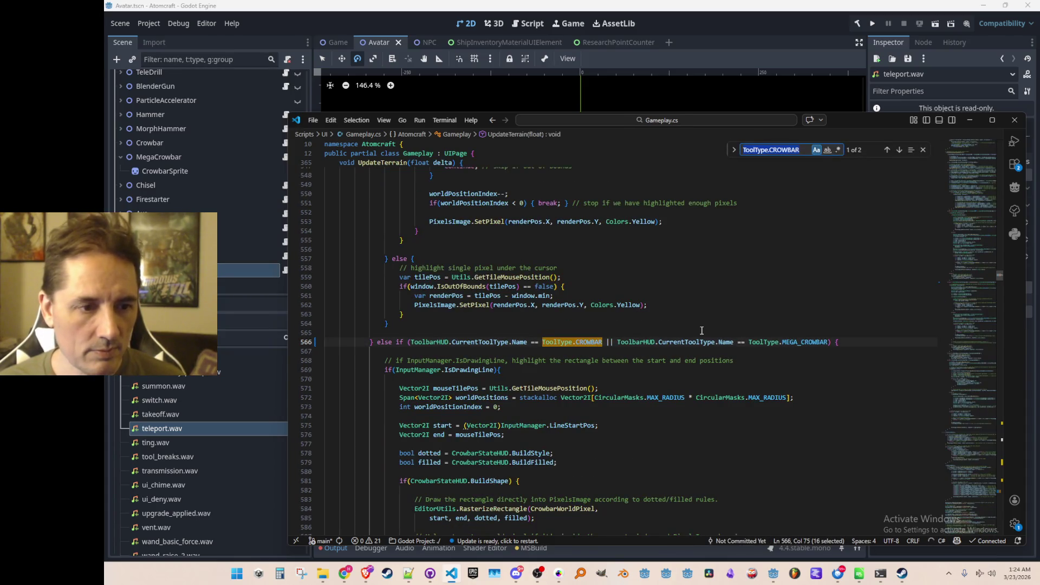
pyautogui.press('Return')
pyautogui.press('Escape')
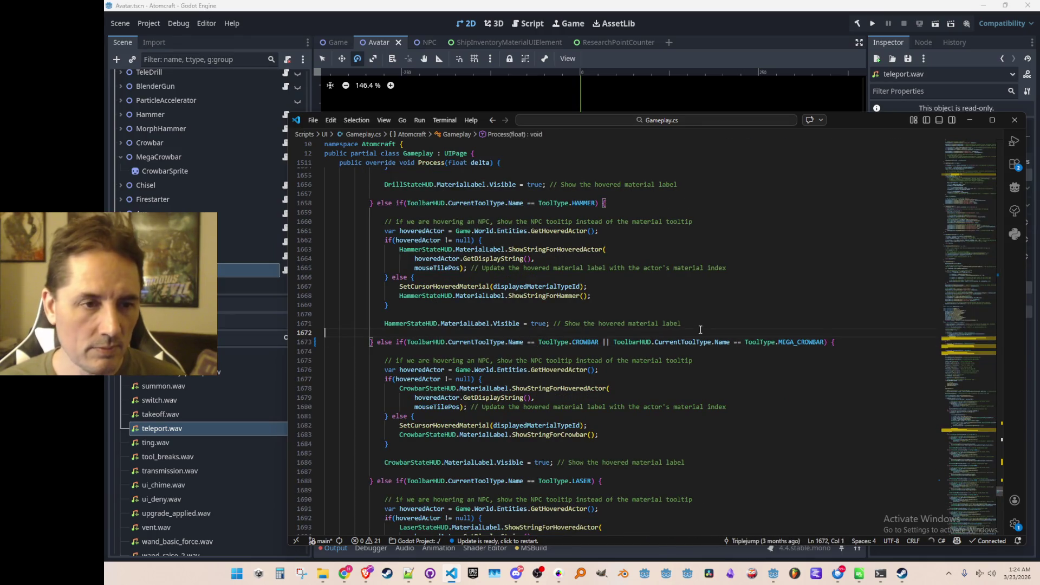
pyautogui.click(788, 41)
pyautogui.press('F8')
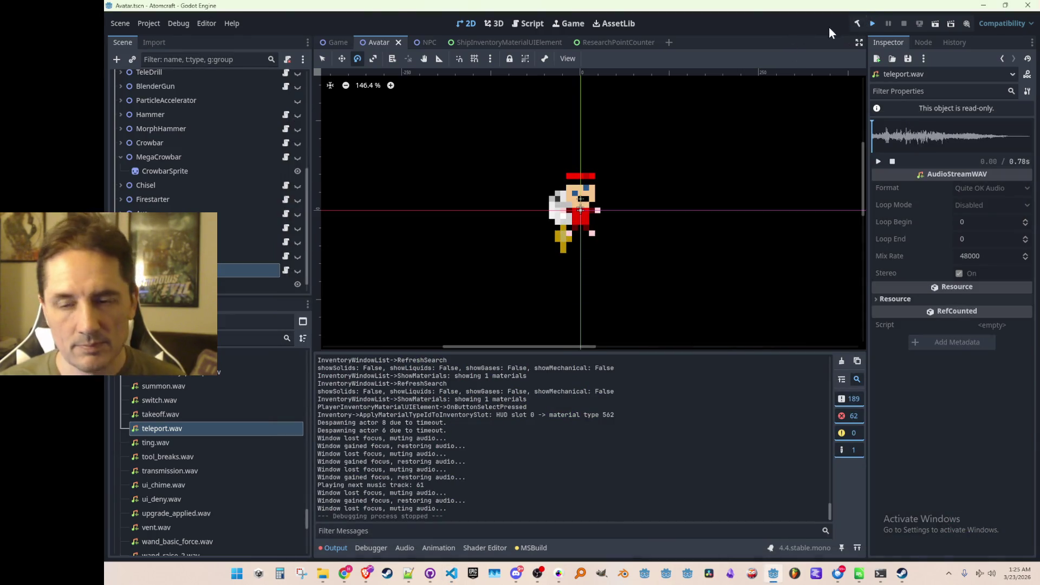
# - Relaunch Atomcraft from Godot with the updated Gameplay.cs code
pyautogui.hotkey('ctrl', 's')
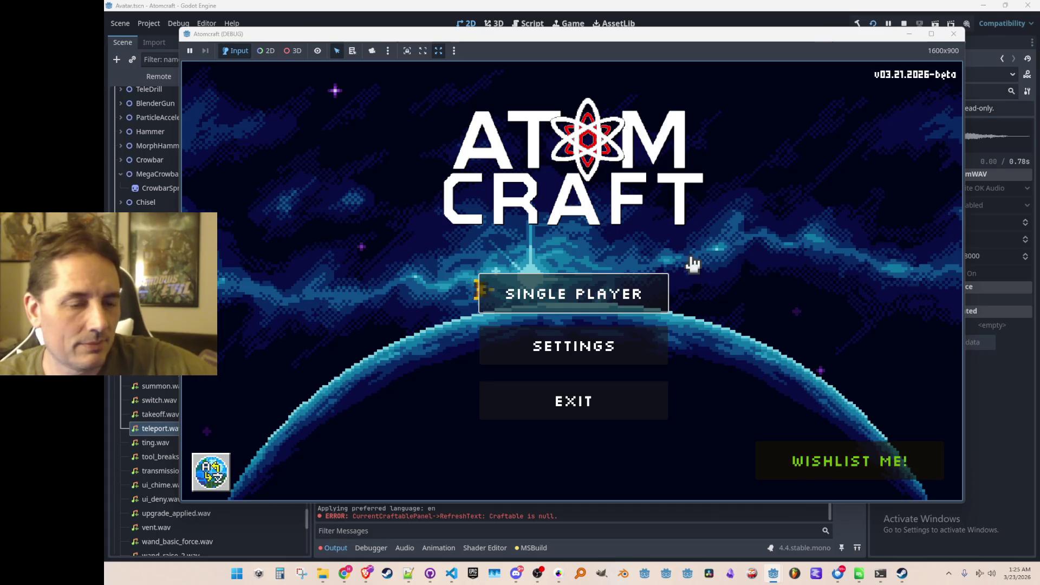
# - Start Single Player with a profile, load Enchanted Vista, and equip the wand
pyautogui.click(568, 293)
pyautogui.scroll(-2, 569, 254)
pyautogui.click(580, 298)
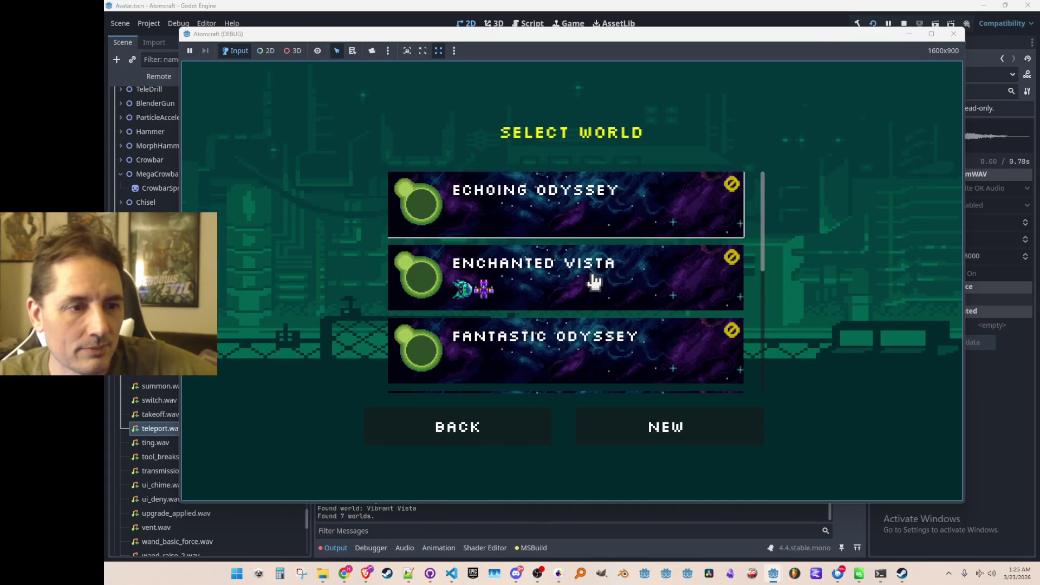
pyautogui.click(596, 268)
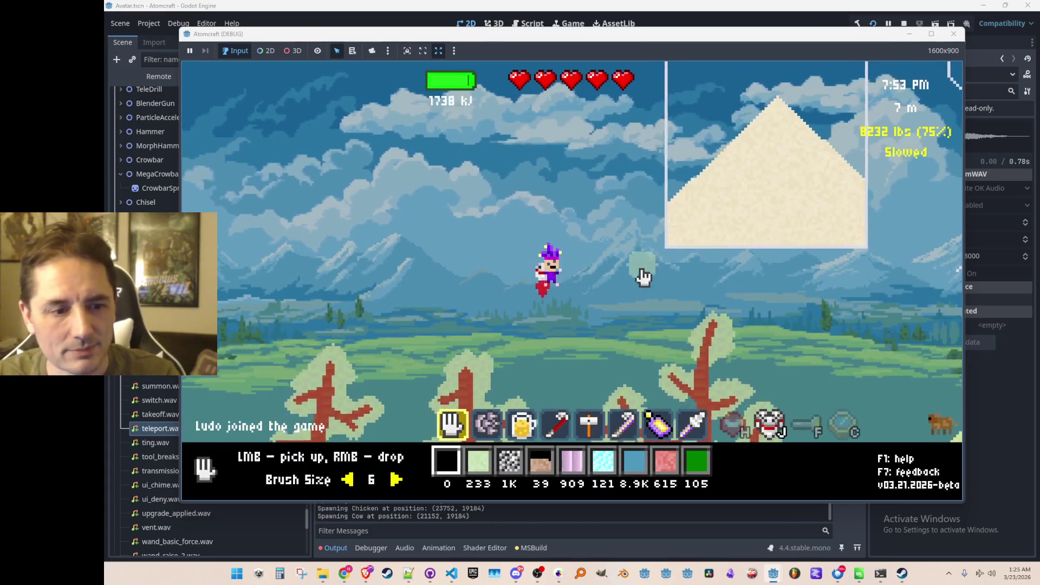
pyautogui.scroll(2, 634, 268)
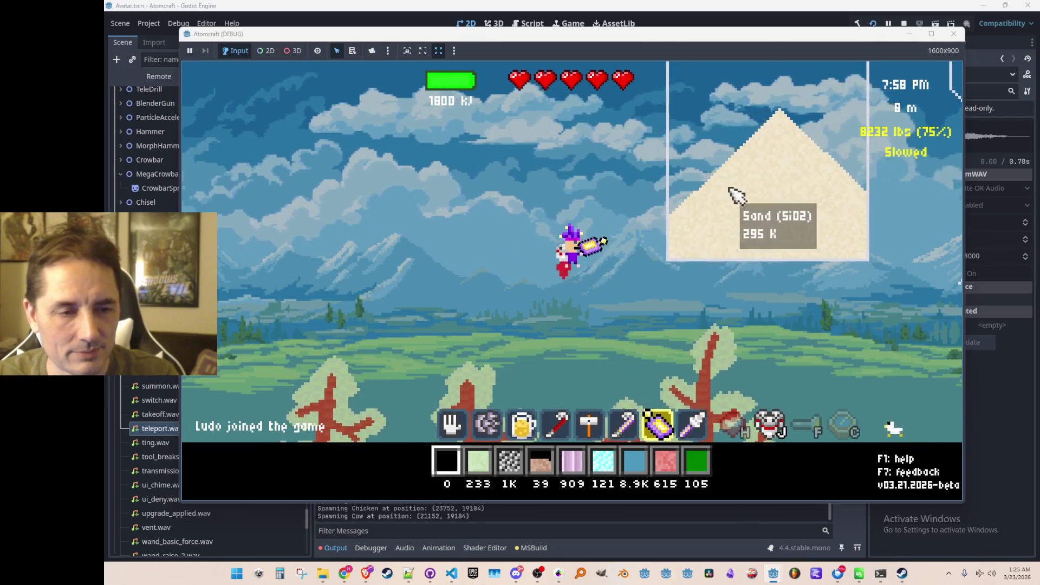
pyautogui.click(721, 163)
pyautogui.press('a')
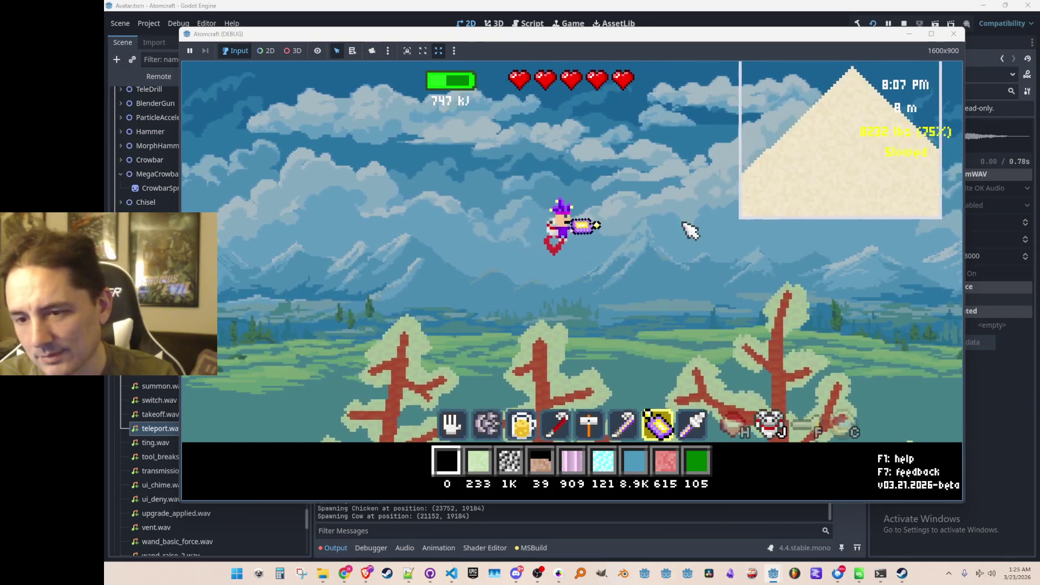
# - Open the inventory's shop list and scroll through the Tools to find the Crowbar
pyautogui.moveTo(731, 230)
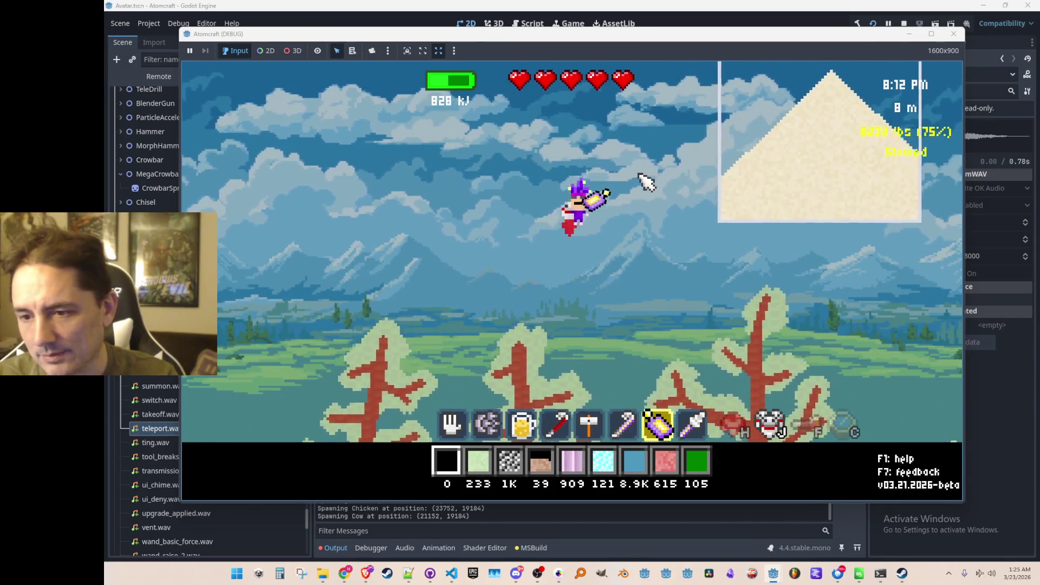
pyautogui.press('i')
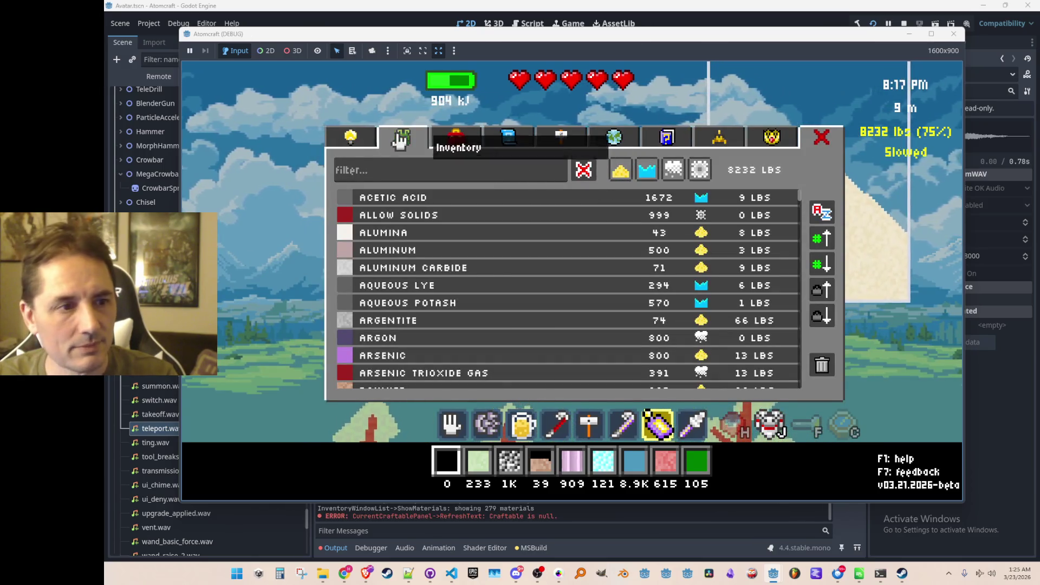
pyautogui.click(361, 138)
pyautogui.scroll(-10, 488, 260)
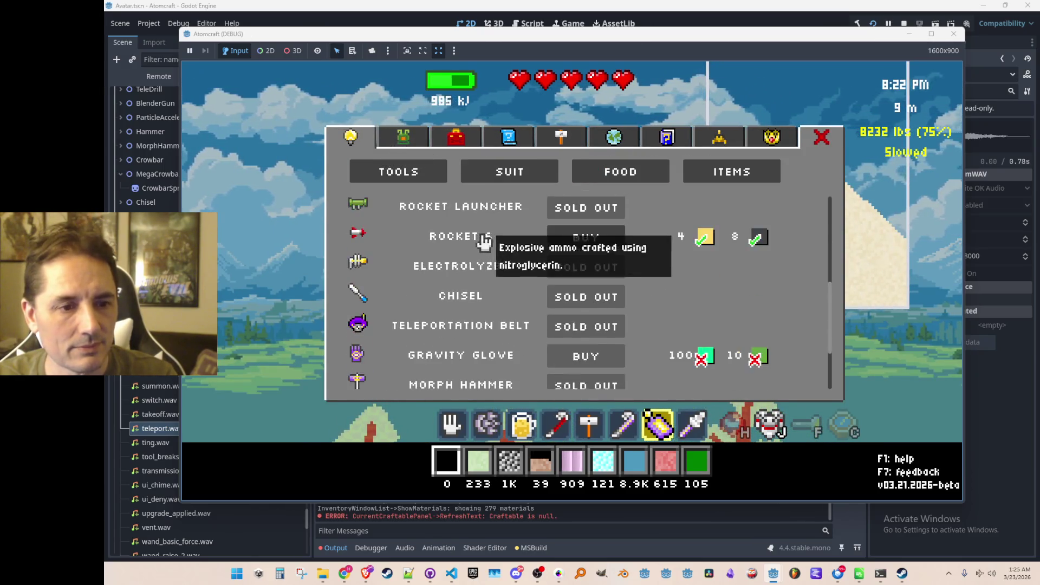
pyautogui.scroll(9, 466, 238)
pyautogui.scroll(1, 471, 233)
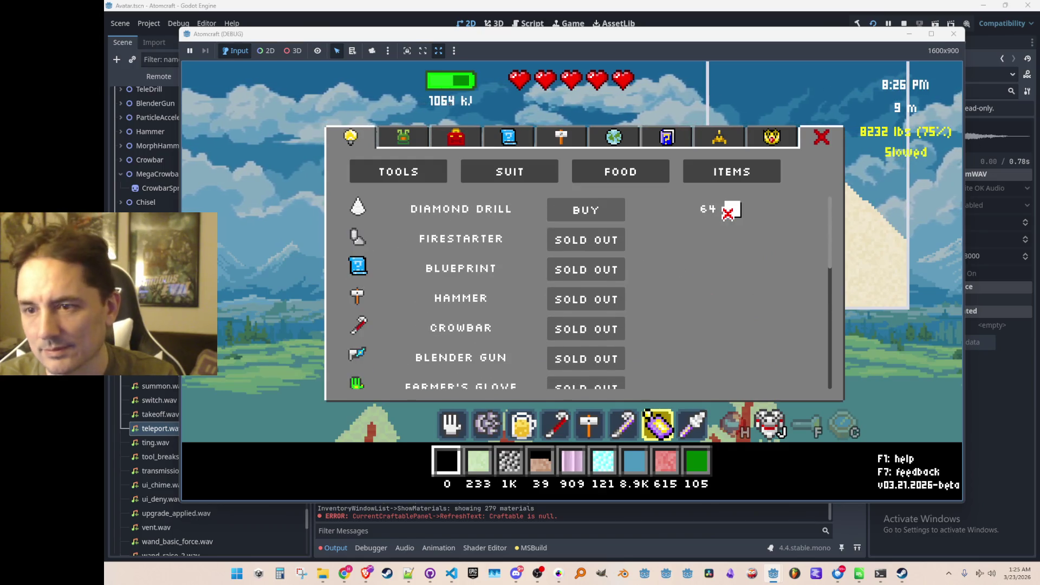